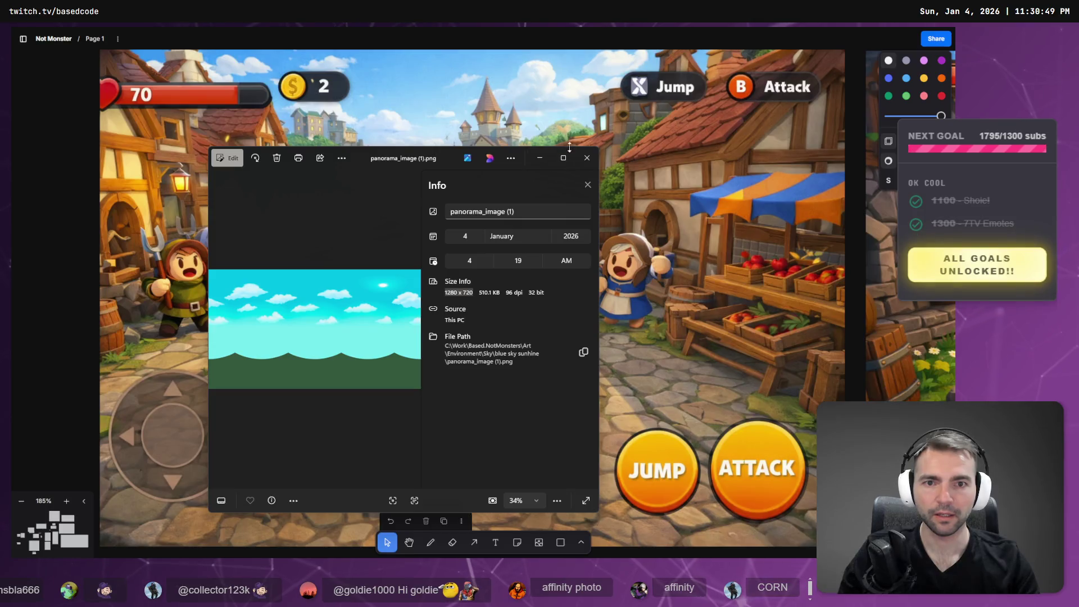
Close the old panorama preview, return to ChatGPT and open the generated fantasy sky image full size.
click(588, 158)
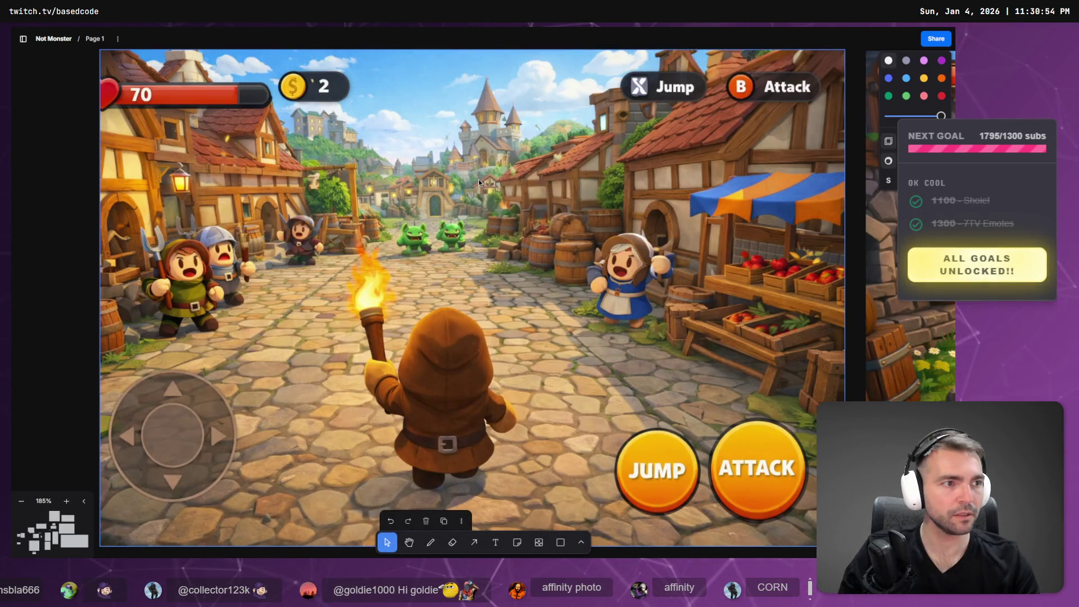
key(alt+Tab)
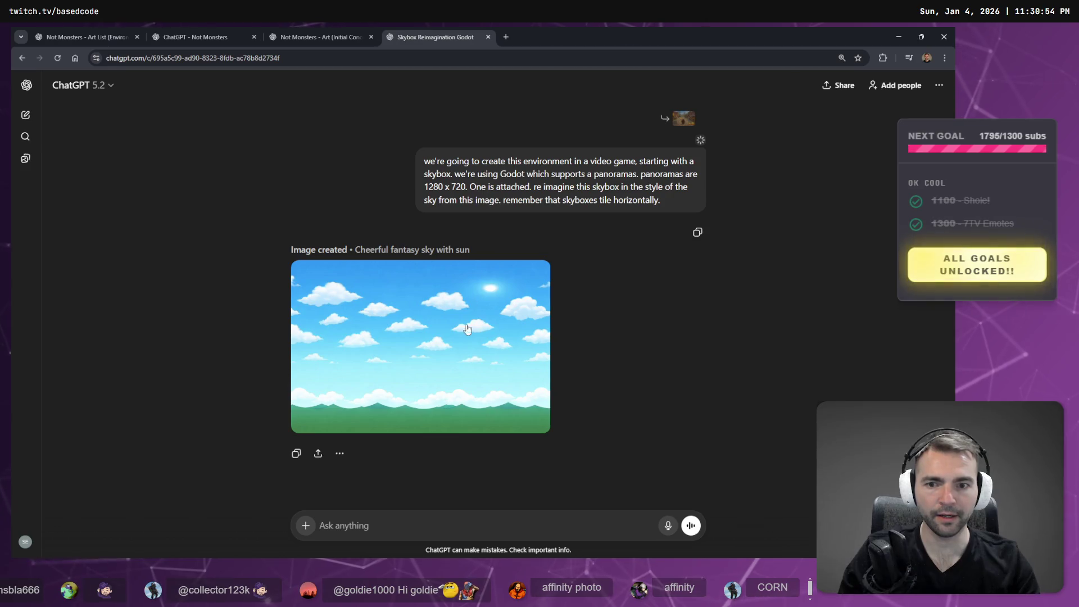
key(alt+Tab)
key(alt+Tab)
key(alt+Tab)
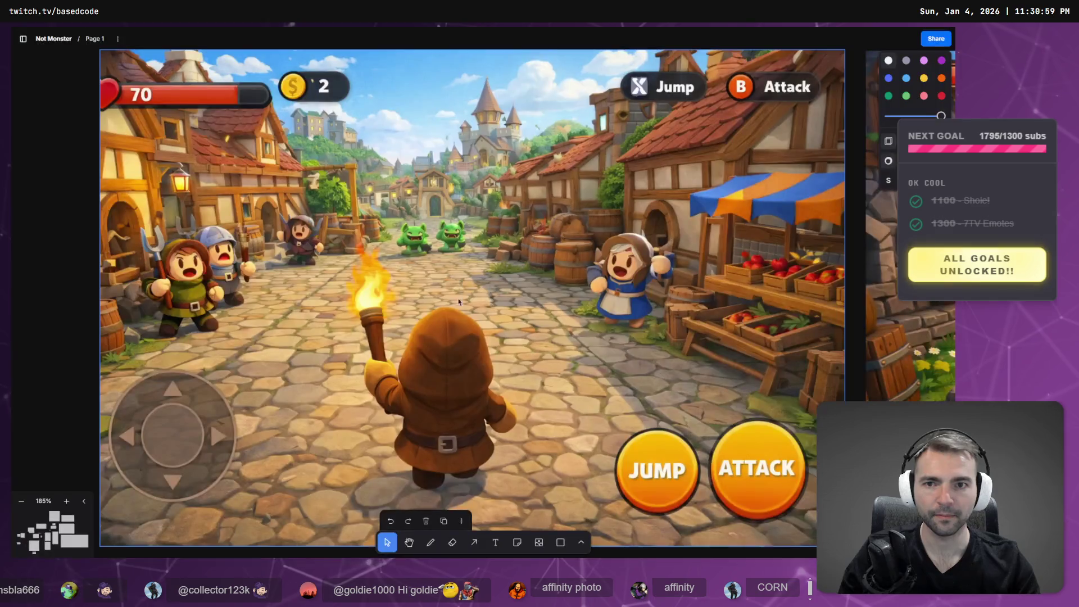
key(alt+Tab)
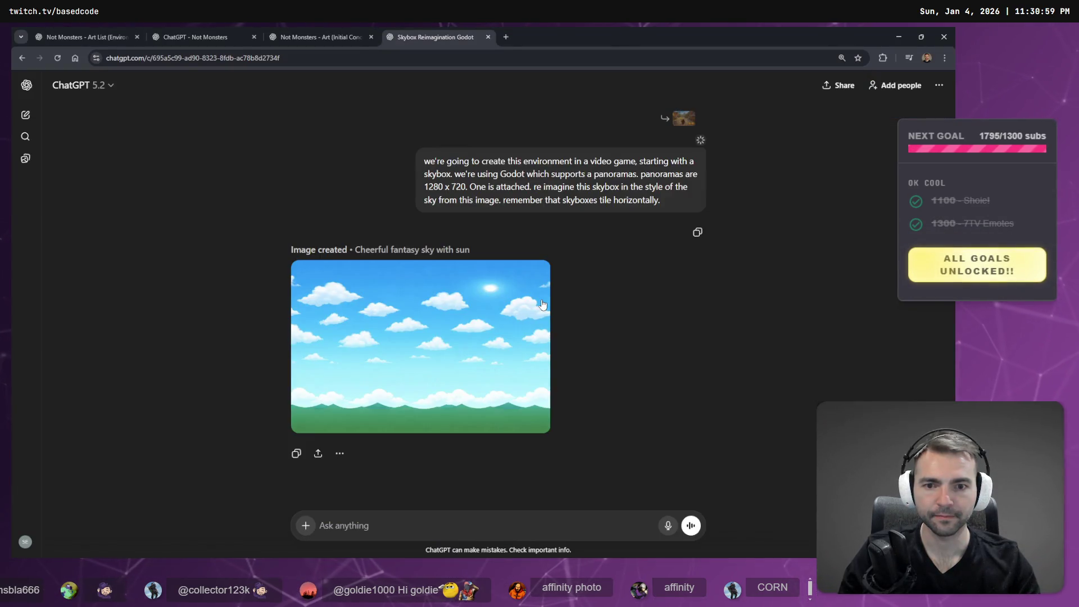
key(alt+Tab)
key(alt+Tab)
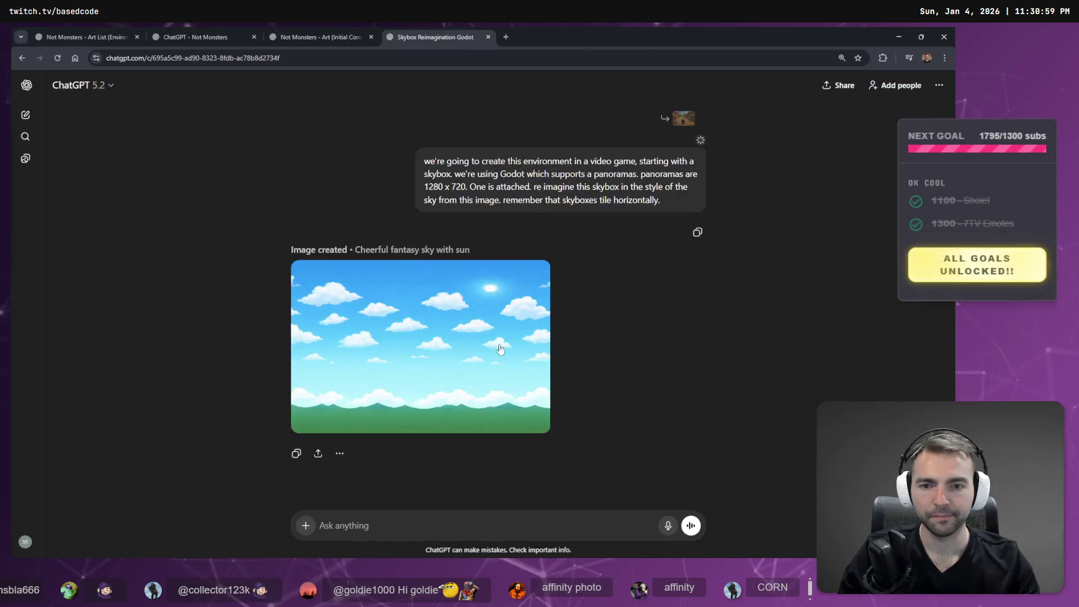
click(467, 342)
right_click(479, 297)
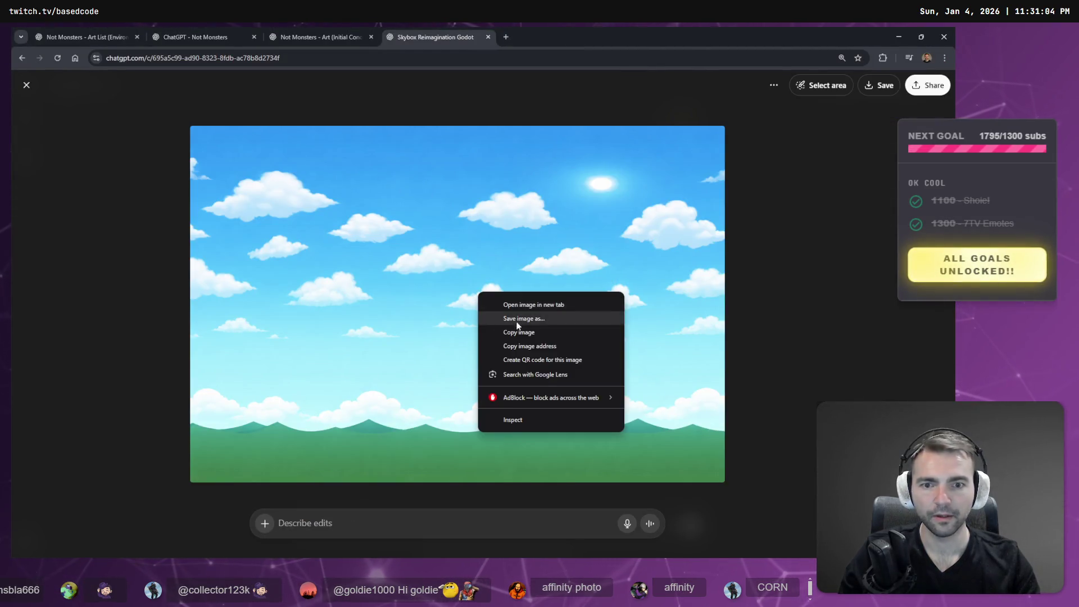
Save the sky image as DayTimeSky.png in the Environment > Sky folder and close the preview.
click(540, 318)
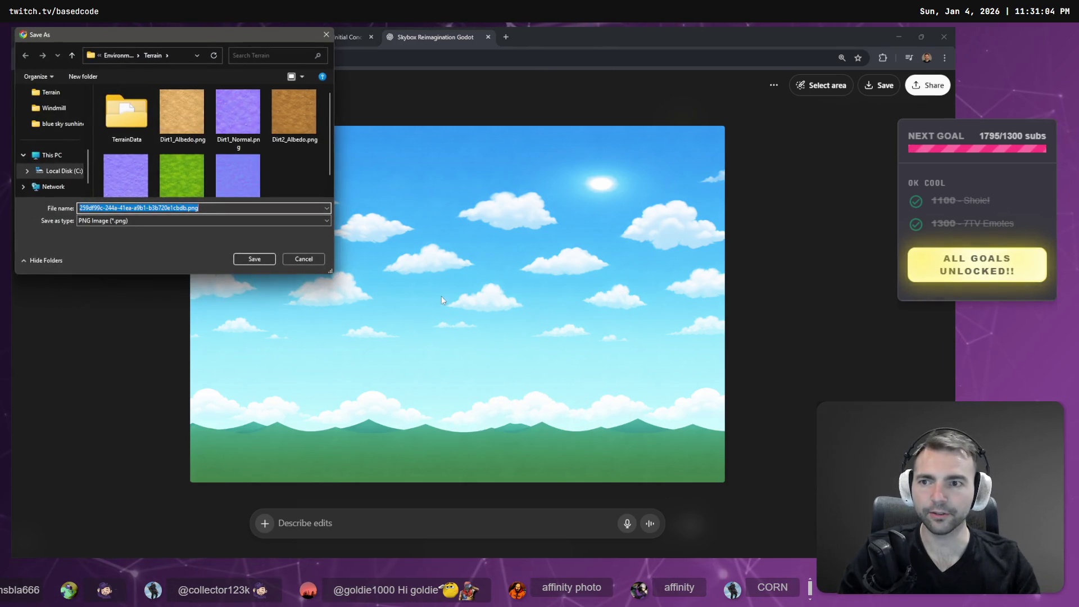
click(118, 55)
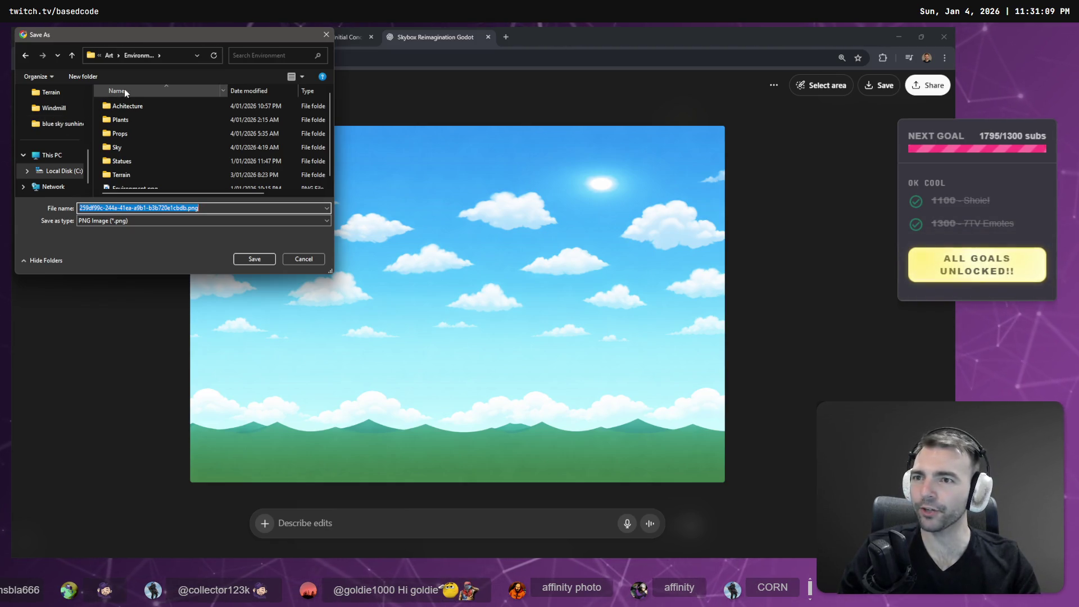
double_click(146, 144)
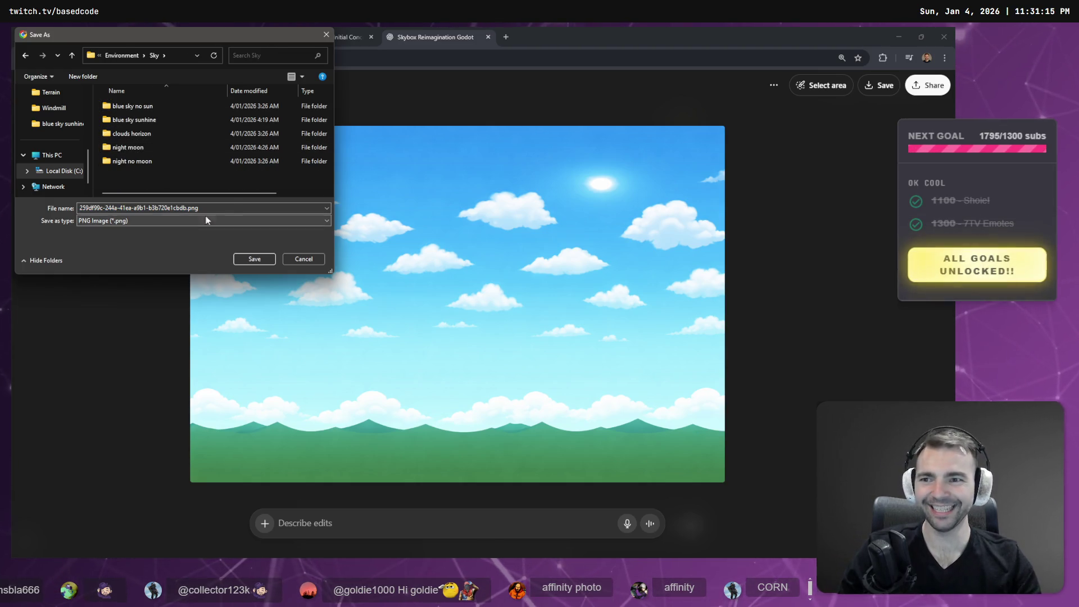
click(232, 207)
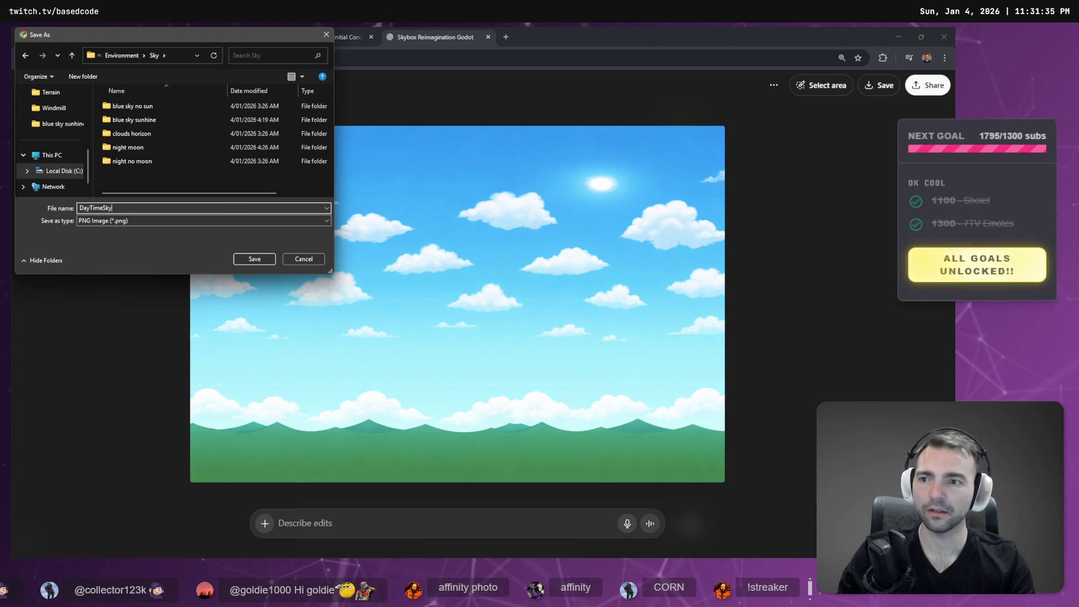
key(Return)
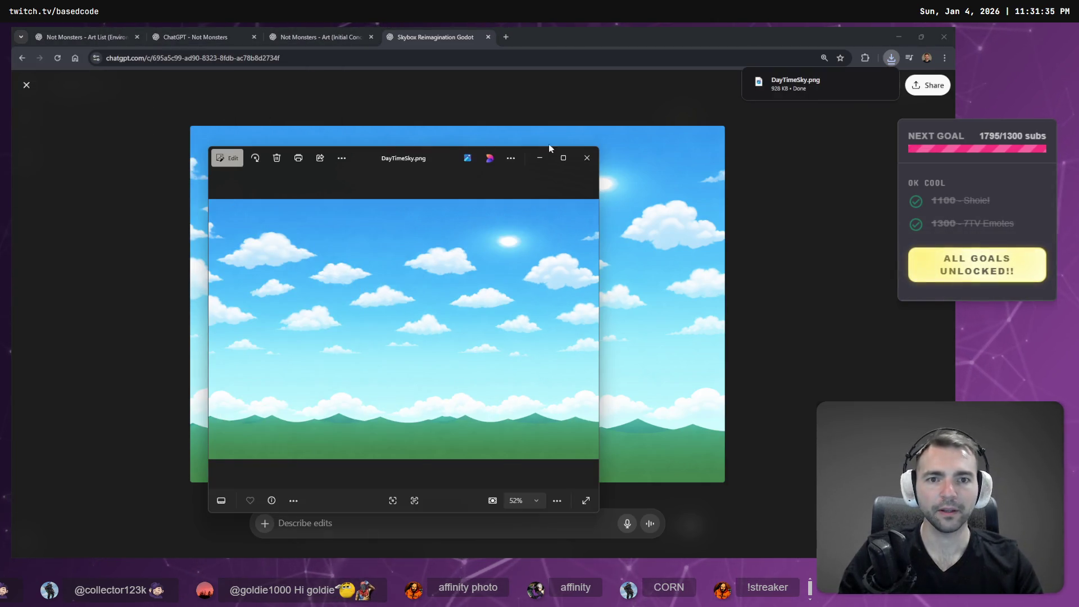
click(588, 158)
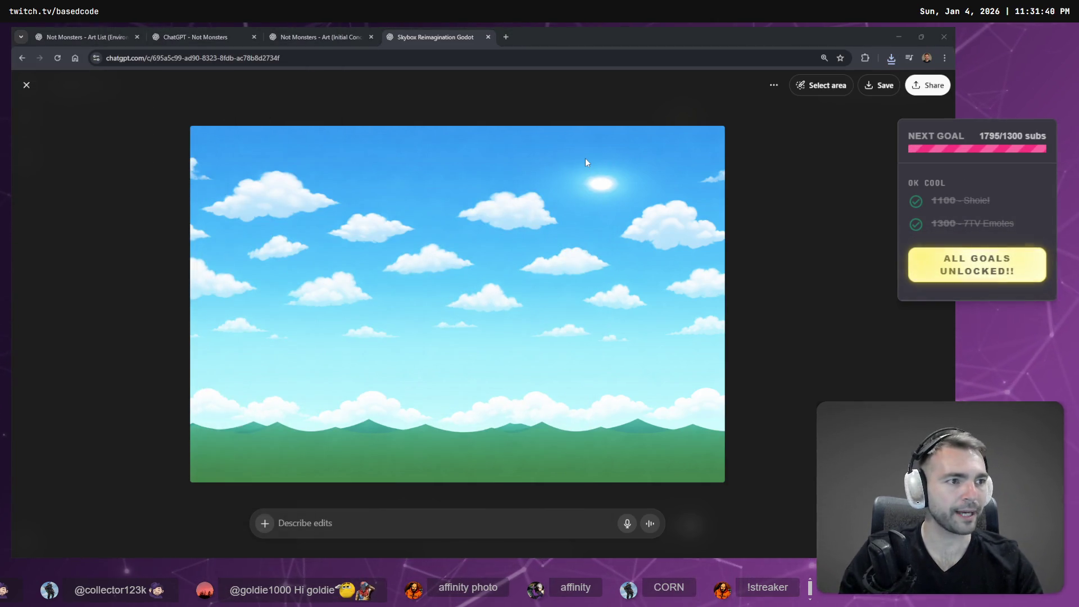
Rename DayTimeSky.png to DayTimeSkyPanorama.png in Godot's FileSystem.
key(alt+Tab)
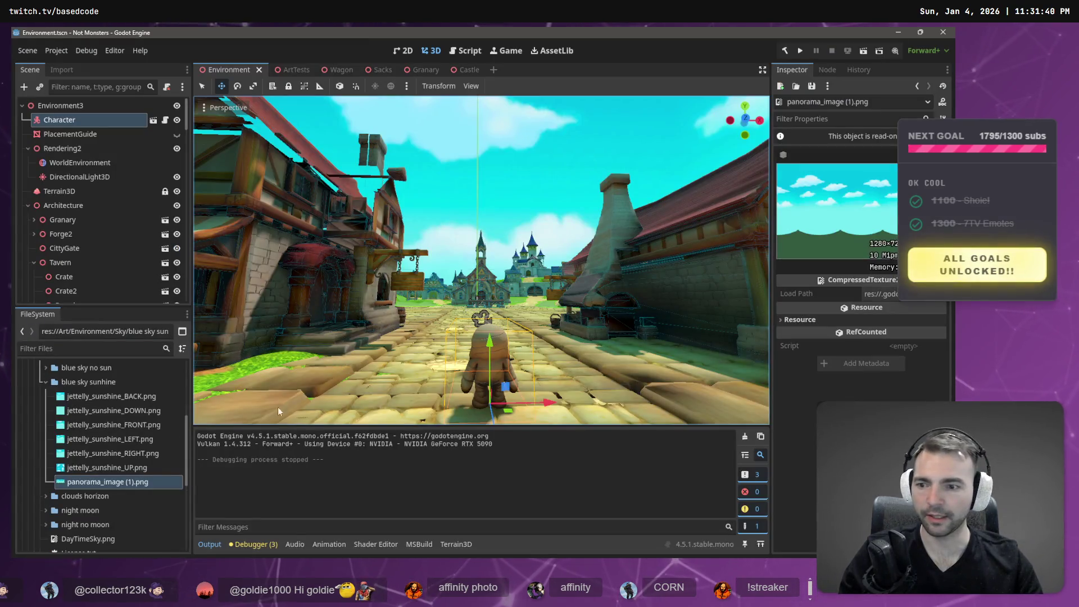
click(47, 382)
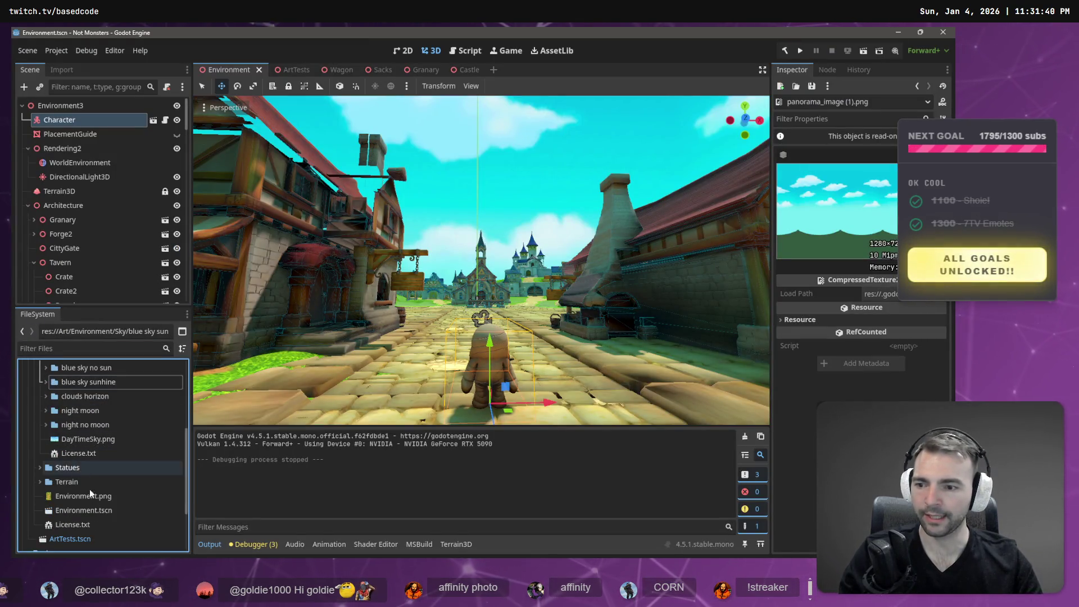
click(99, 441)
click(101, 440)
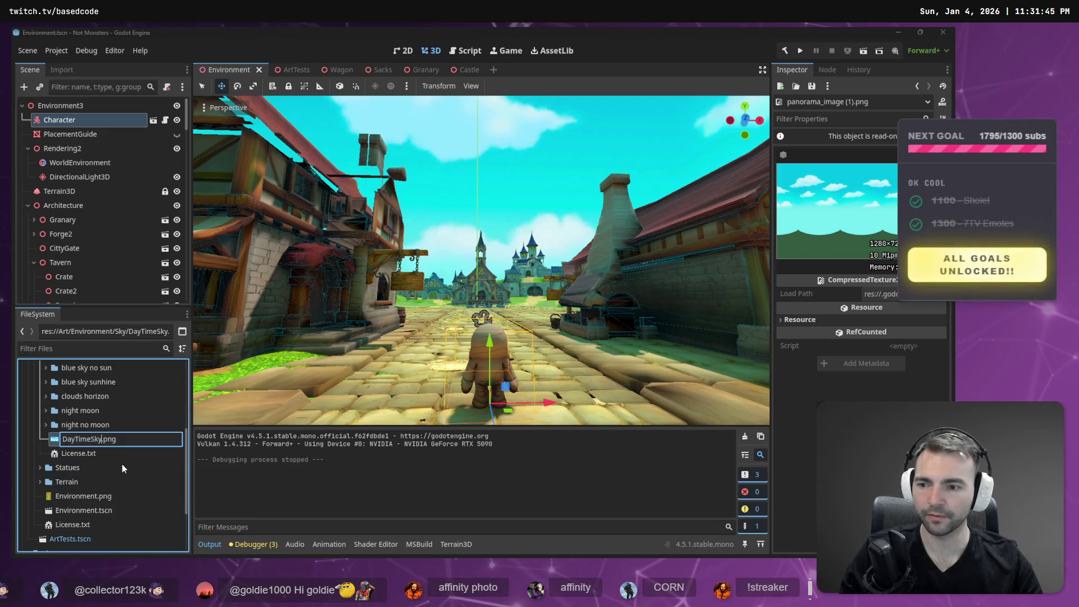
text(Panorama)
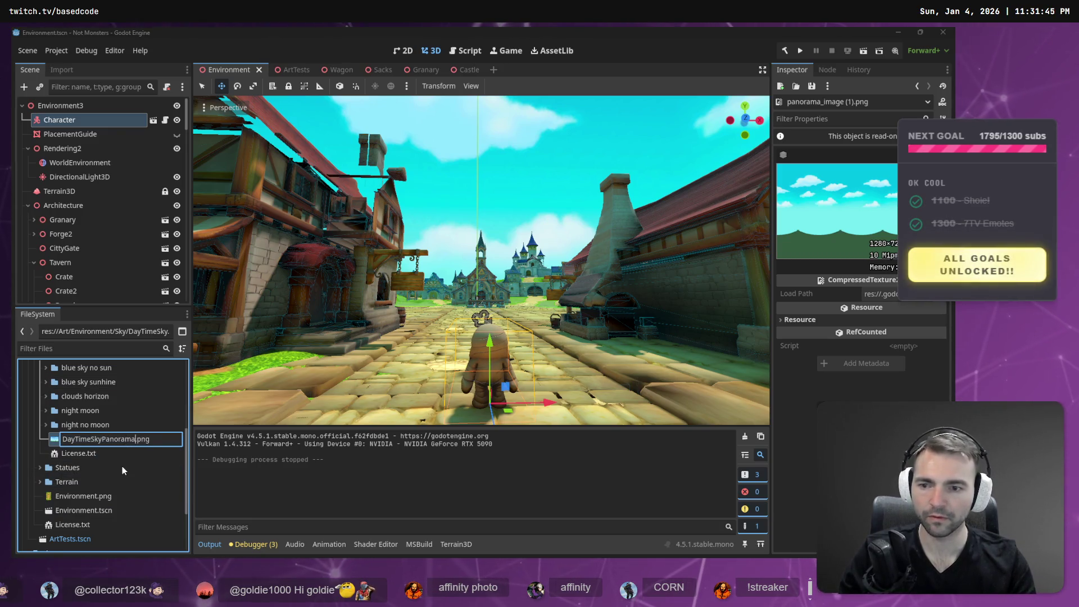
key(Return)
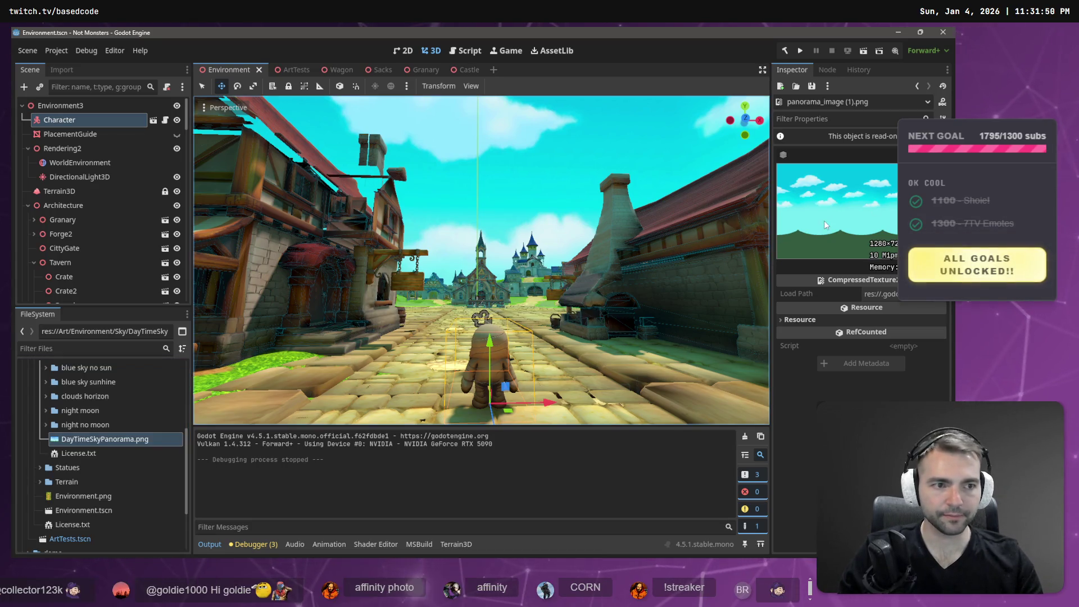
click(102, 439)
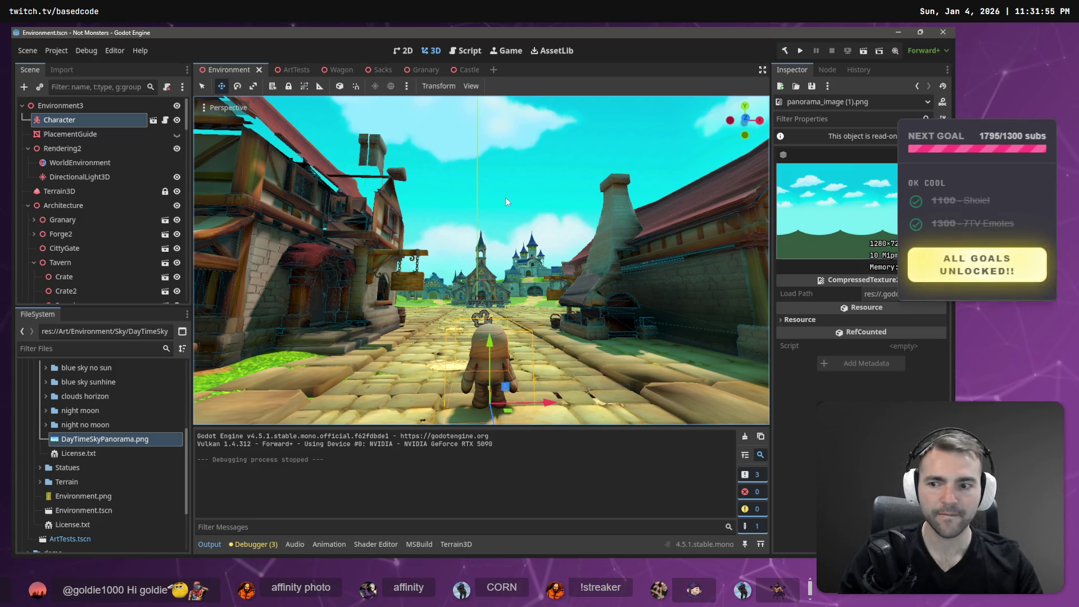
Put DayTimeSkyPanorama.png in the Panorama slot of the WorldEnvironment's sky material.
mouse_move(505, 197)
mouse_down()
mouse_move(505, 146)
mouse_move(505, 197)
mouse_up()
click(96, 164)
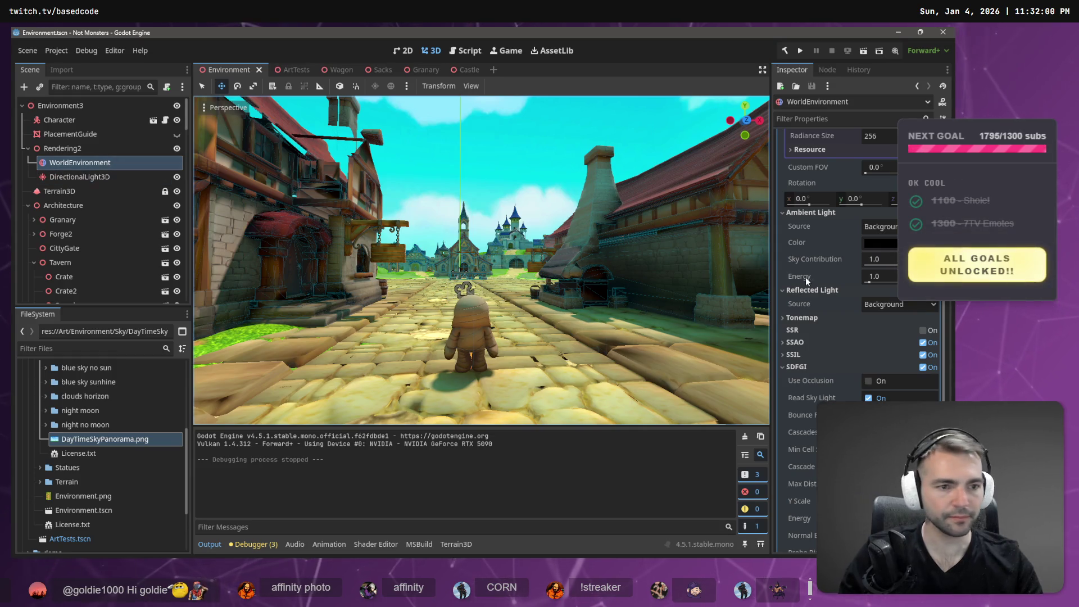
scroll(848, 309, up, 3)
click(883, 210)
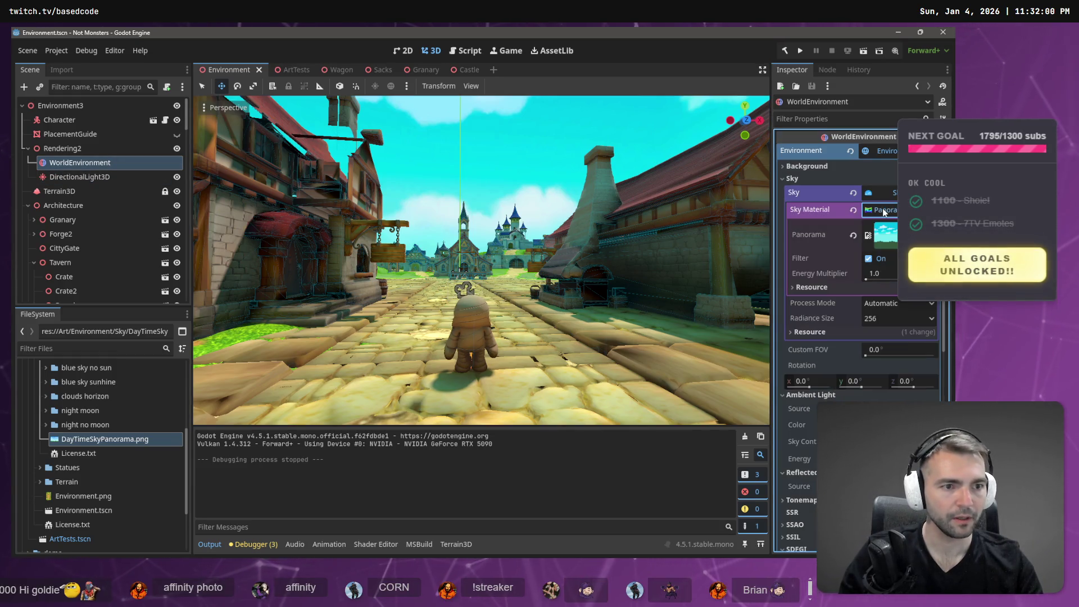
drag(118, 437, 894, 243)
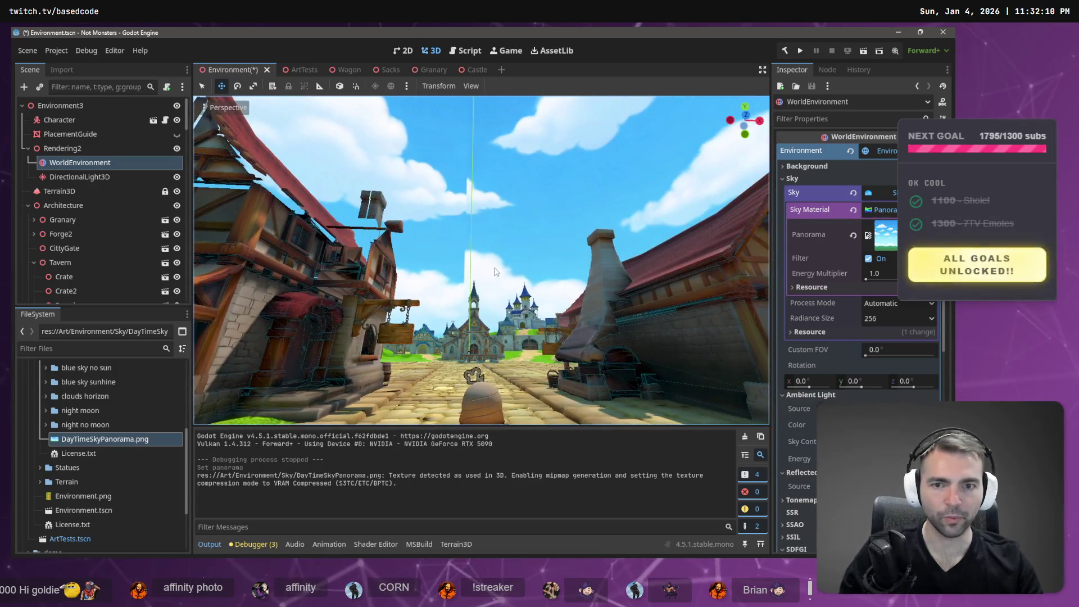
key(alt+Tab)
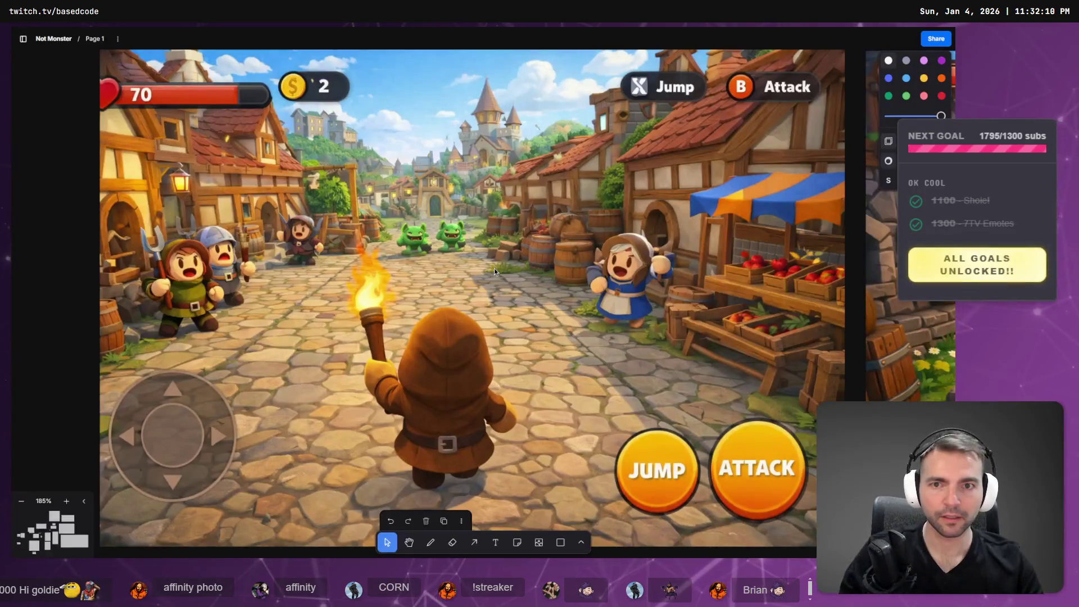
Compare the Godot village under the new sky with the windmill concept art, tilting the camera skyward.
click(494, 269)
right_click(511, 250)
click(388, 85)
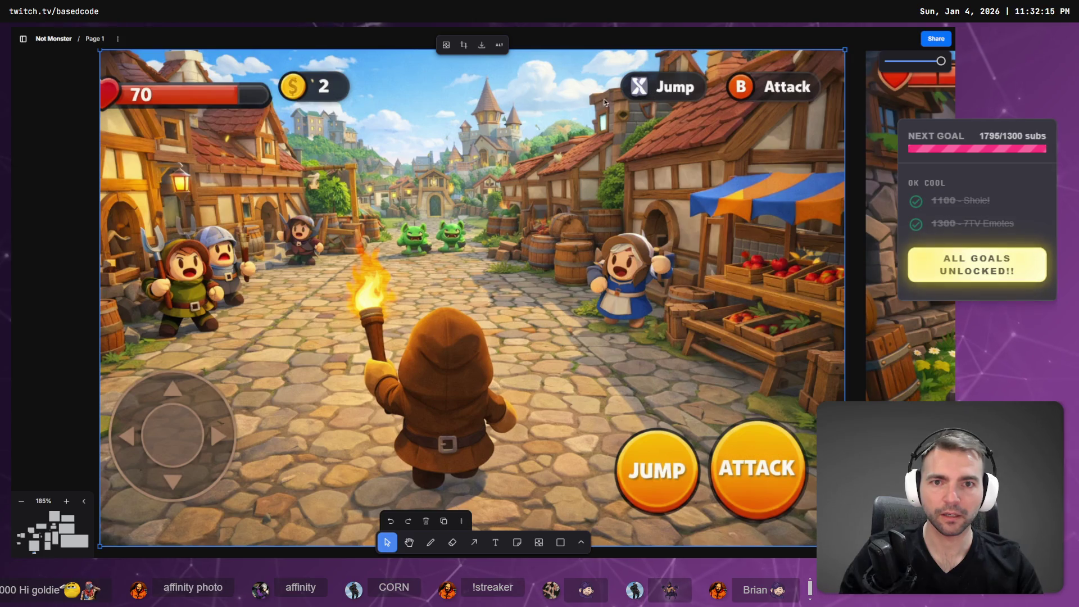
key(alt+Tab)
mouse_move(500, 203)
mouse_down()
mouse_move(469, 309)
mouse_move(484, 225)
mouse_move(506, 202)
mouse_move(520, 264)
mouse_move(539, 264)
mouse_move(472, 264)
mouse_move(484, 265)
mouse_up()
key(alt+Tab)
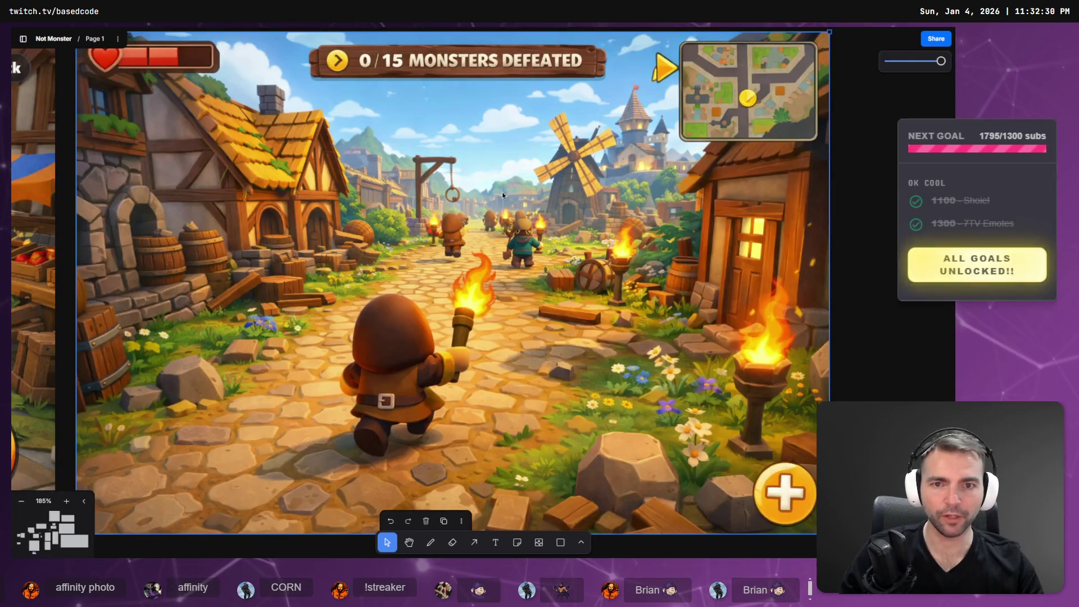
key(alt+Tab)
mouse_move(502, 195)
mouse_down()
mouse_move(497, 234)
mouse_move(472, 235)
mouse_move(506, 219)
mouse_move(501, 234)
mouse_move(511, 239)
mouse_up()
key(alt+Tab)
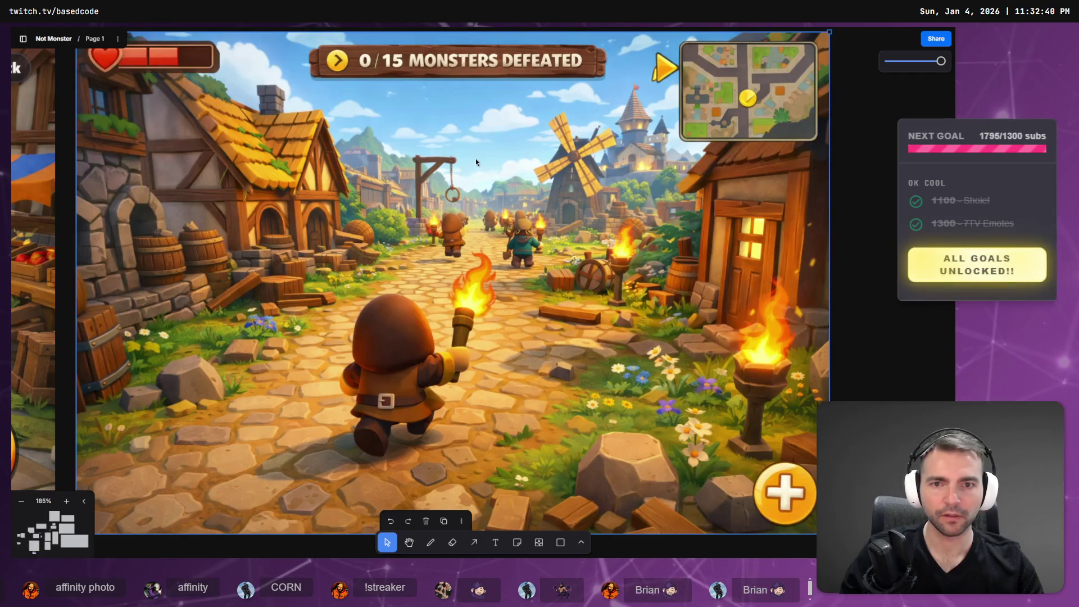
key(alt+Tab)
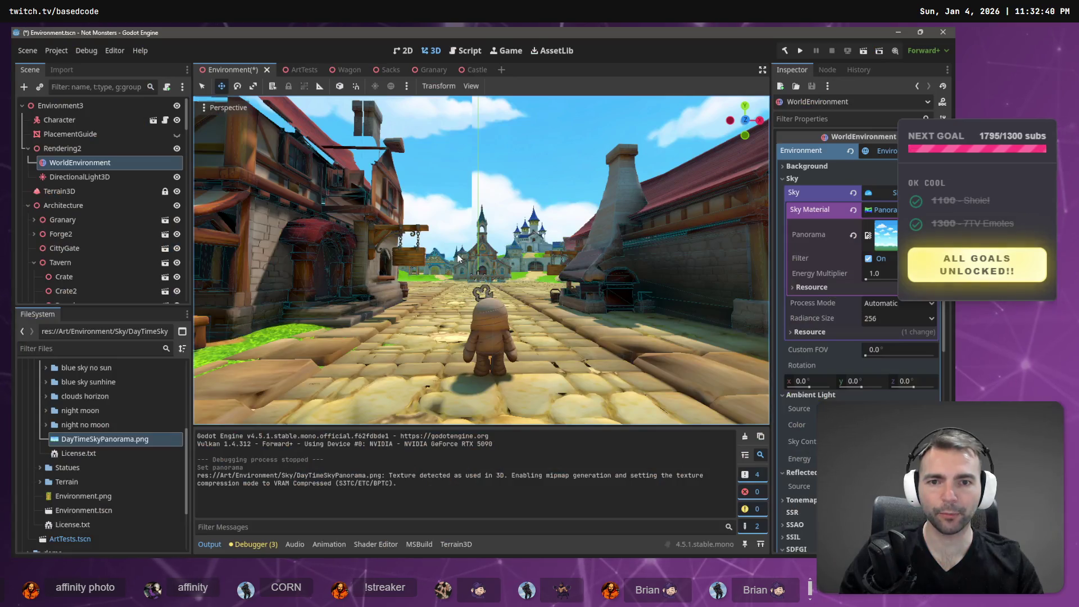
Enable volumetric fog on the WorldEnvironment and lower its density.
scroll(812, 398, down, 5)
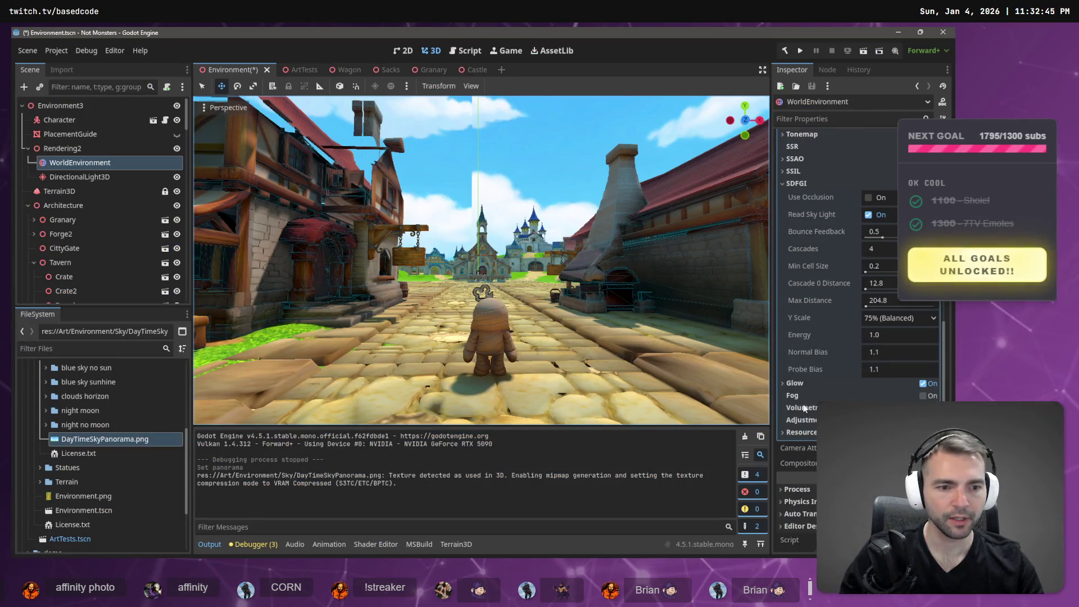
click(783, 184)
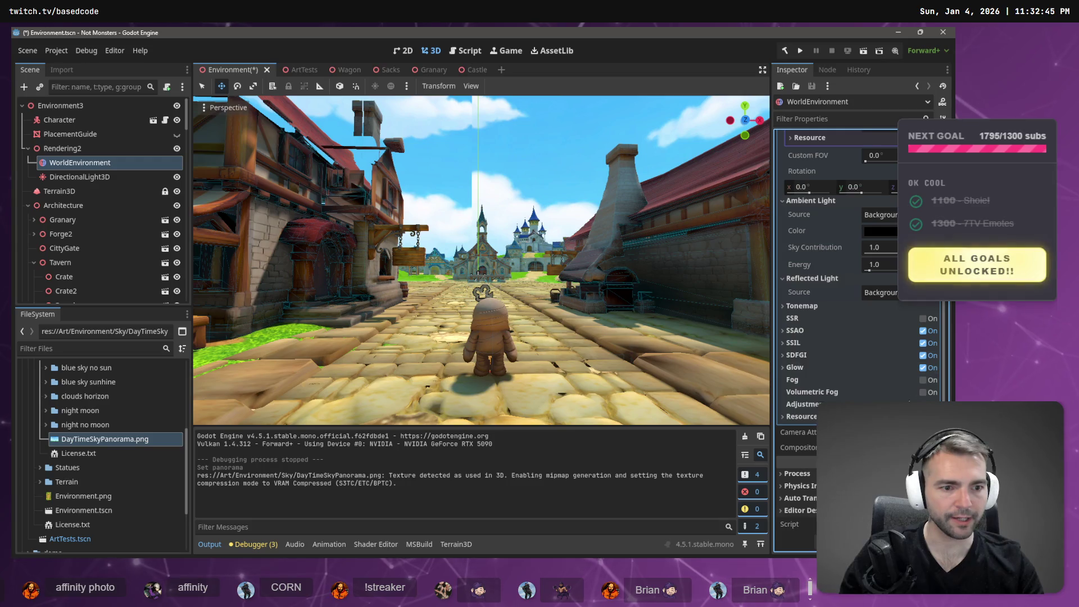
click(923, 392)
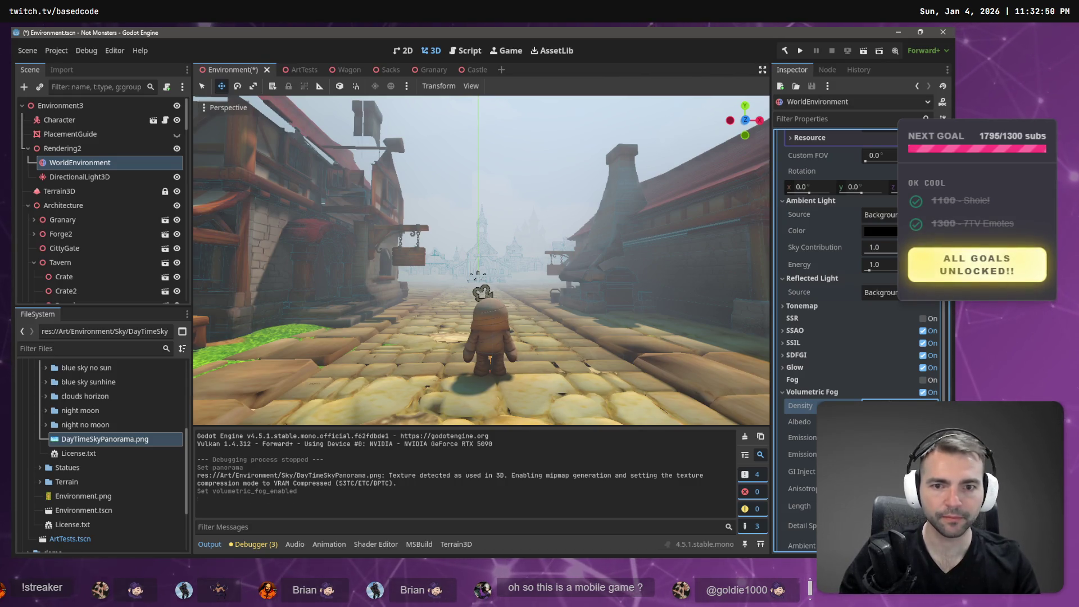
drag(900, 405, 877, 405)
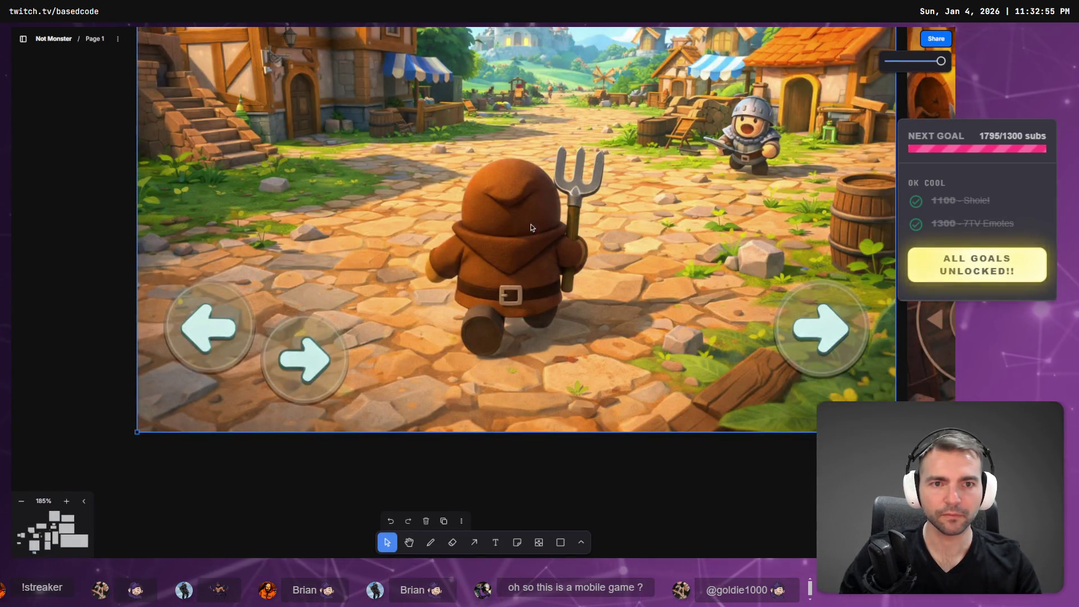
scroll(551, 230, down, 5)
scroll(459, 158, up, 5)
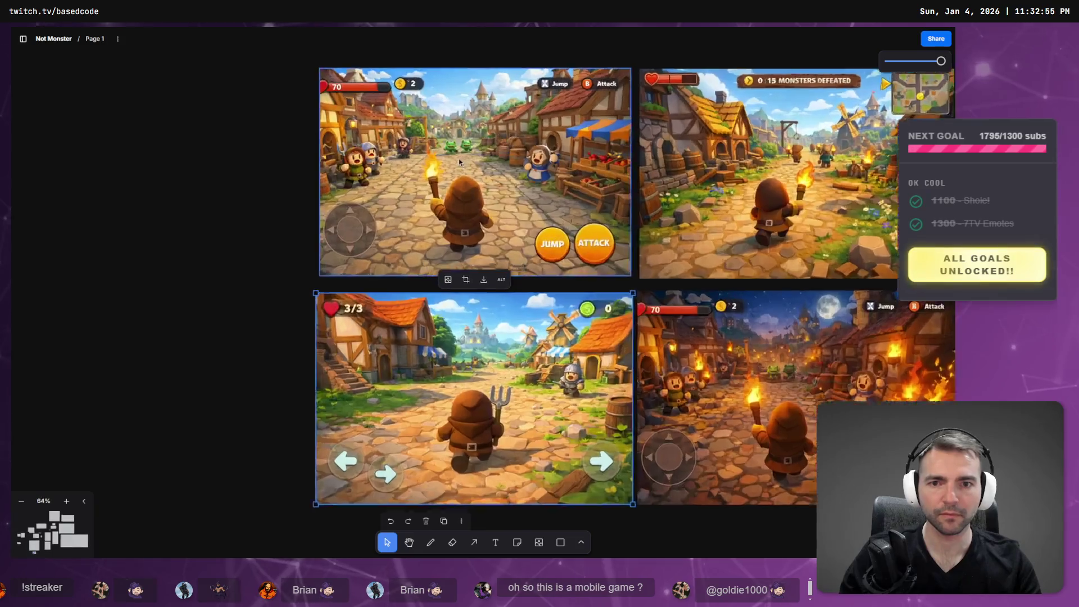
scroll(497, 142, up, 3)
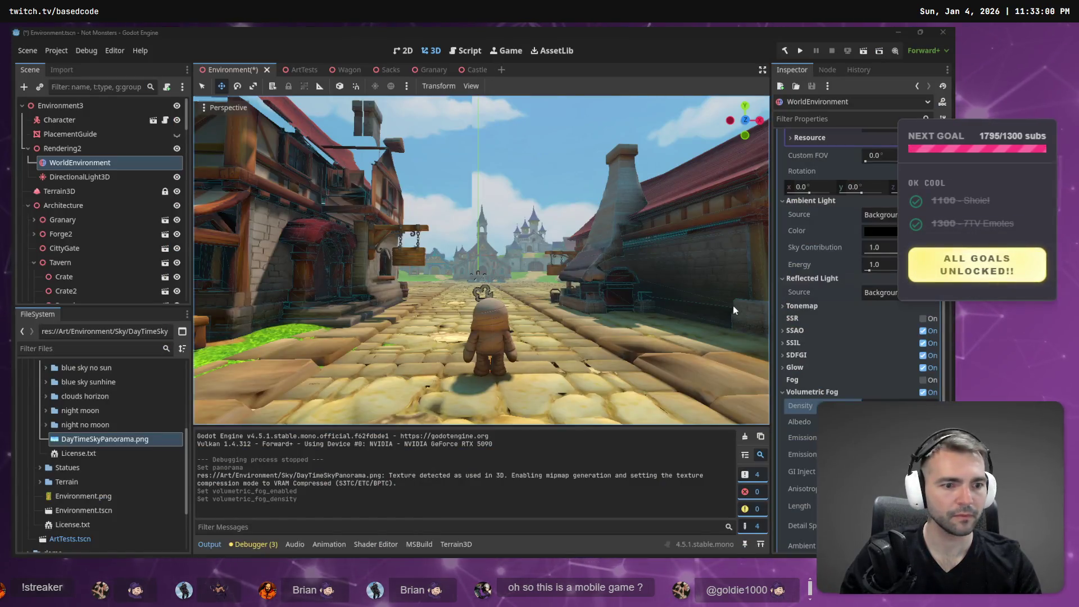
key(alt+Tab)
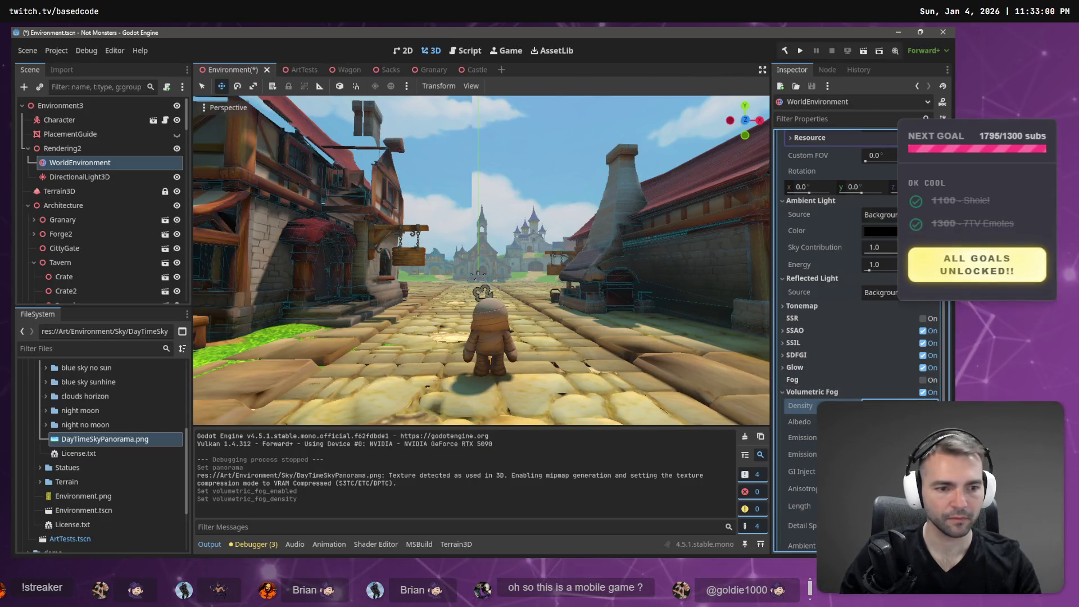
key(Return)
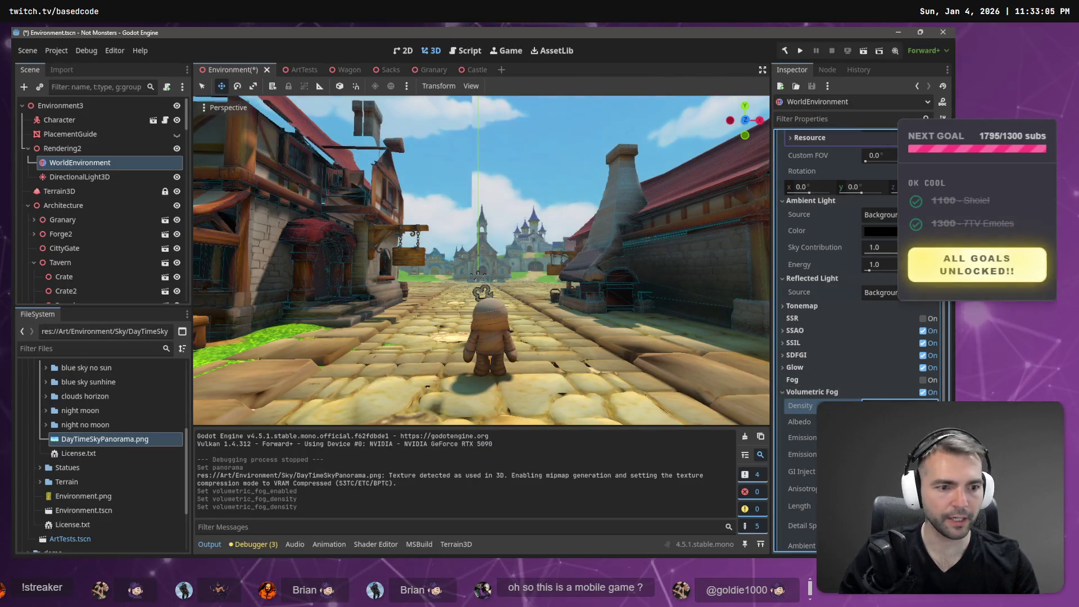
Try ebebeb as the fog albedo colour, then reset it to white ffffff.
click(899, 421)
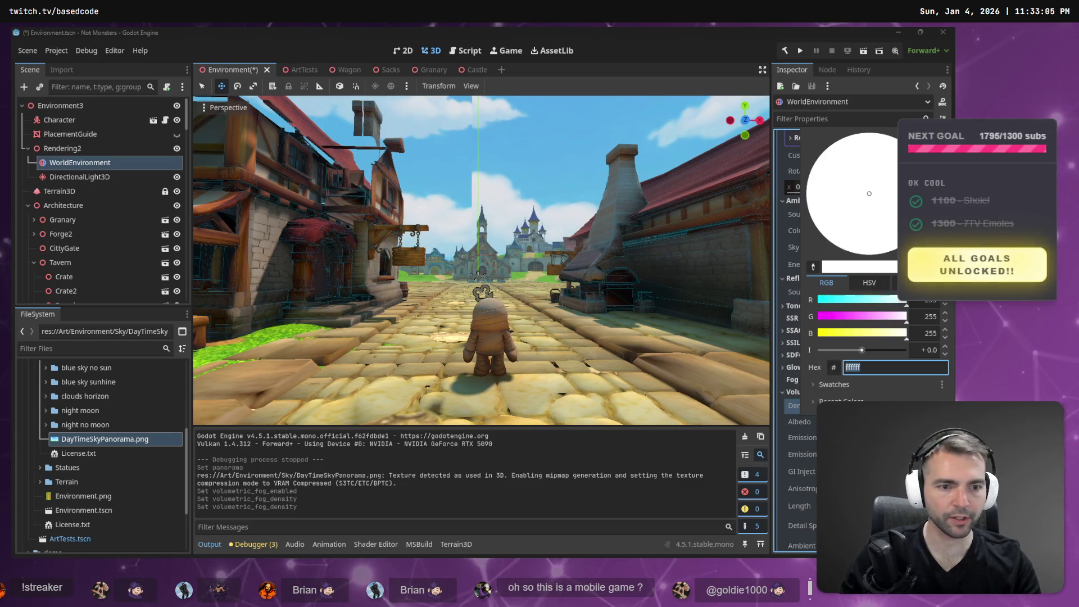
text(ebebeb)
key(Return)
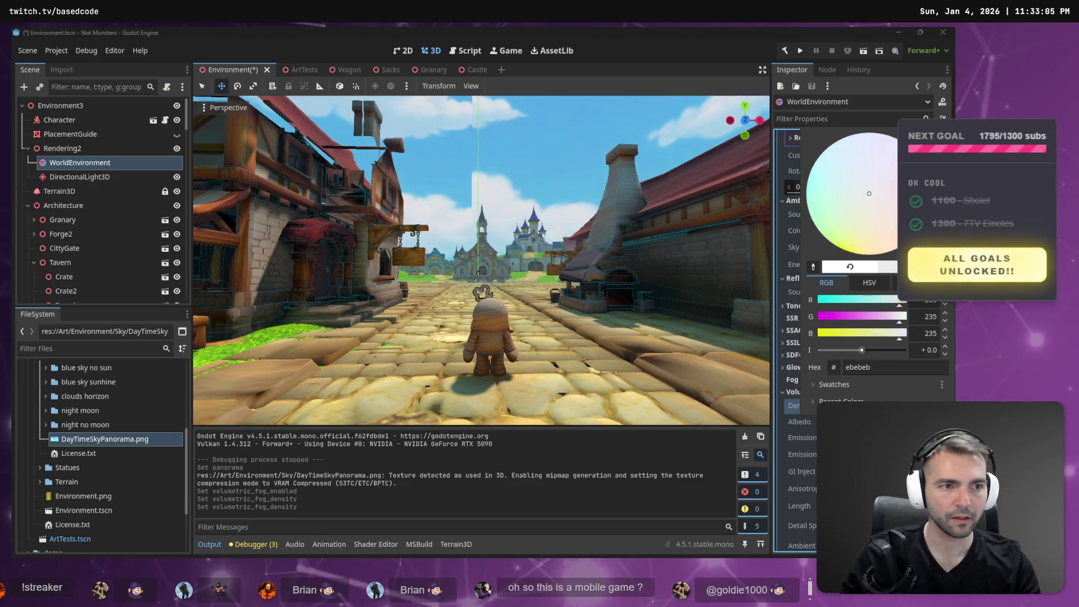
click(850, 266)
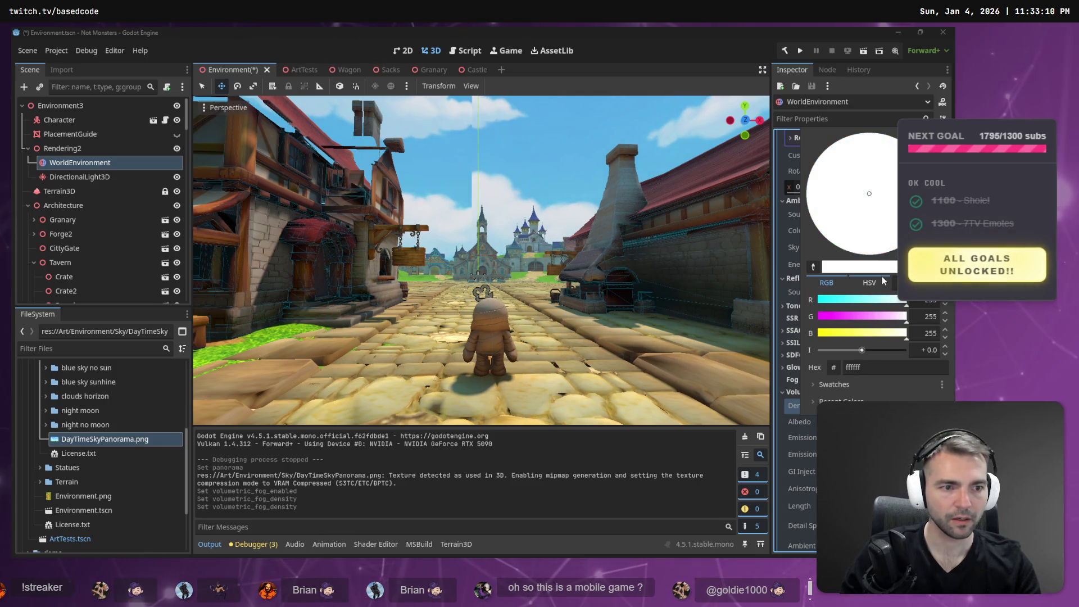
click(544, 181)
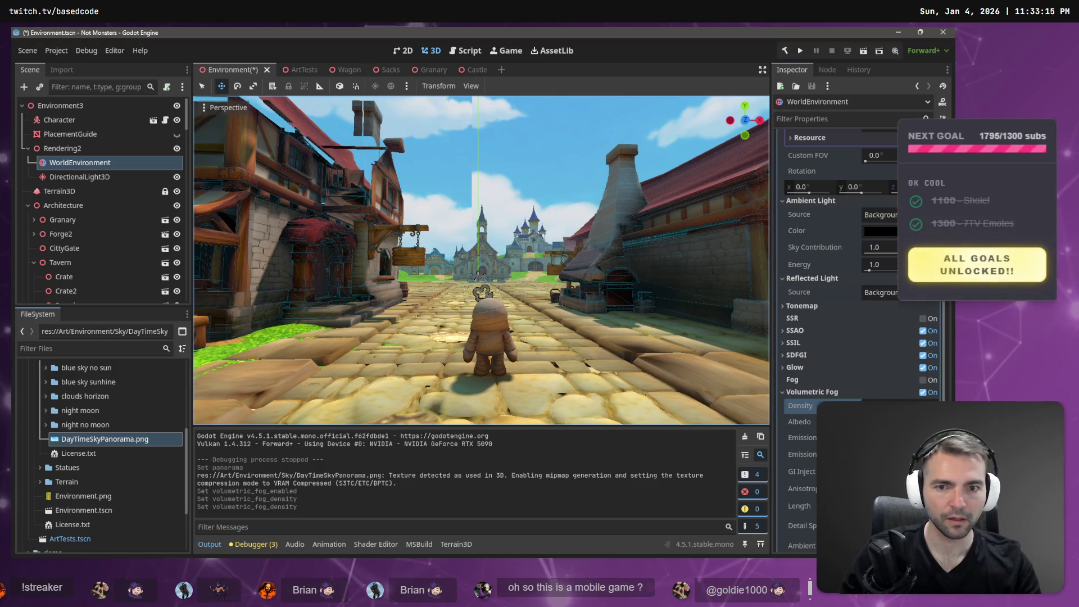
scroll(512, 260, down, 3)
key(alt+Tab)
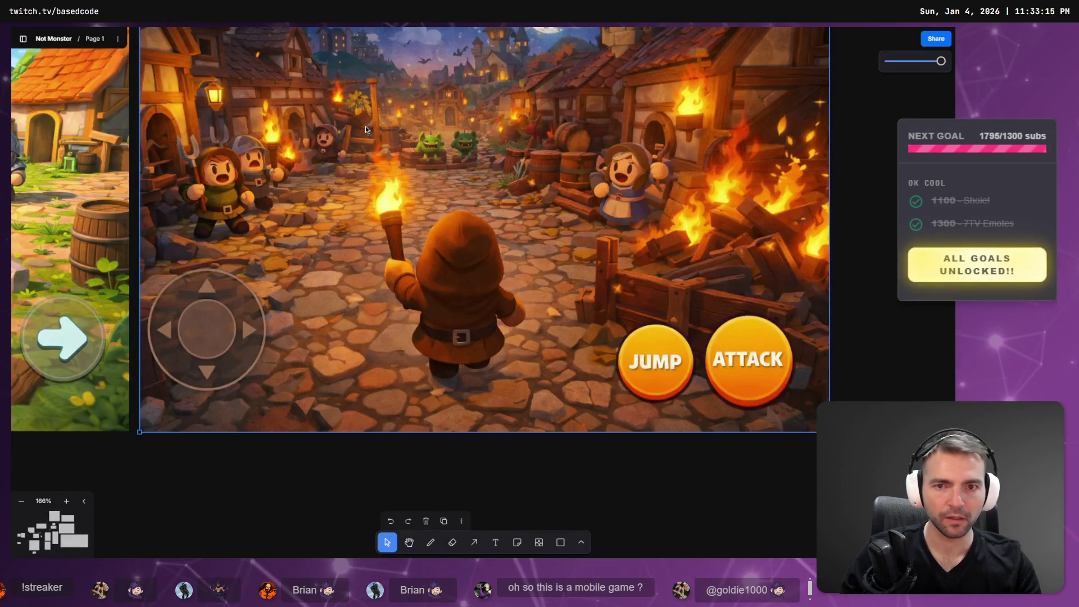
scroll(366, 126, down, 10)
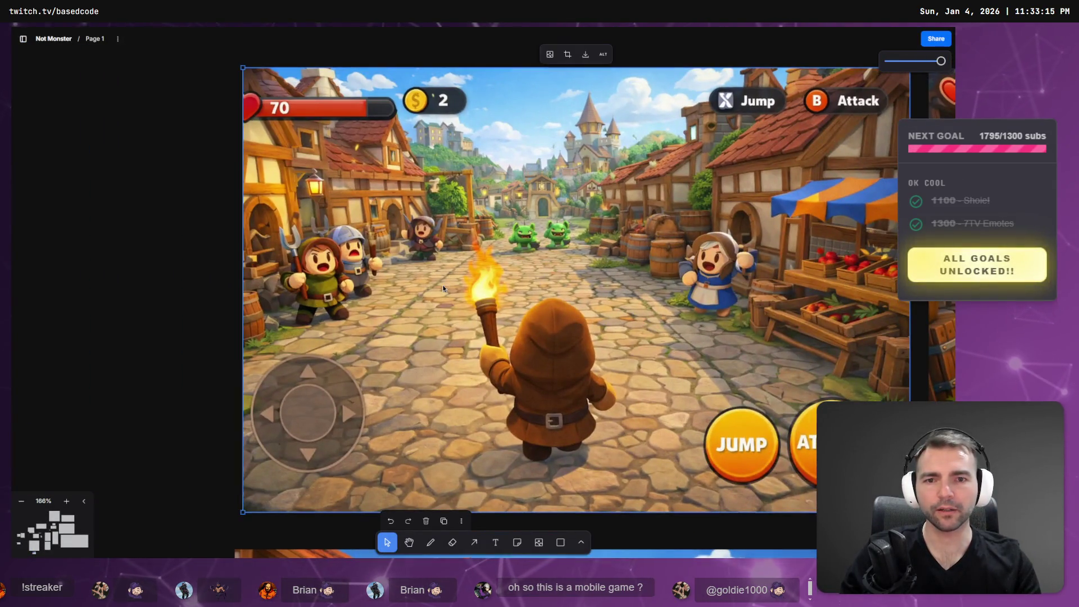
key(alt+Tab)
key(alt+Tab)
scroll(443, 285, right, 10)
click(443, 285)
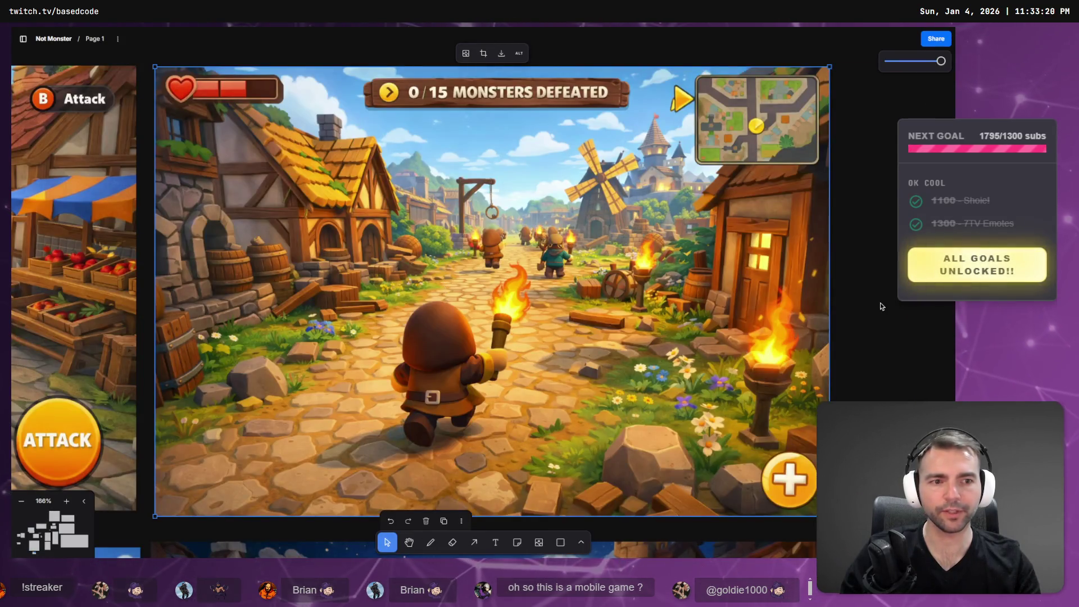
key(alt+Tab)
key(alt+Tab)
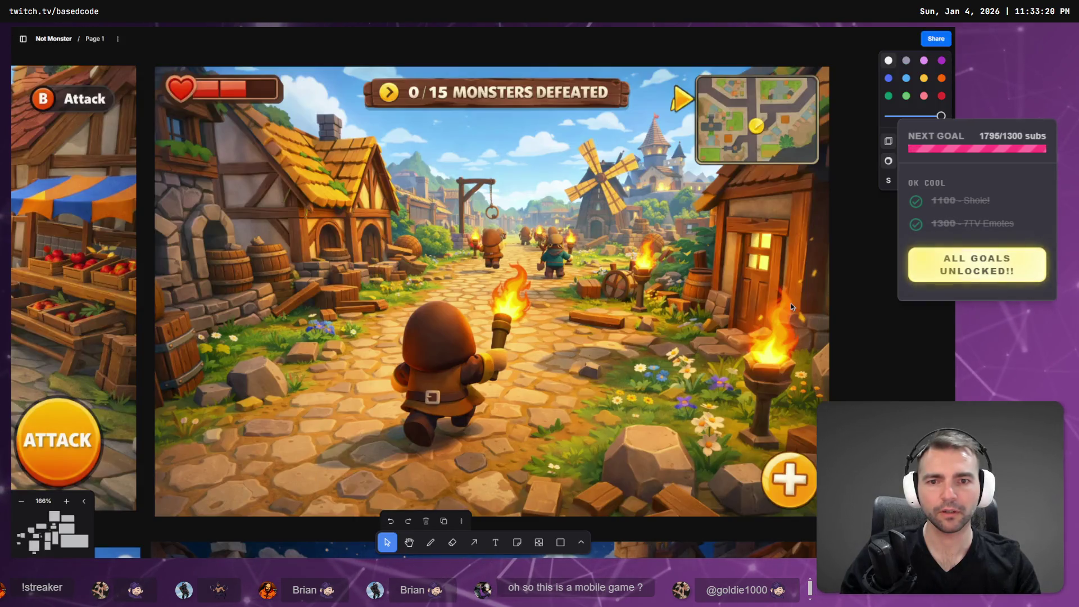
key(alt+Tab)
key(alt+Tab)
scroll(791, 306, left, 10)
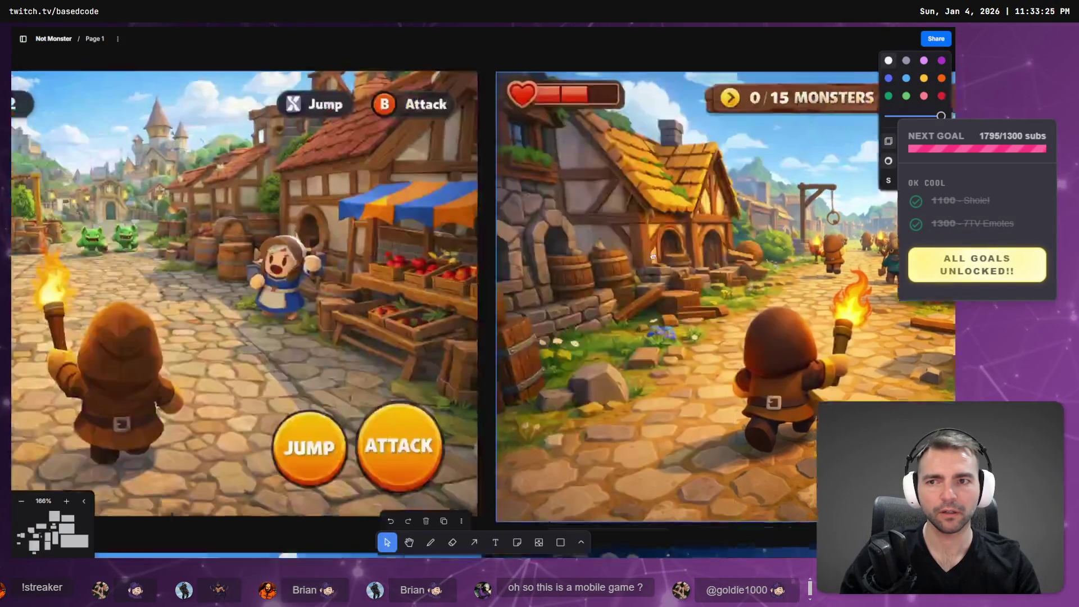
key(alt+Tab)
key(alt+Tab)
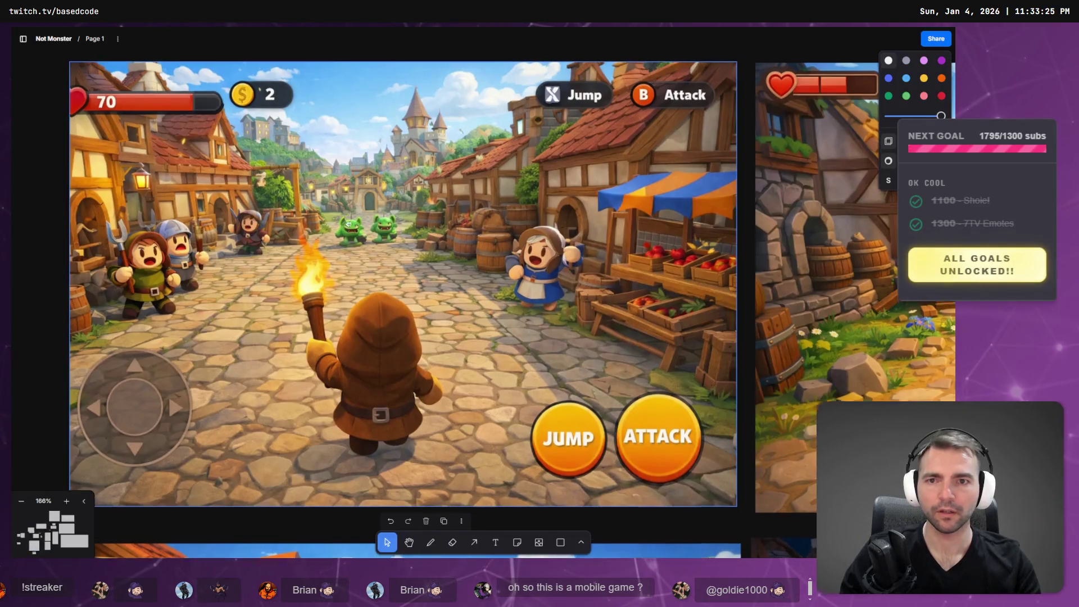
scroll(332, 235, up, 1)
key(alt+Tab)
key(alt+Tab)
key(alt+Tab)
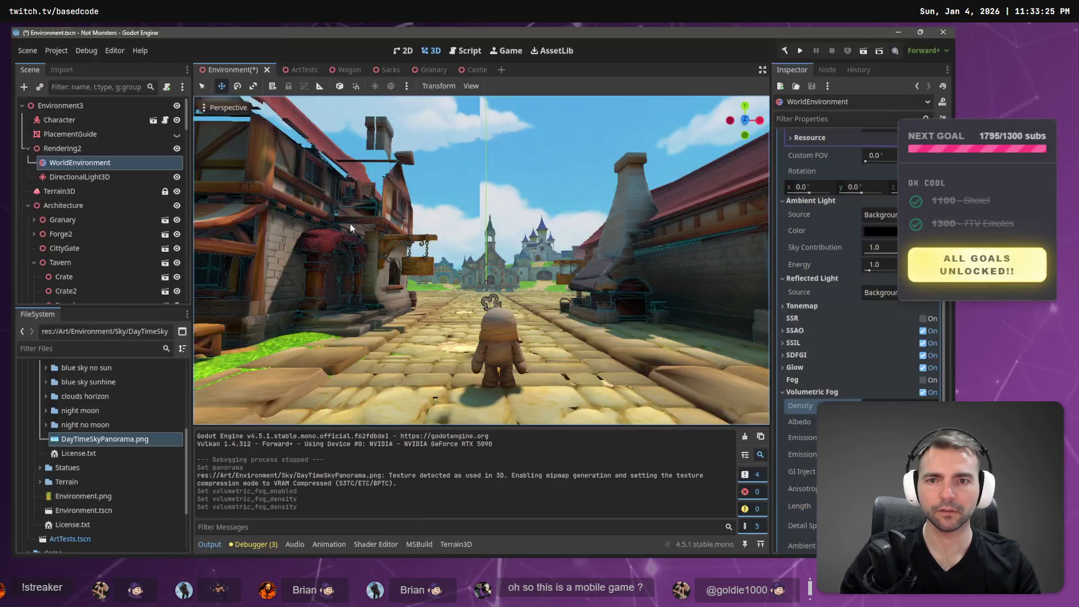
key(alt+Tab)
key(alt+Tab)
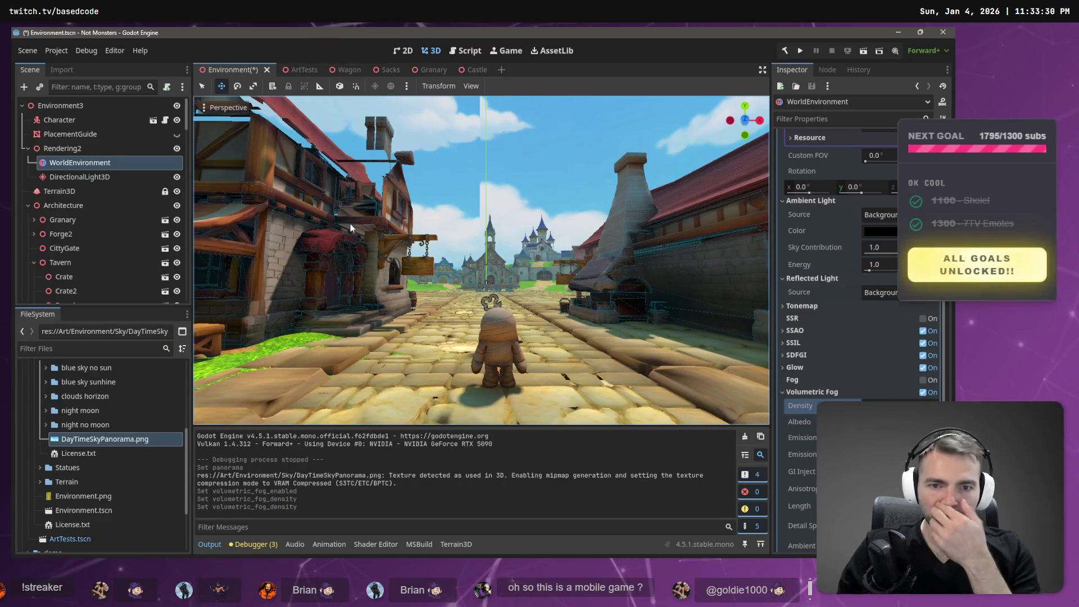
key(alt+Tab)
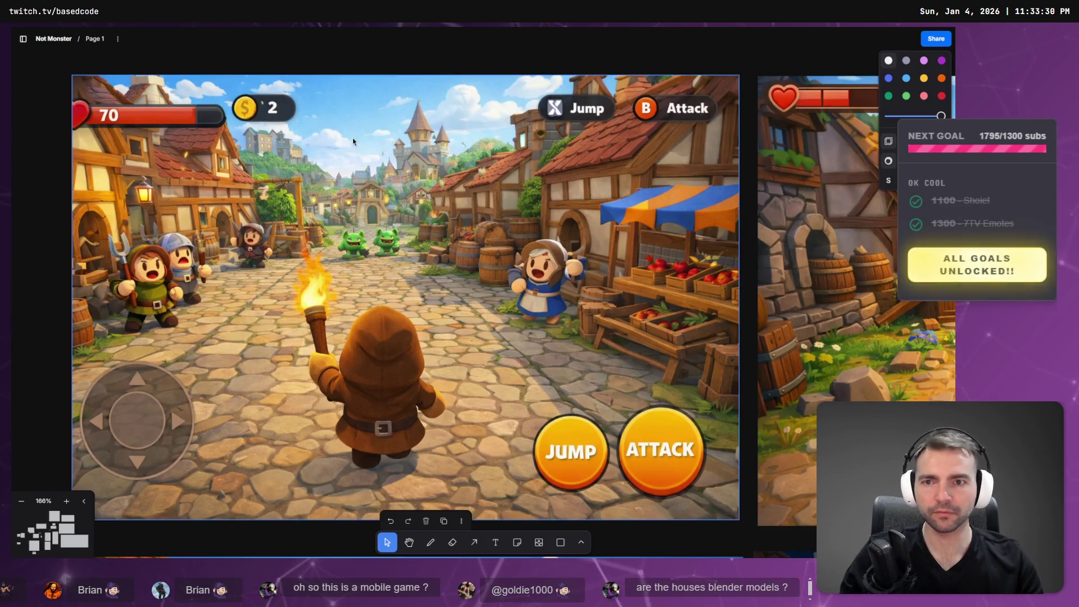
key(alt+Tab)
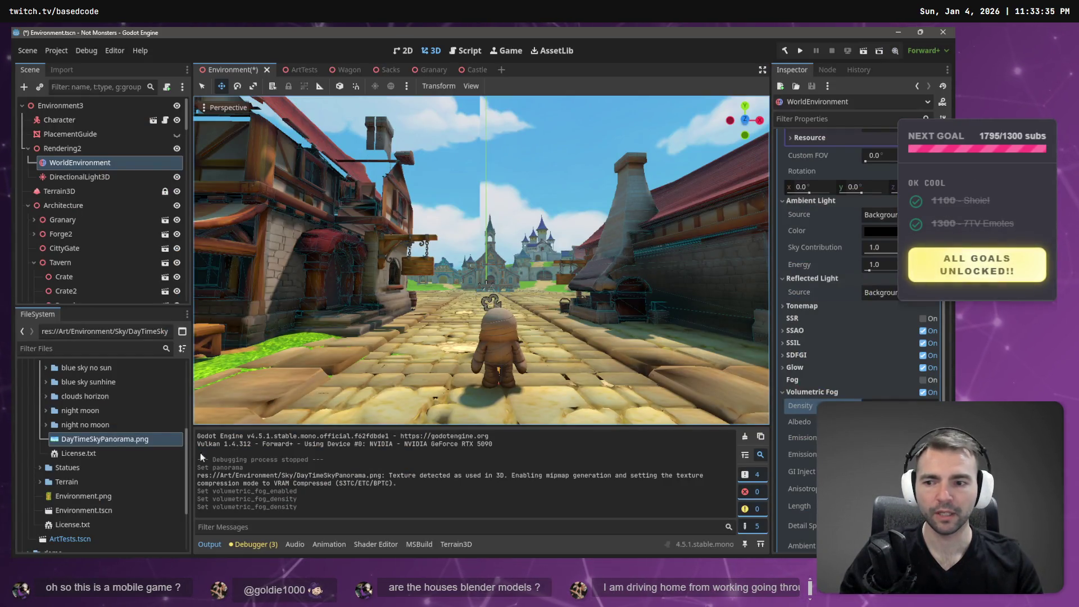
mouse_move(140, 445)
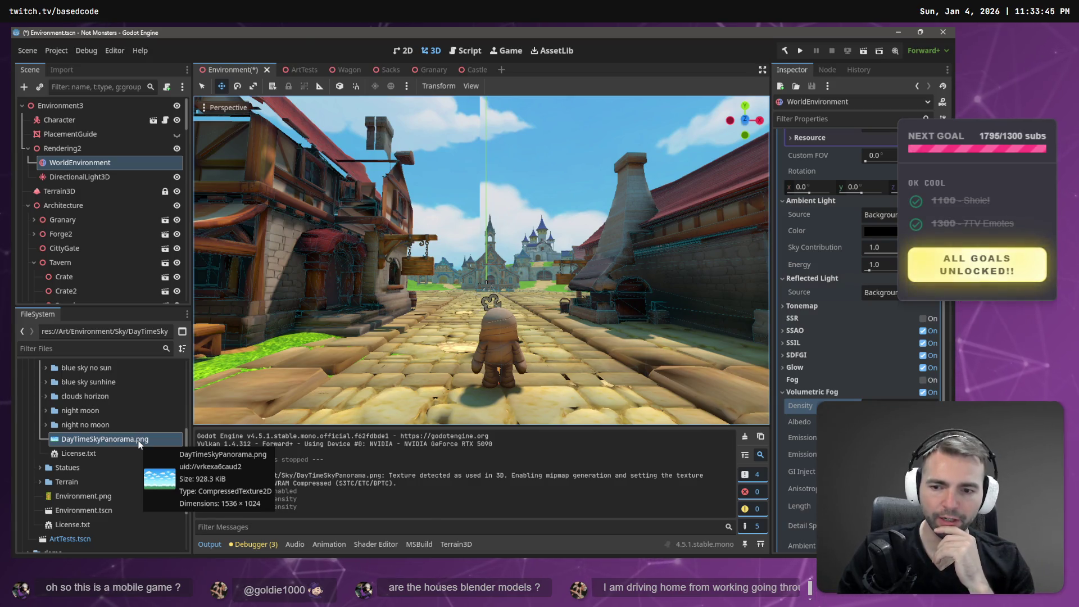
key(alt+Tab)
key(alt+Tab)
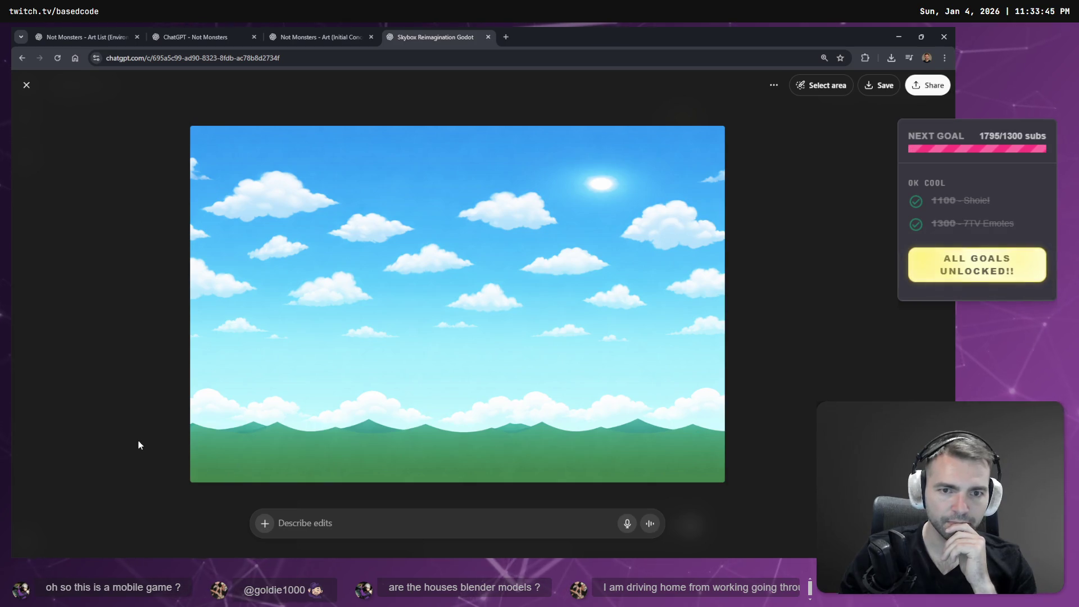
Begin dictating the sky edit request, checking the daytime village mockup for reference.
key(alt+Tab)
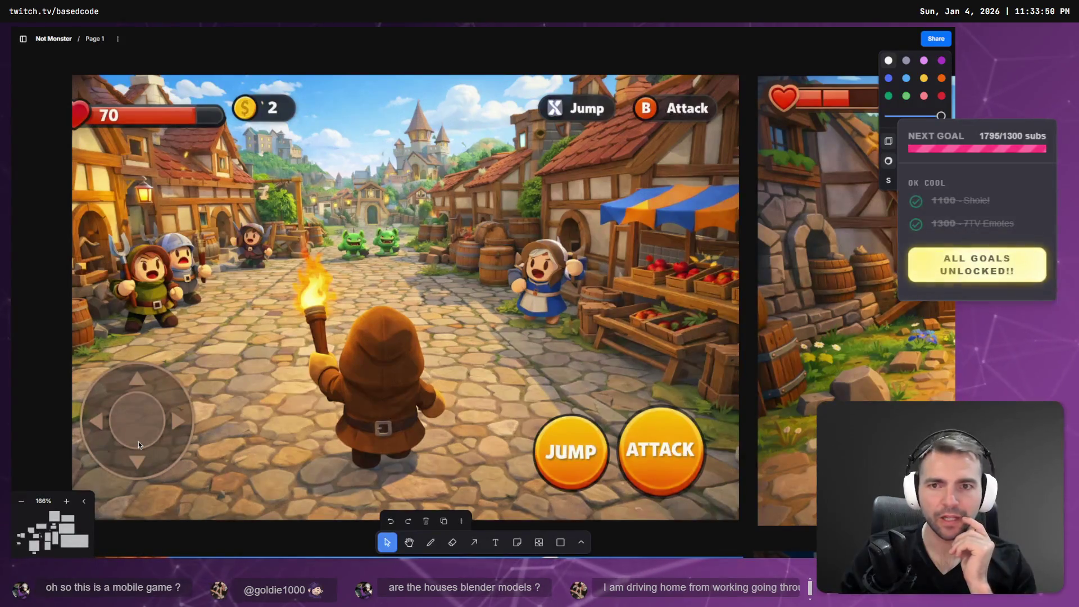
key(alt+Tab)
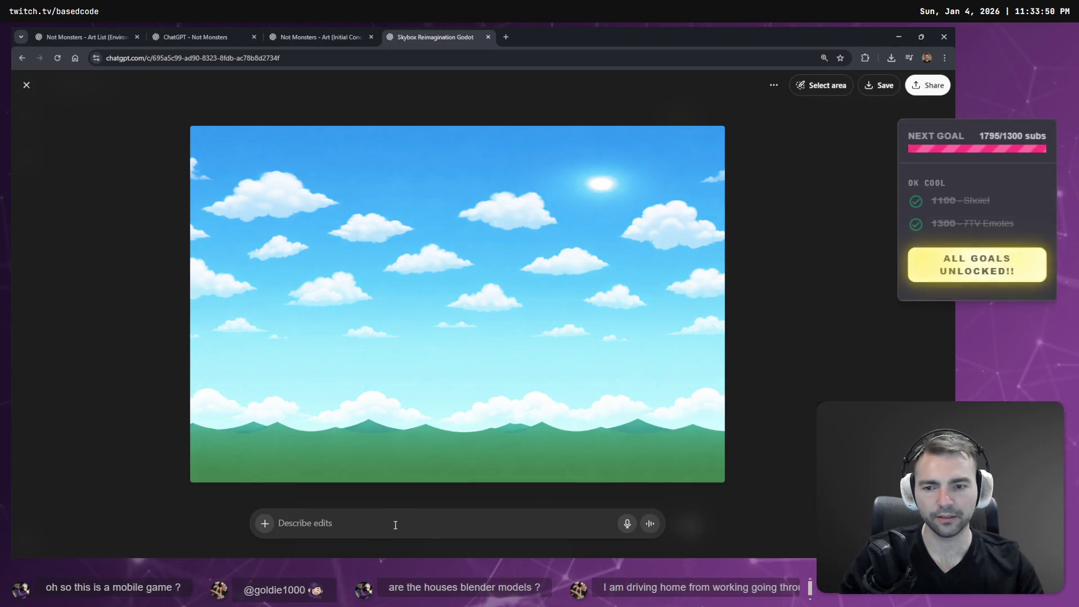
key(super+h)
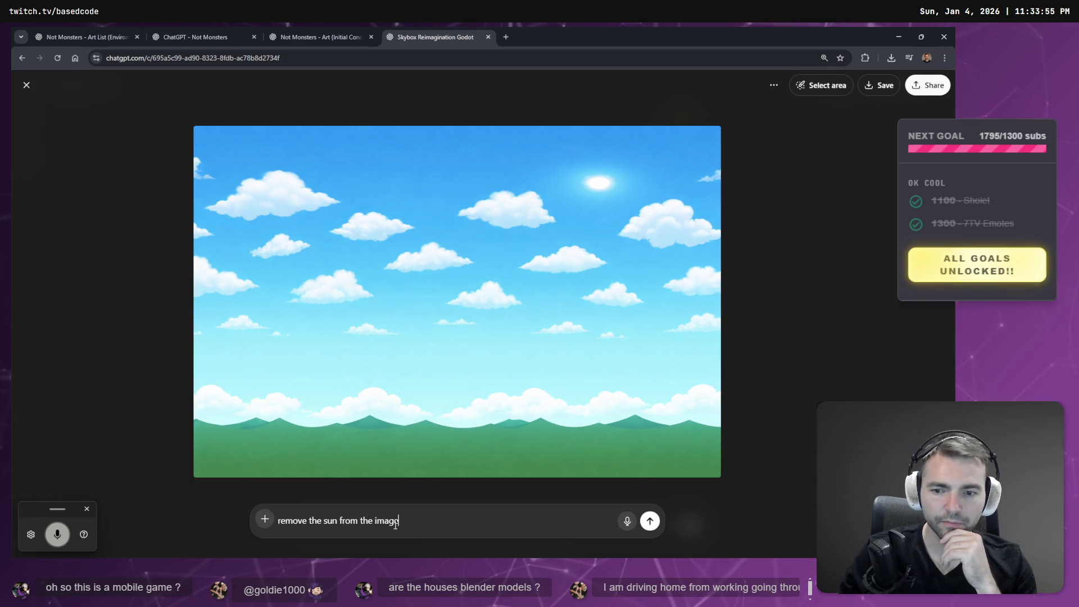
key(alt+Tab)
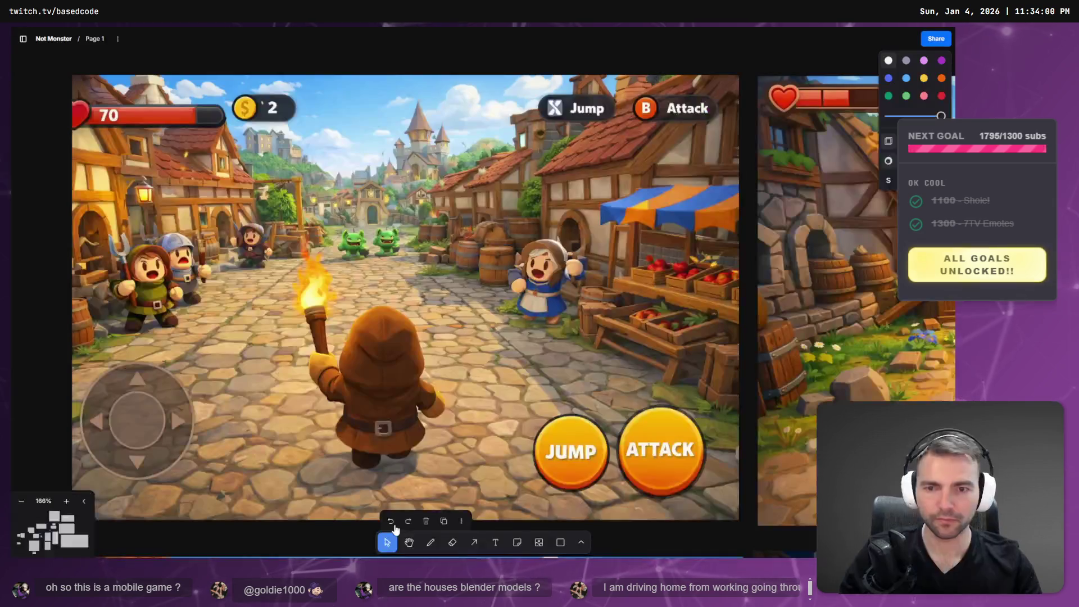
click(374, 163)
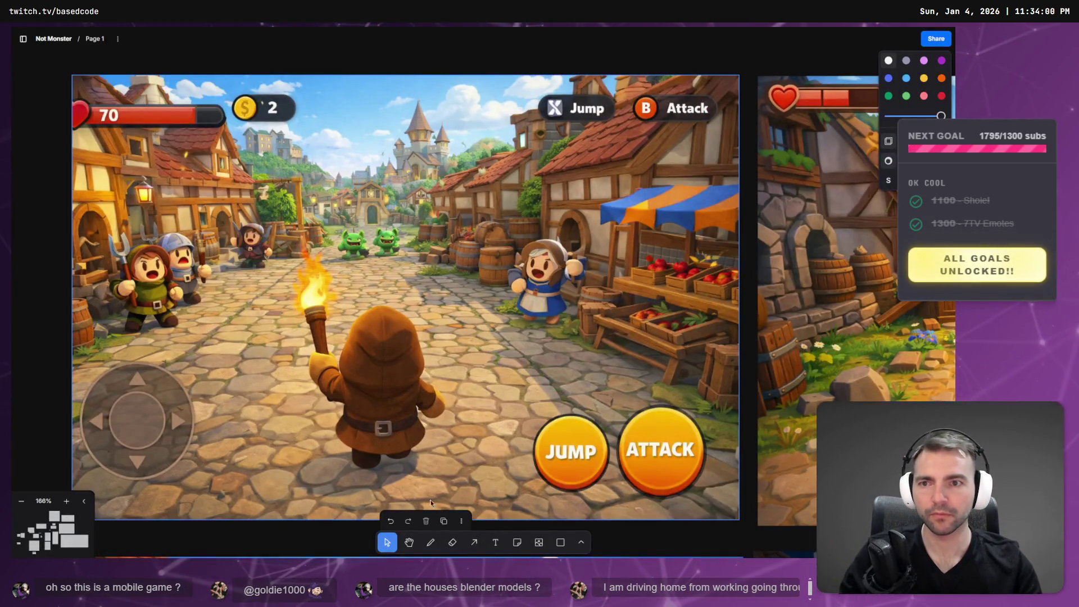
key(alt+Tab)
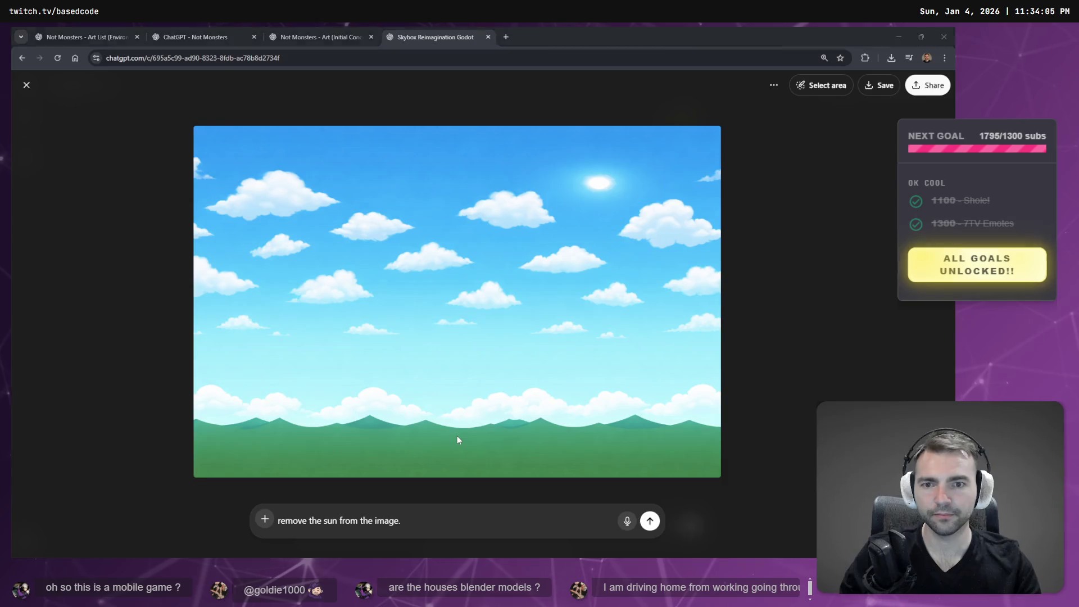
key(alt+Tab)
key(alt+Tab)
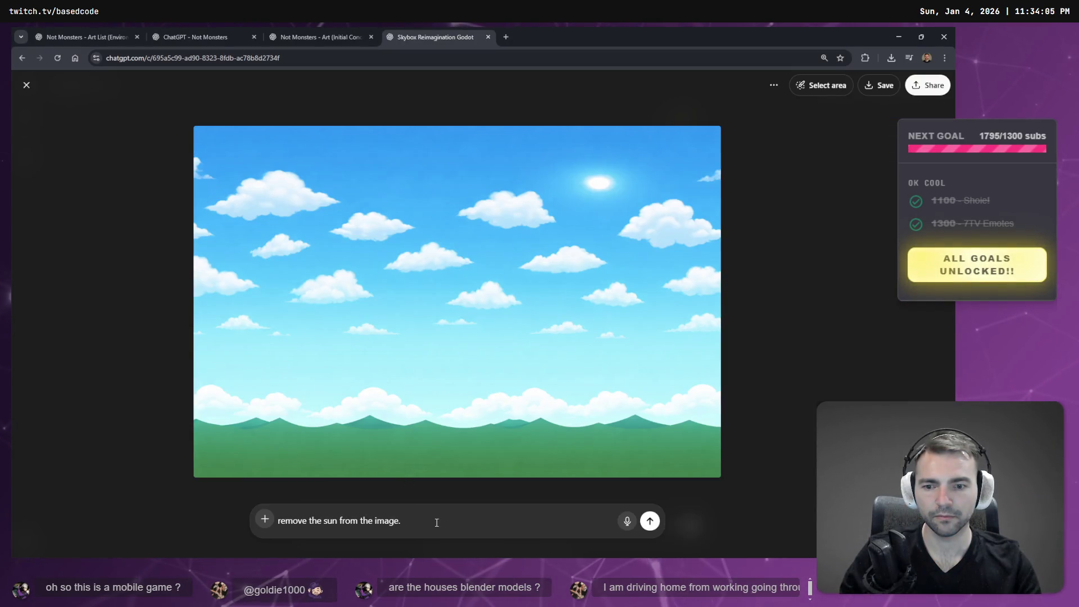
Dictate the rest: remove the sun, match the original clouds and blue gradient, less green.
key(super+h)
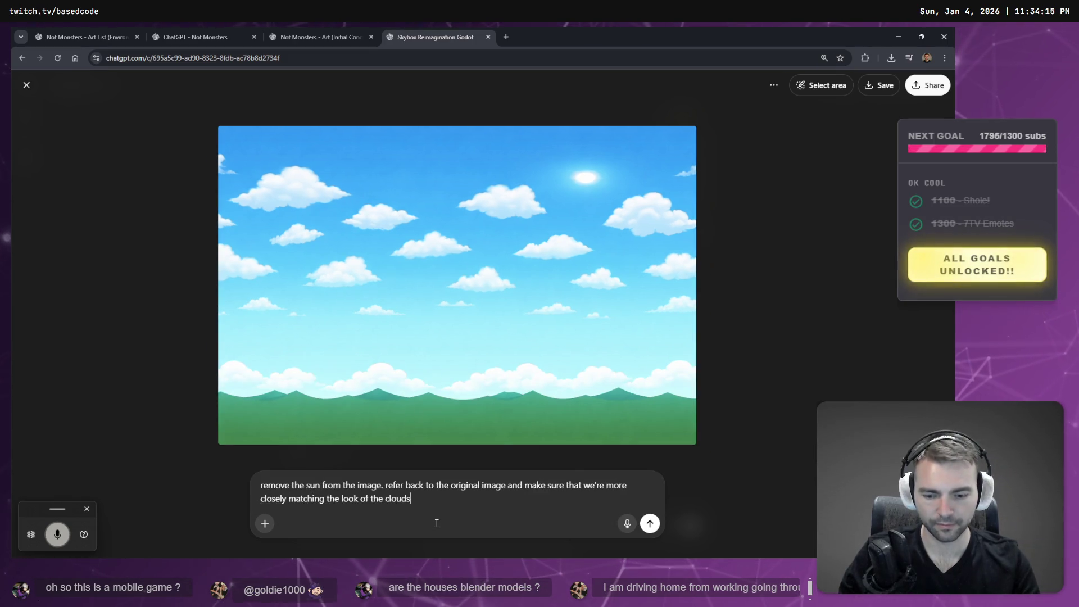
key(ctrl+super)
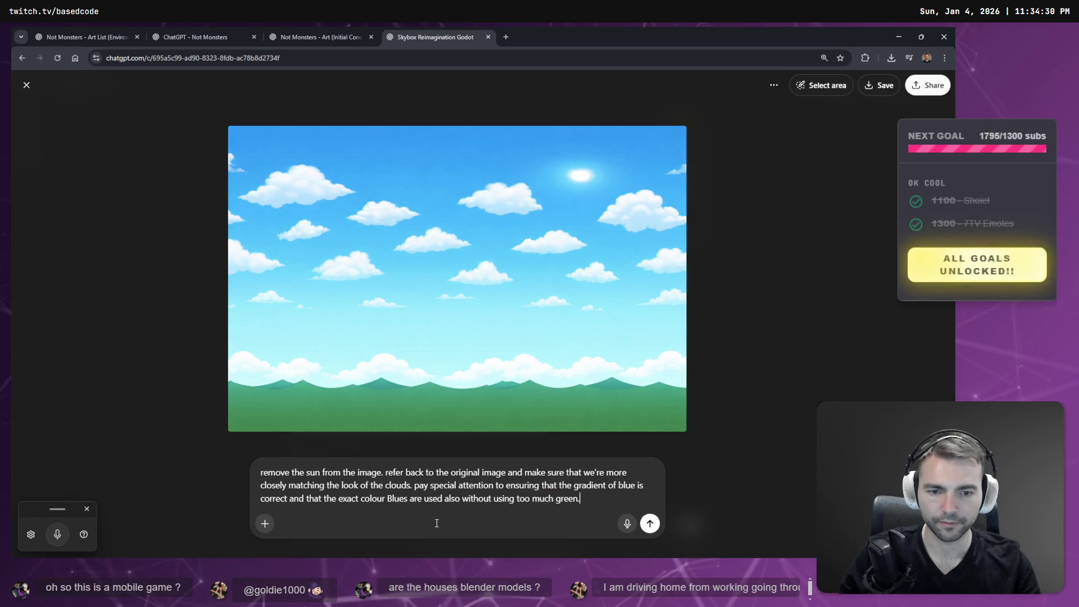
key(alt+Tab)
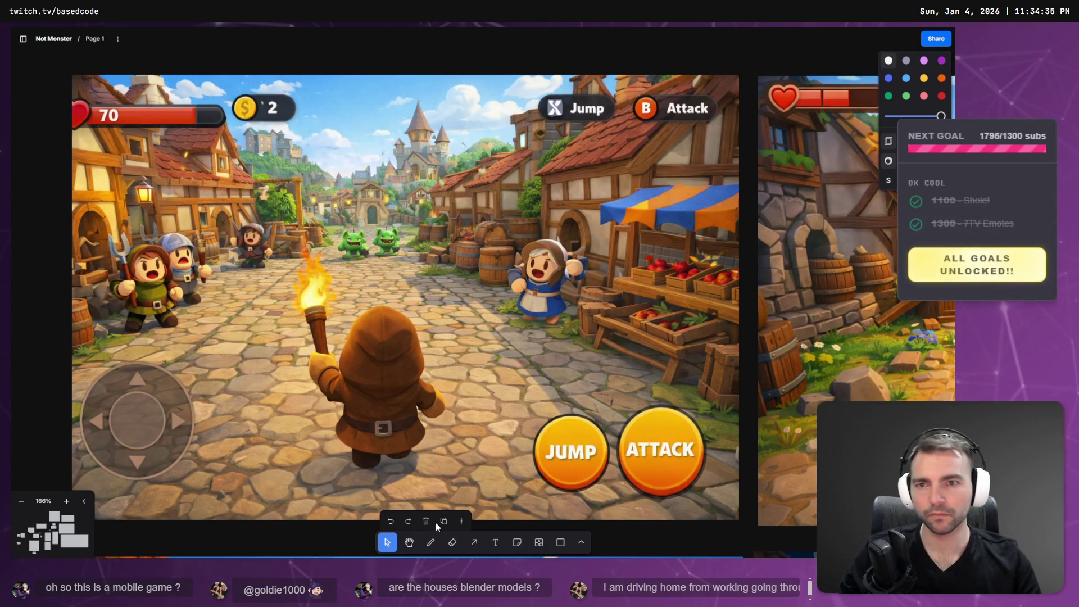
key(alt+Tab)
key(alt+Tab)
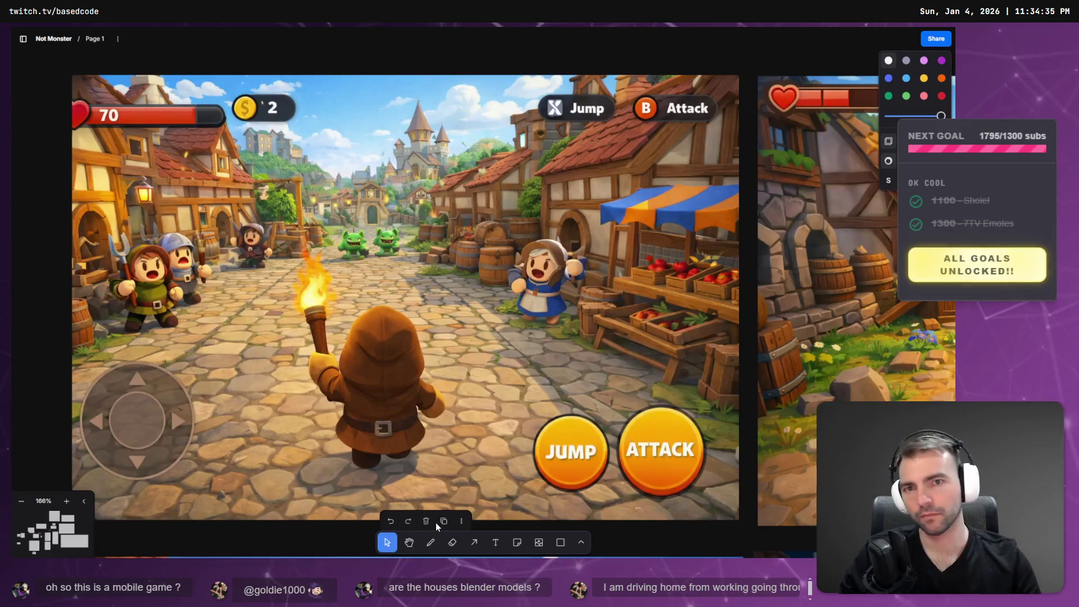
key(alt+Tab)
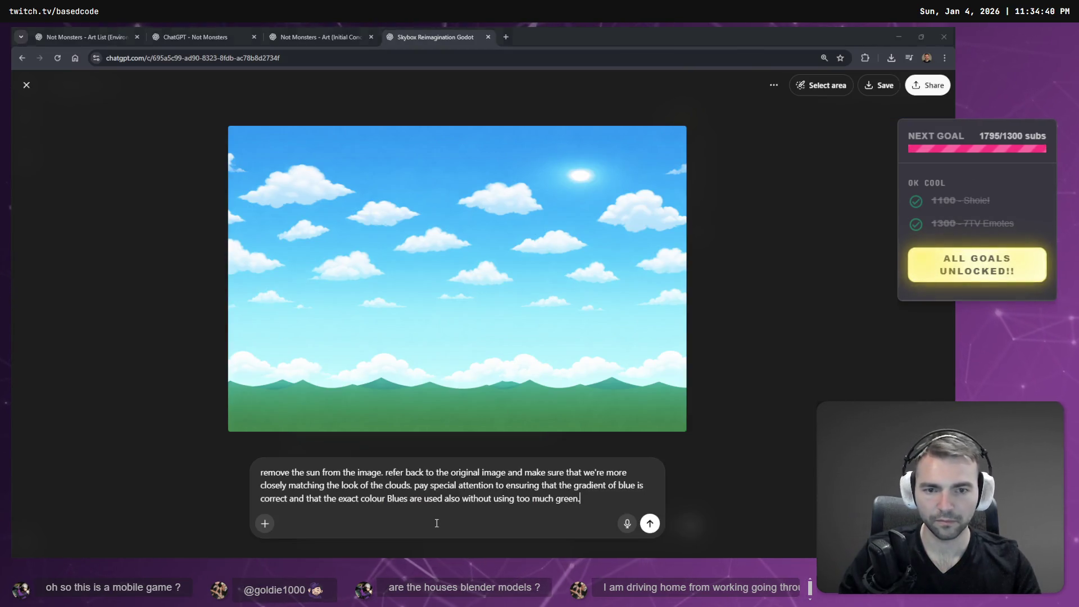
key(alt+Tab)
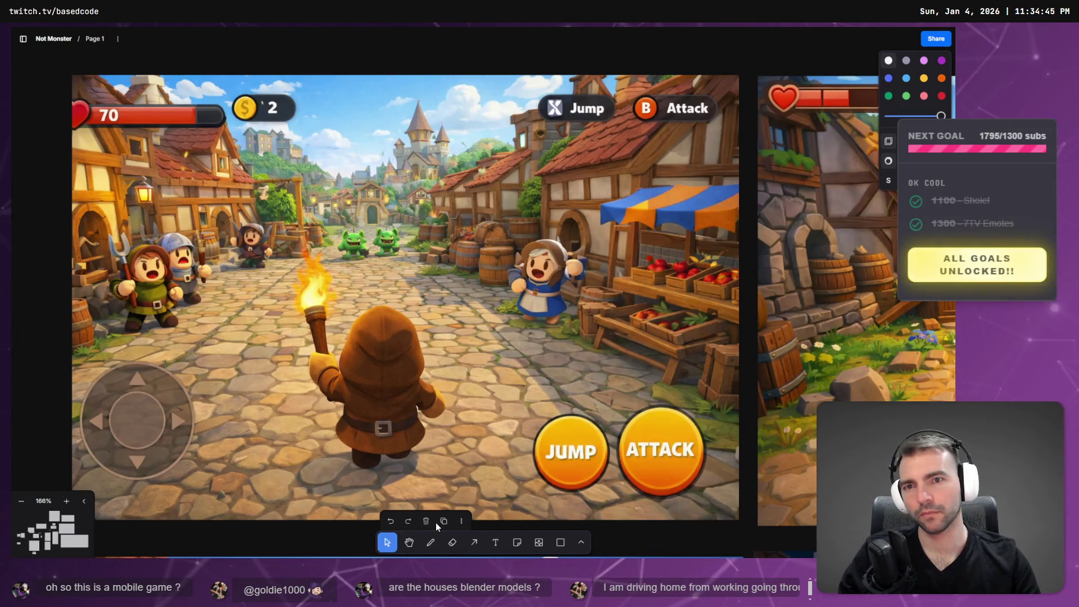
Select the village mockup and compare it against the generated sky image.
click(476, 374)
right_click(453, 295)
click(474, 63)
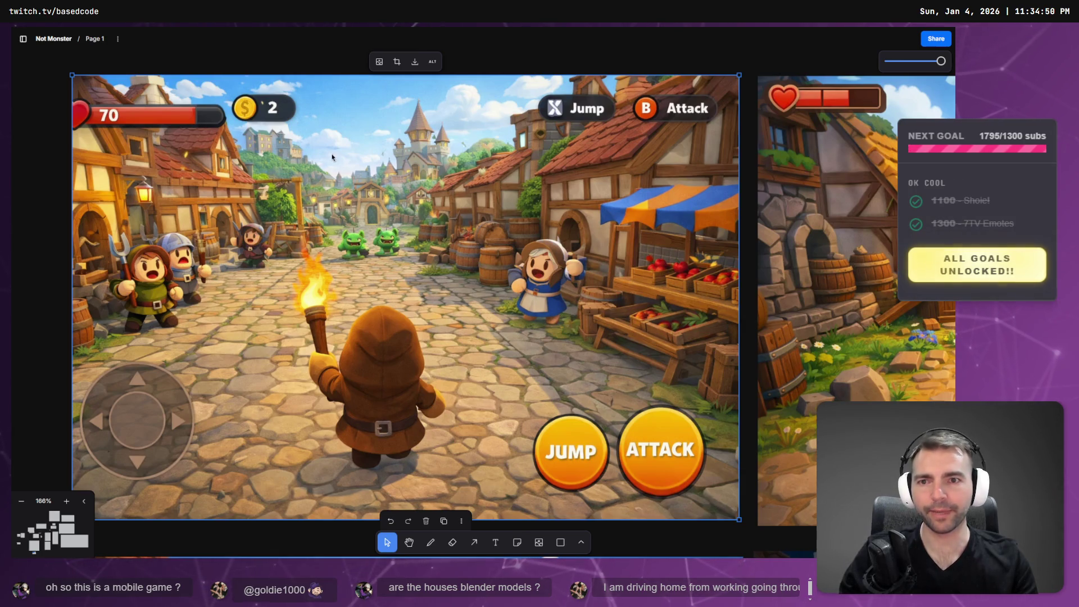
key(alt+Tab)
key(alt+Tab)
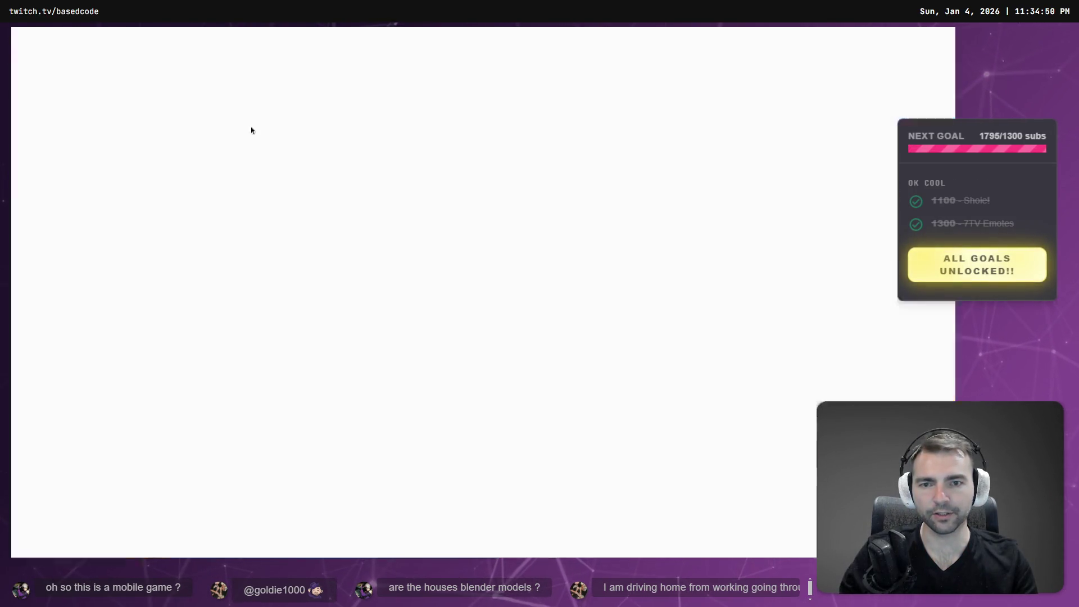
key(alt+Tab)
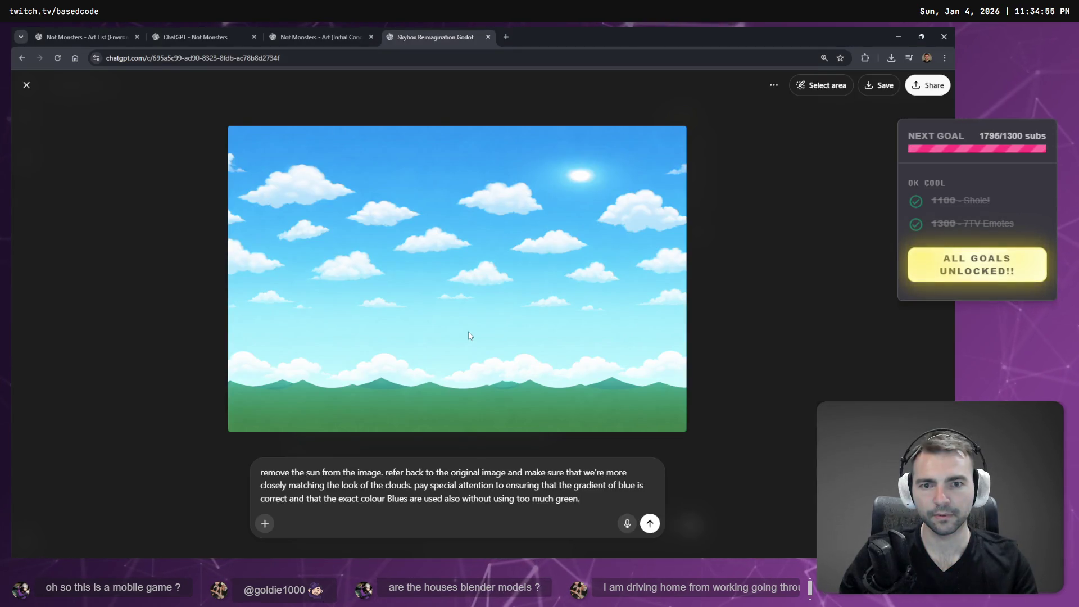
key(alt+Tab)
Zoom around the whiteboard to review the mockup skies, then return to the ChatGPT prompt.
scroll(414, 206, down, 5)
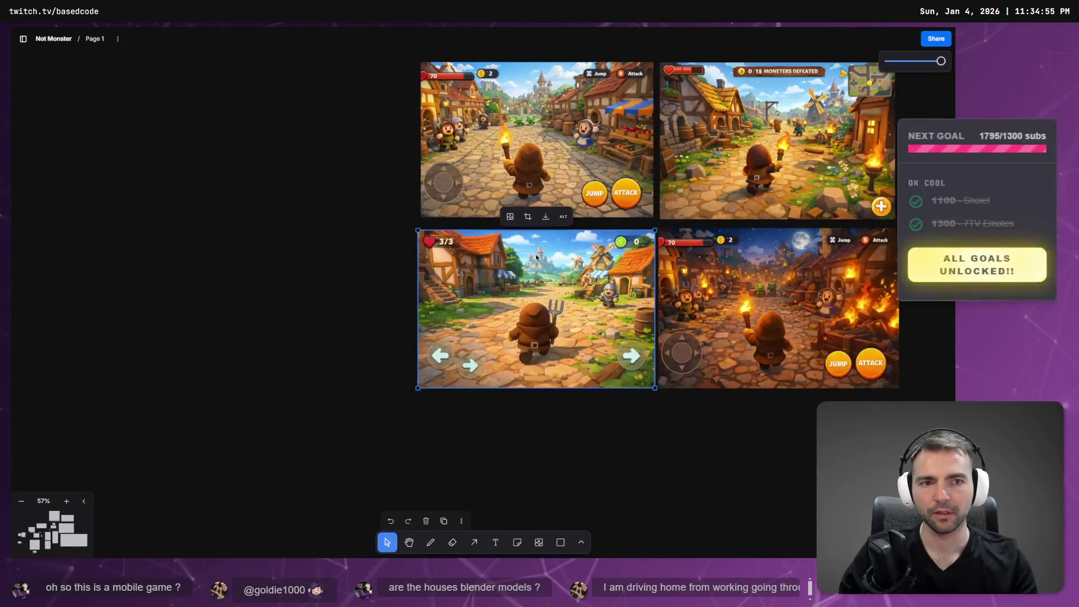
scroll(527, 336, up, 4)
scroll(527, 336, up, 5)
scroll(516, 397, down, 4)
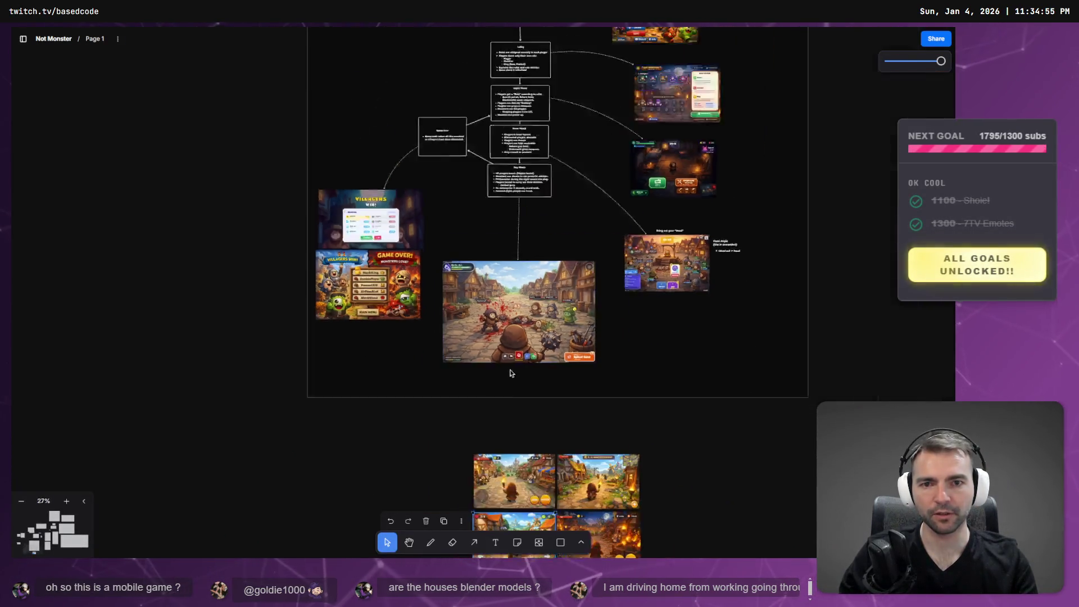
scroll(508, 369, down, 4)
scroll(504, 309, up, 2)
scroll(501, 282, up, 5)
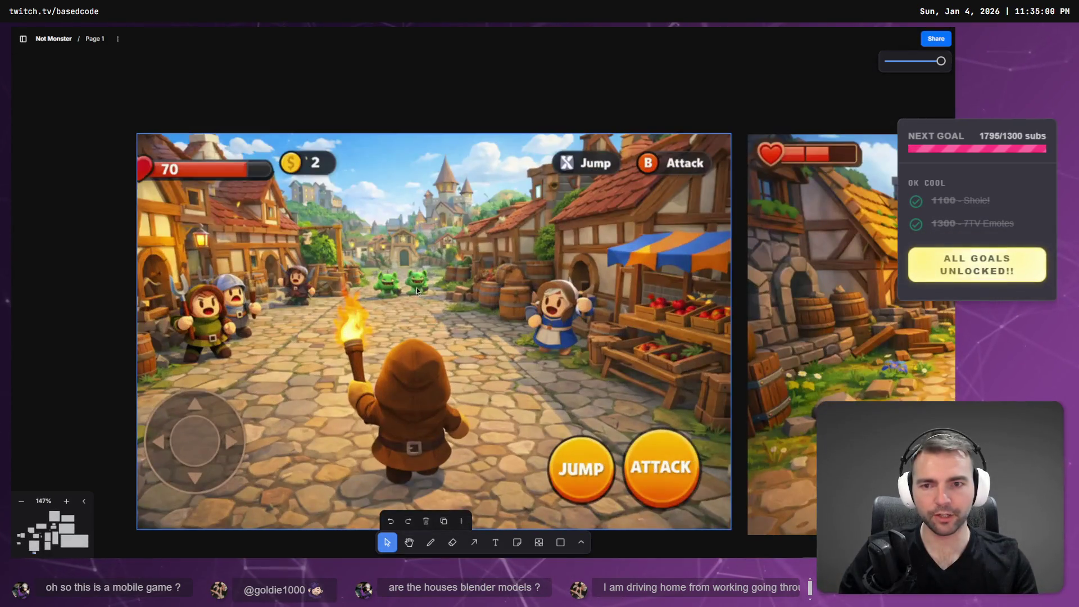
scroll(416, 288, left, 2)
scroll(462, 263, down, 1)
key(Escape)
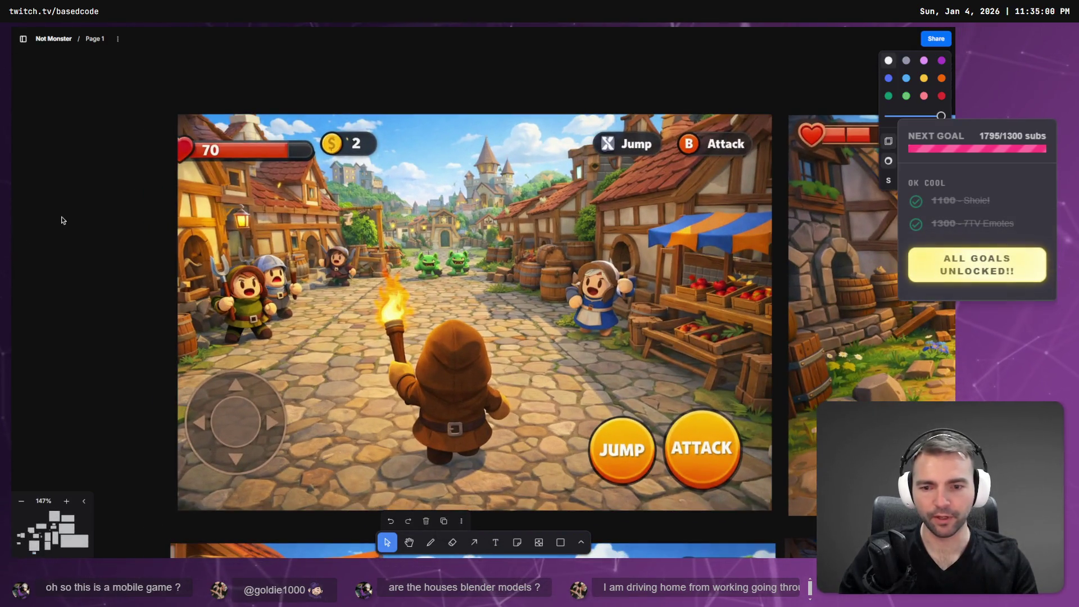
key(alt+Tab)
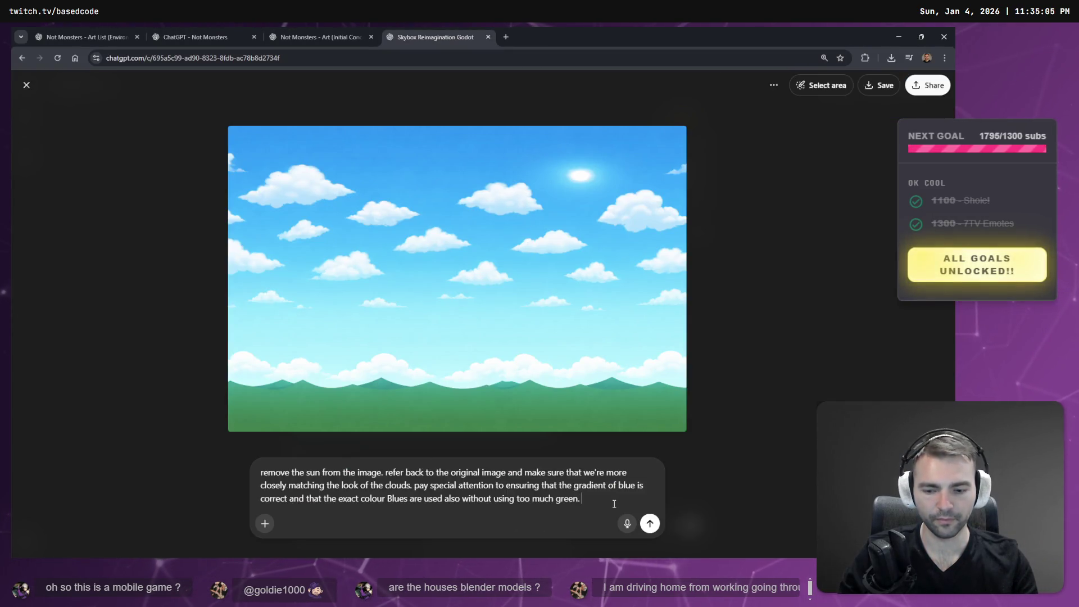
Dictate a line asking for the reference's wispy cloud shapes and volume, and send the request.
key(super+h)
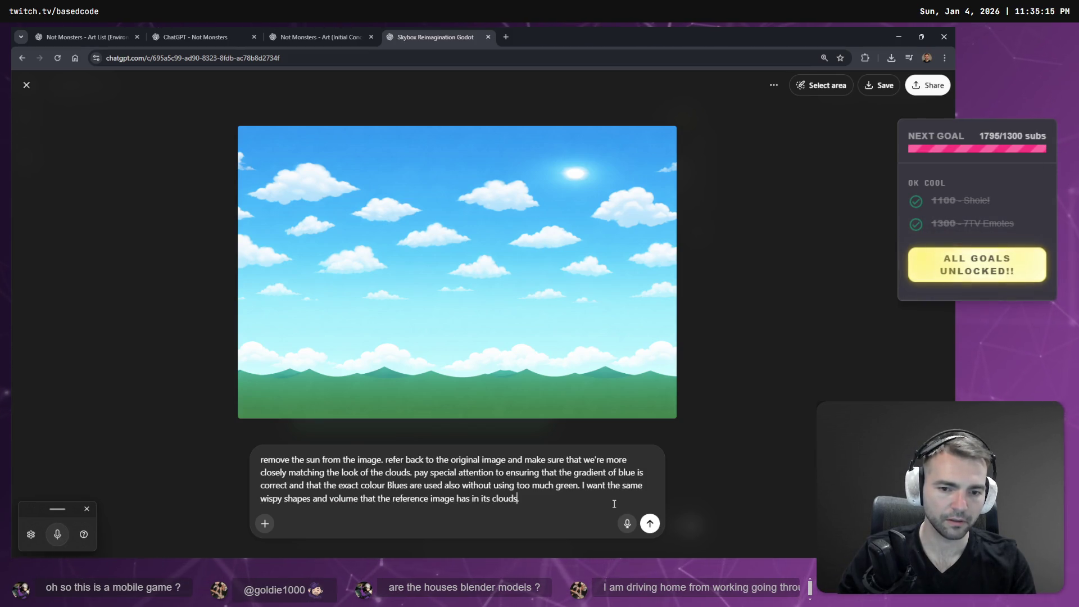
key(Return)
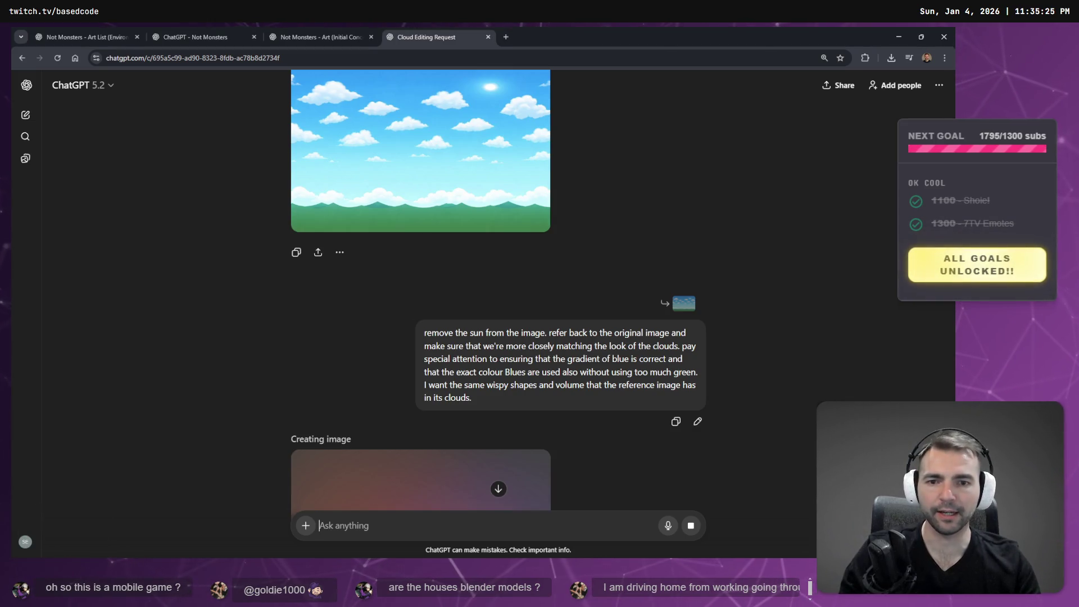
Wait for the 'Fluffy clouds in vibrant sky' image while comparing the concept art and Godot village.
key(alt+Tab)
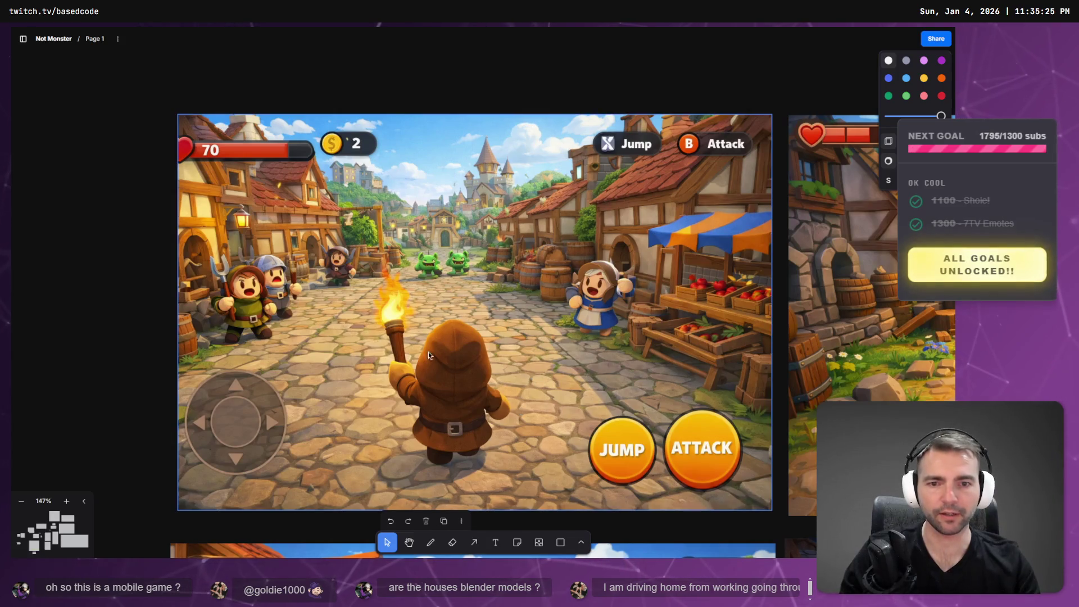
key(alt+Tab)
key(alt+Tab)
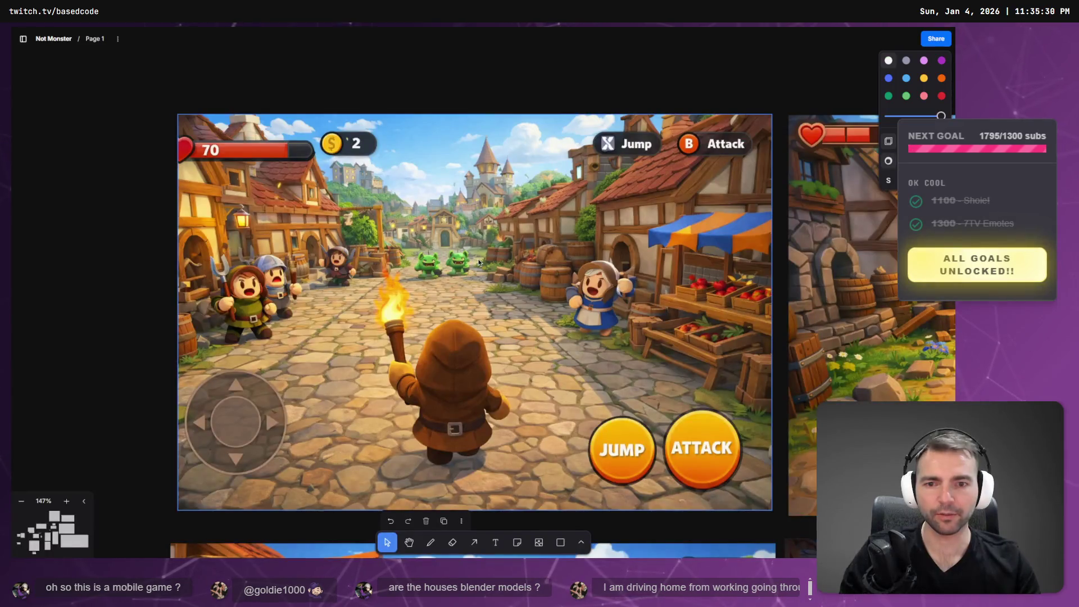
key(alt+Tab)
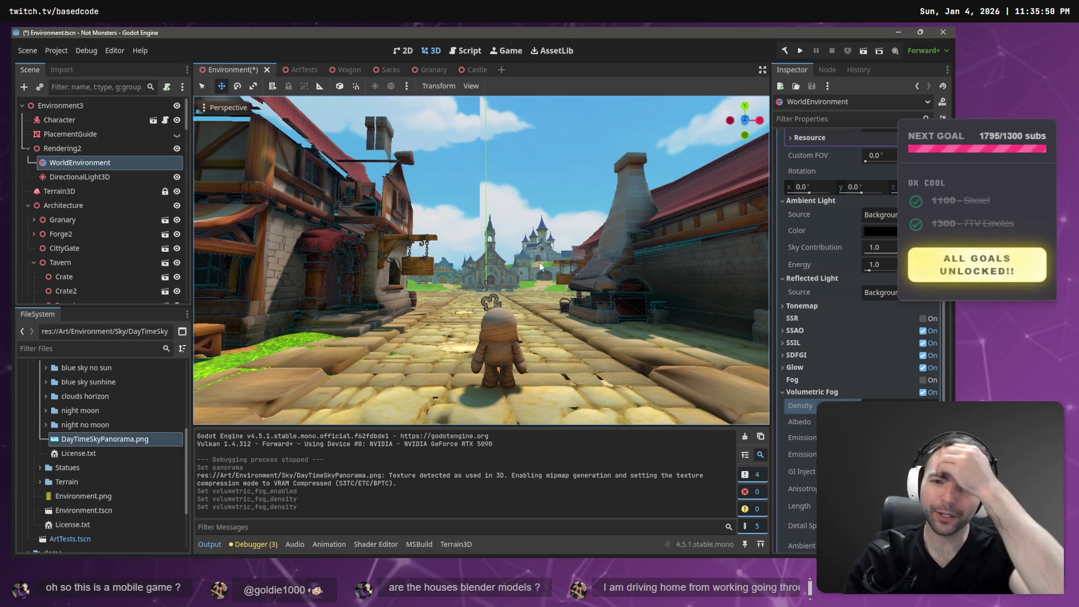
key(alt+Tab)
key(alt+Tab)
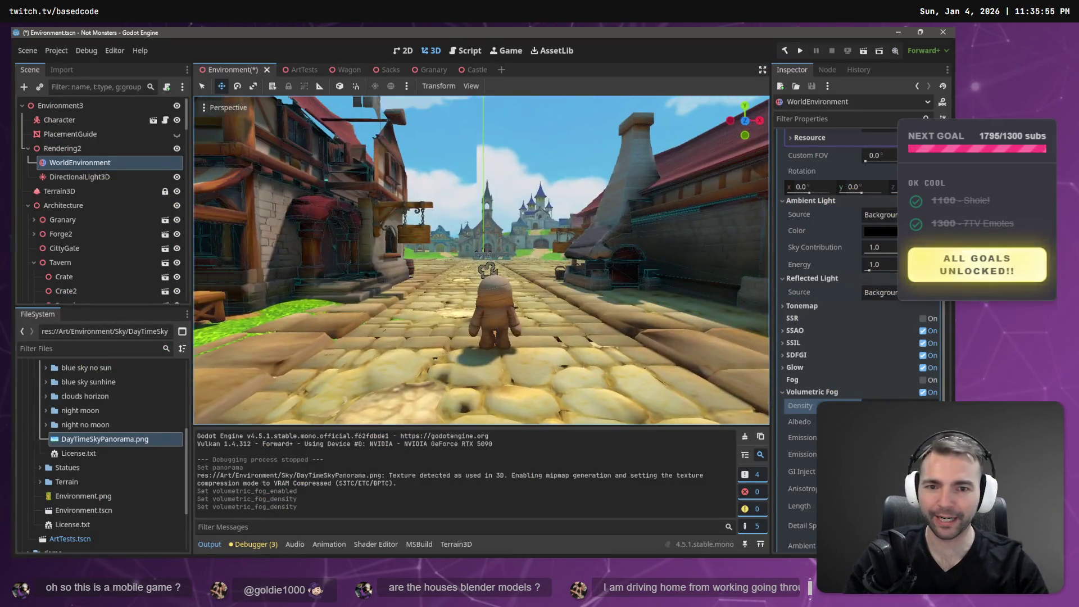
key(alt+Tab)
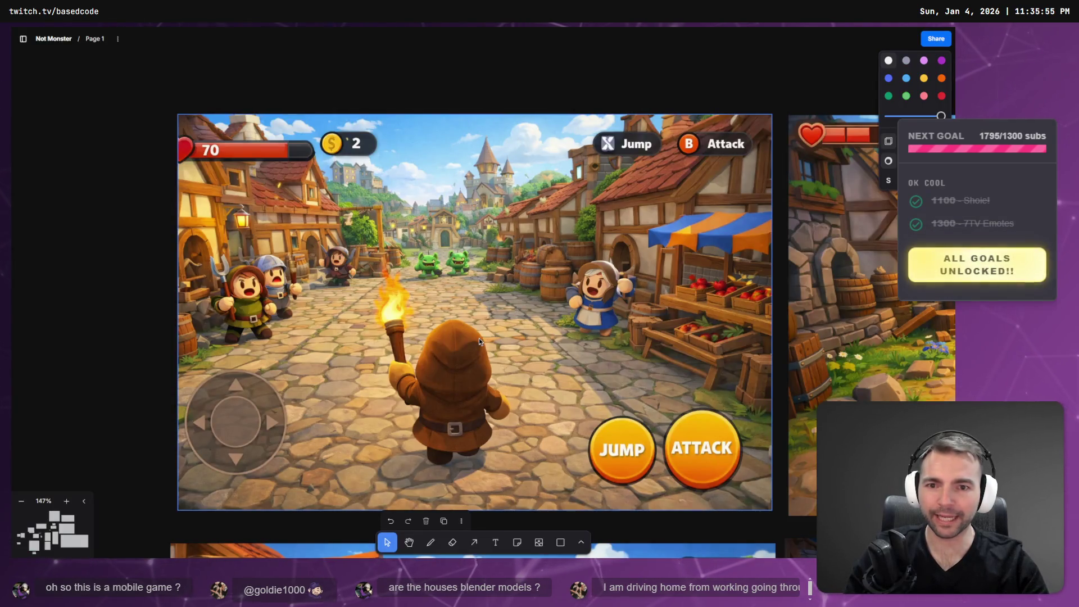
key(alt+Tab)
key(alt+Tab)
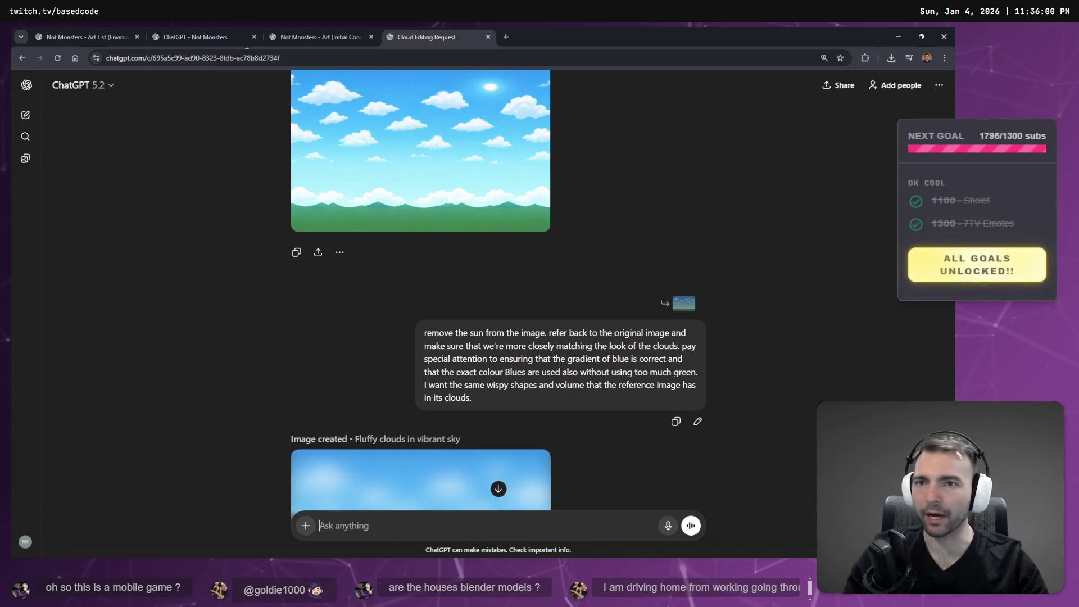
Open the Art (Initial Concept) chat and draft a note about using the sky in a video game.
click(329, 36)
click(414, 37)
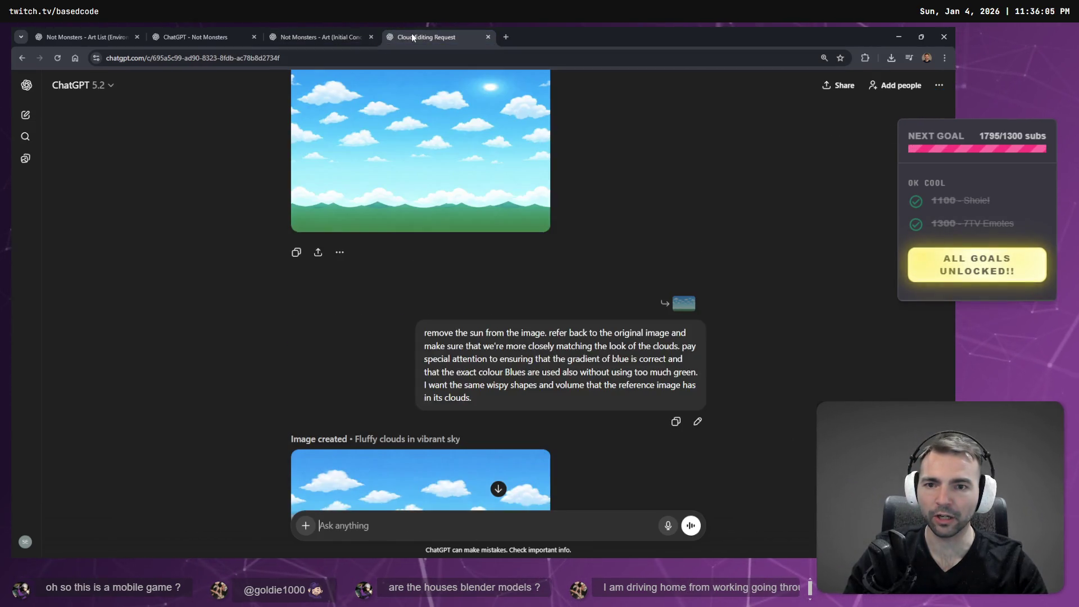
scroll(288, 198, down, 4)
scroll(288, 198, up, 8)
click(332, 37)
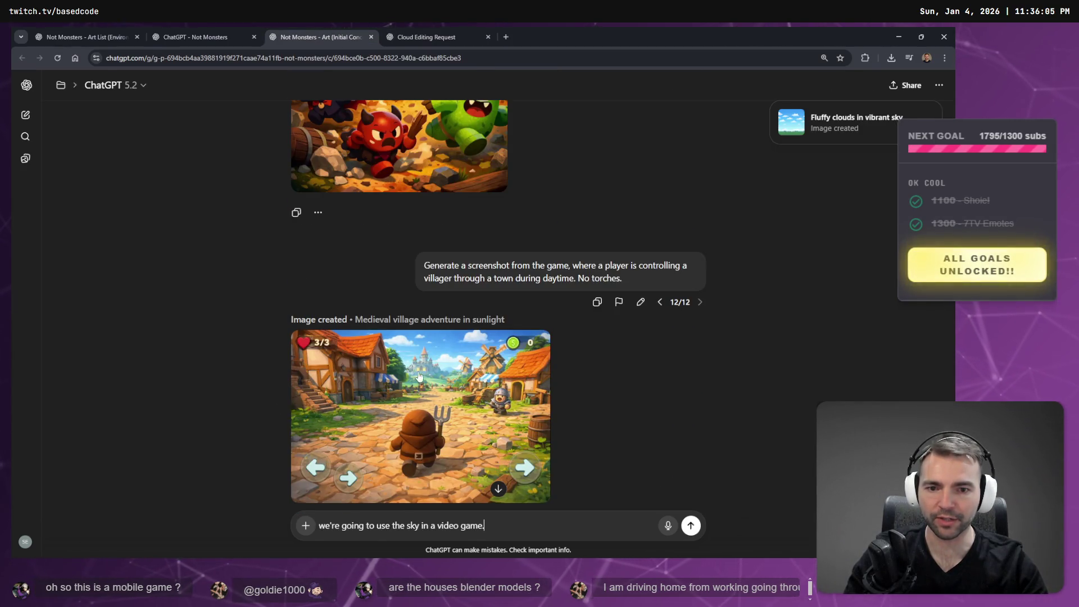
key(alt+Tab)
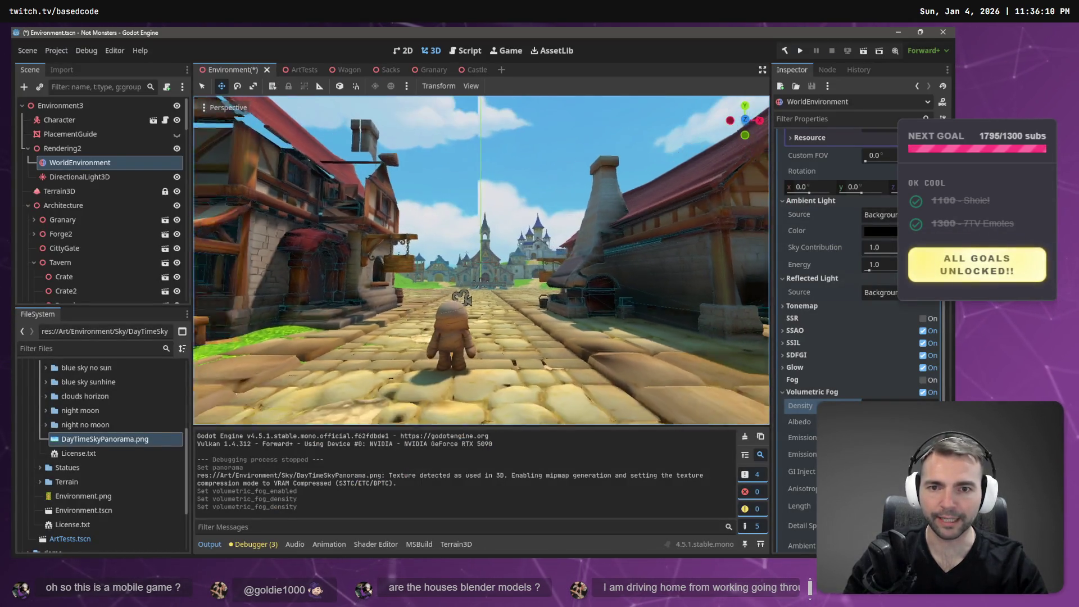
key(s)
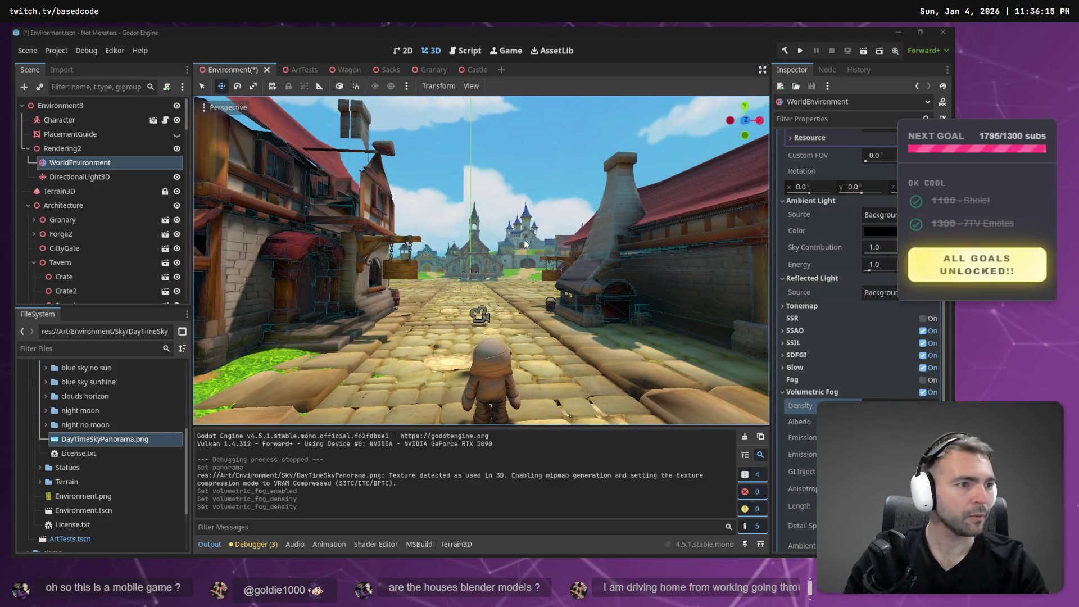
key(alt+Tab)
scroll(502, 330, down, 2)
scroll(502, 337, up, 2)
scroll(502, 375, down, 2)
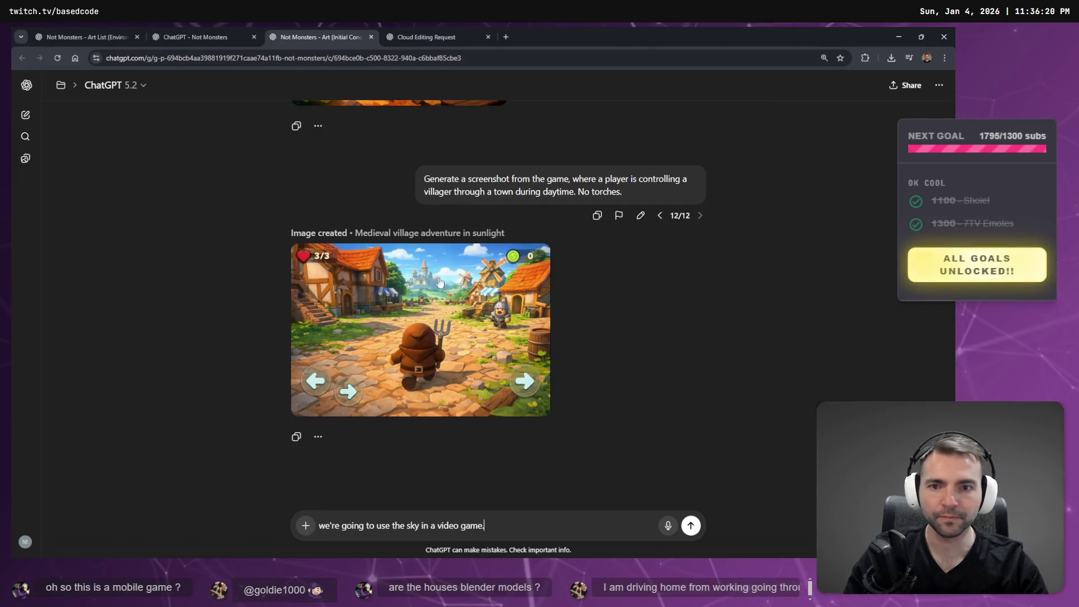
View the village screenshot full size, then browse the My images gallery from the sidebar.
mouse_move(446, 362)
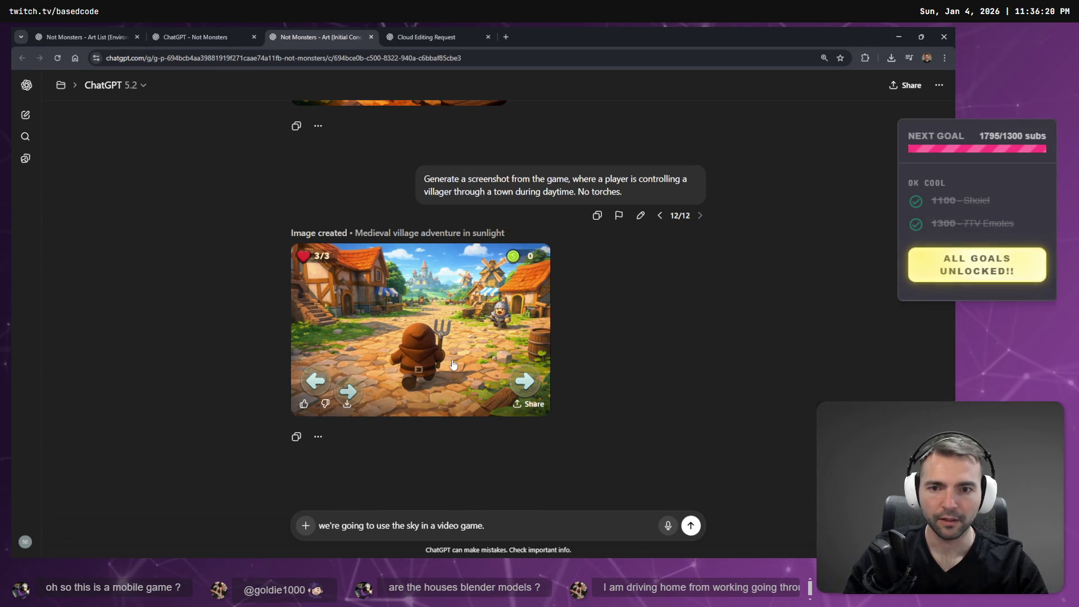
click(477, 235)
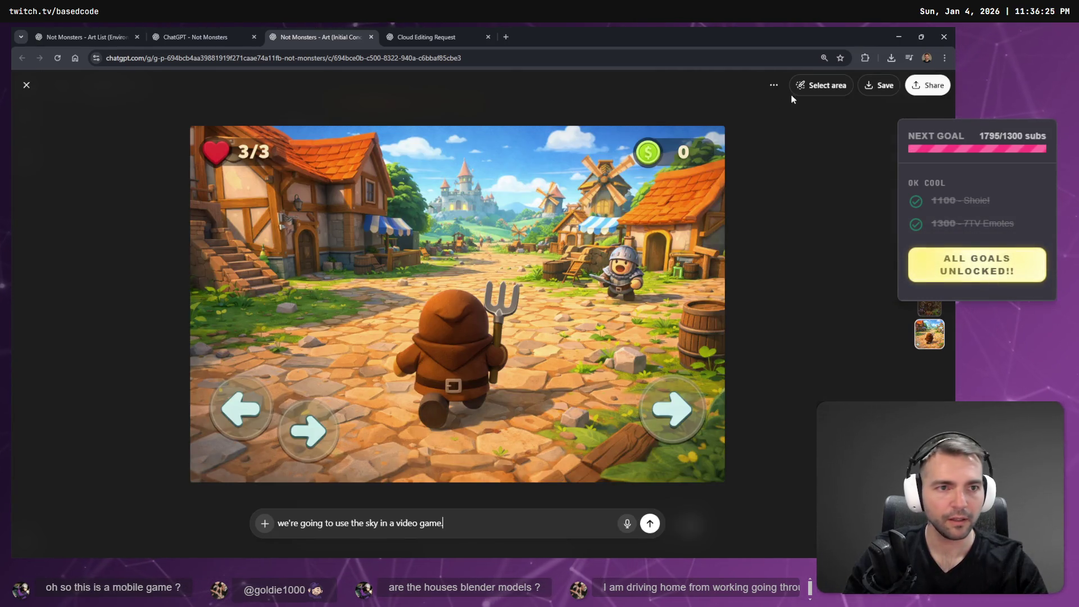
click(462, 107)
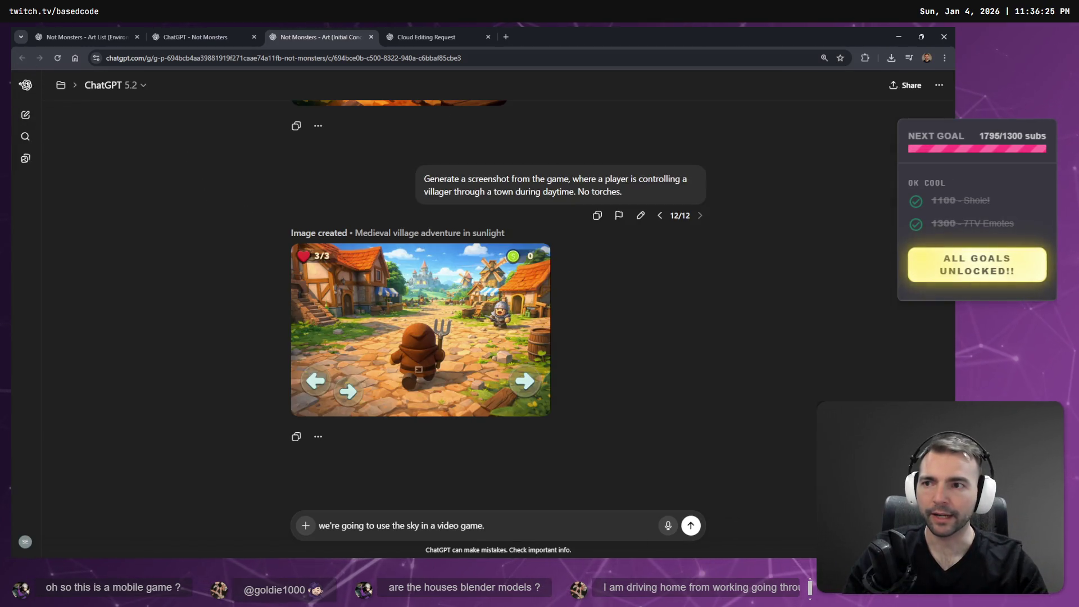
click(25, 84)
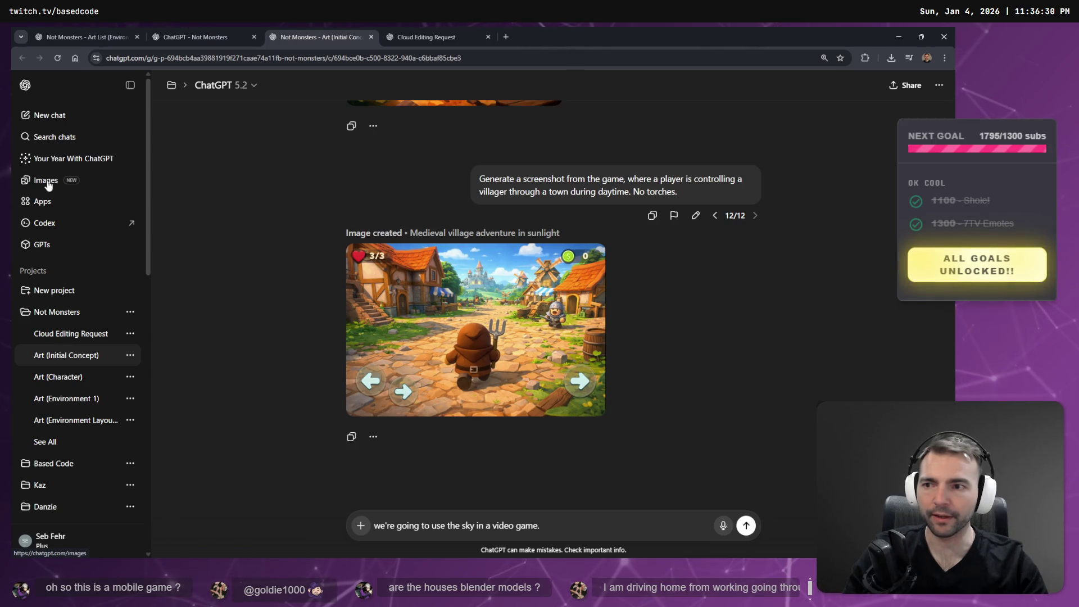
click(48, 185)
scroll(414, 331, down, 6)
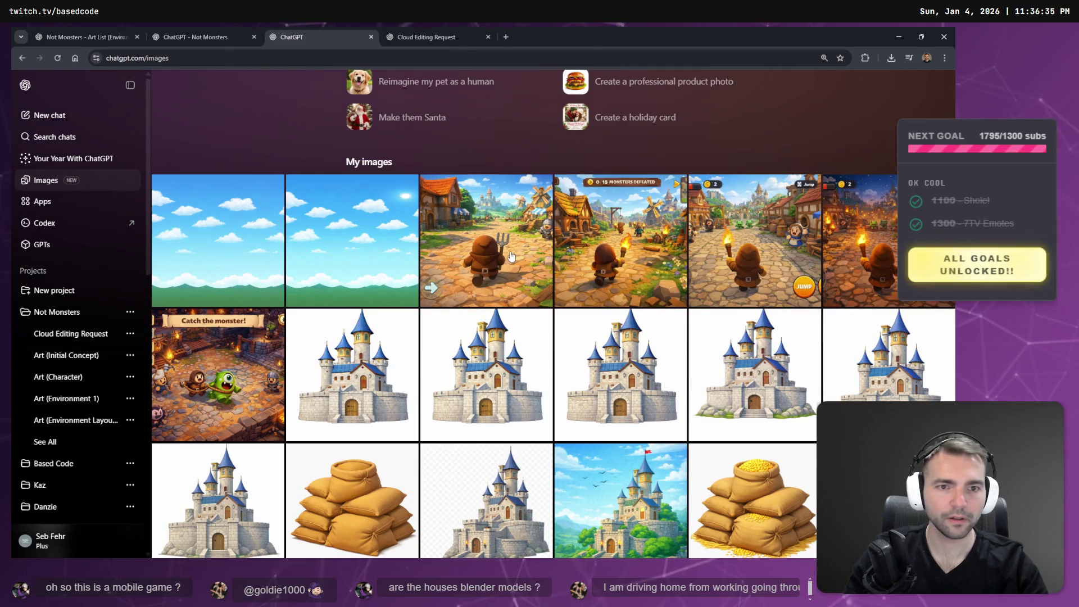
On the village image, mark the JUMP/ATTACK buttons, top-right labels, health bar, coin counter and joystick.
click(757, 281)
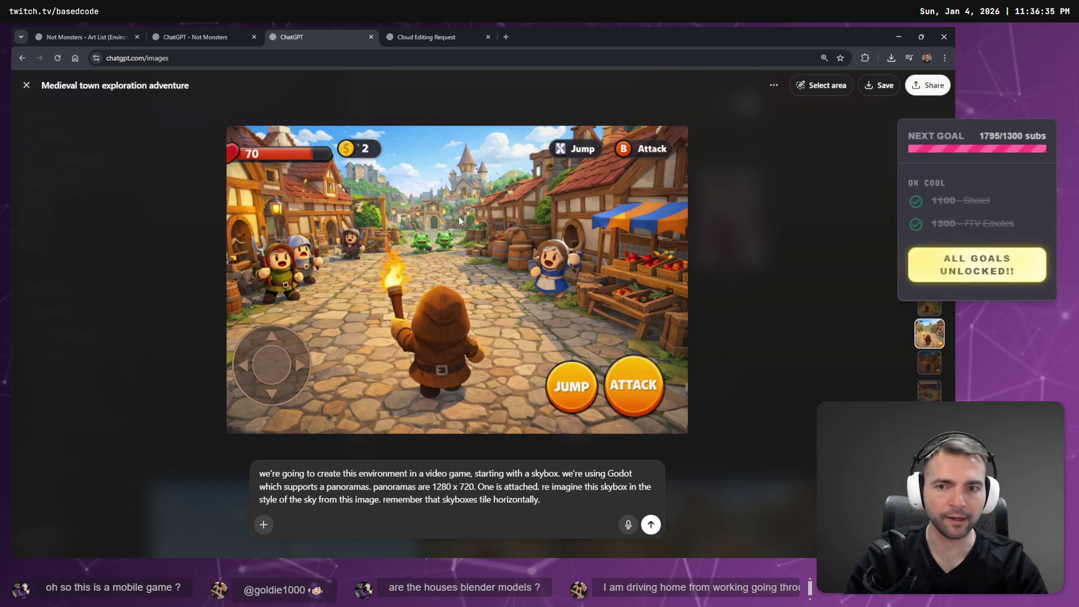
click(825, 85)
mouse_move(641, 366)
mouse_down()
mouse_move(635, 387)
mouse_move(574, 346)
mouse_up()
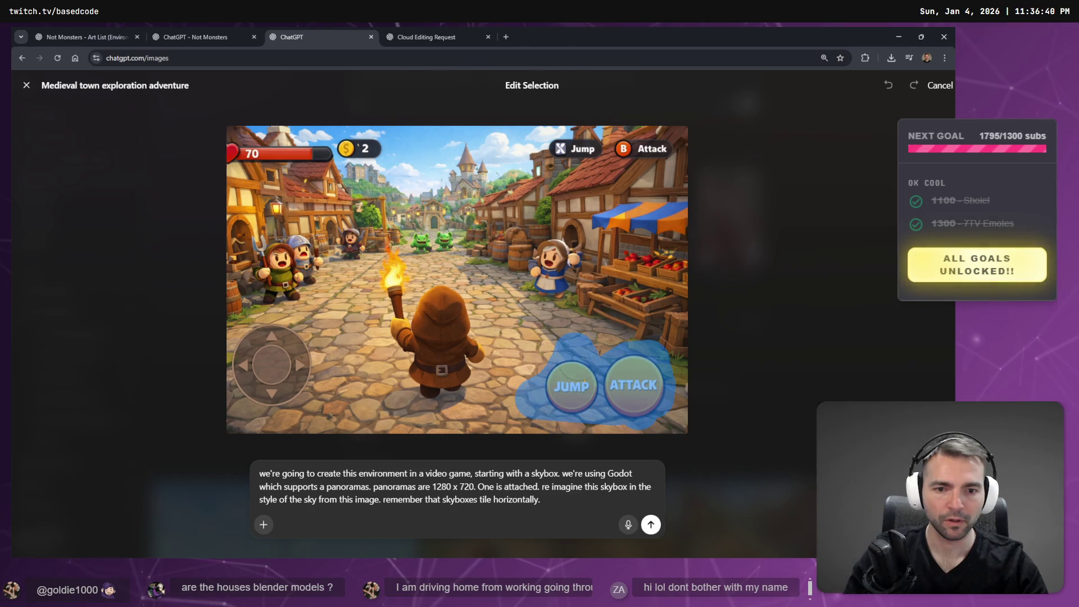
drag(675, 147, 554, 149)
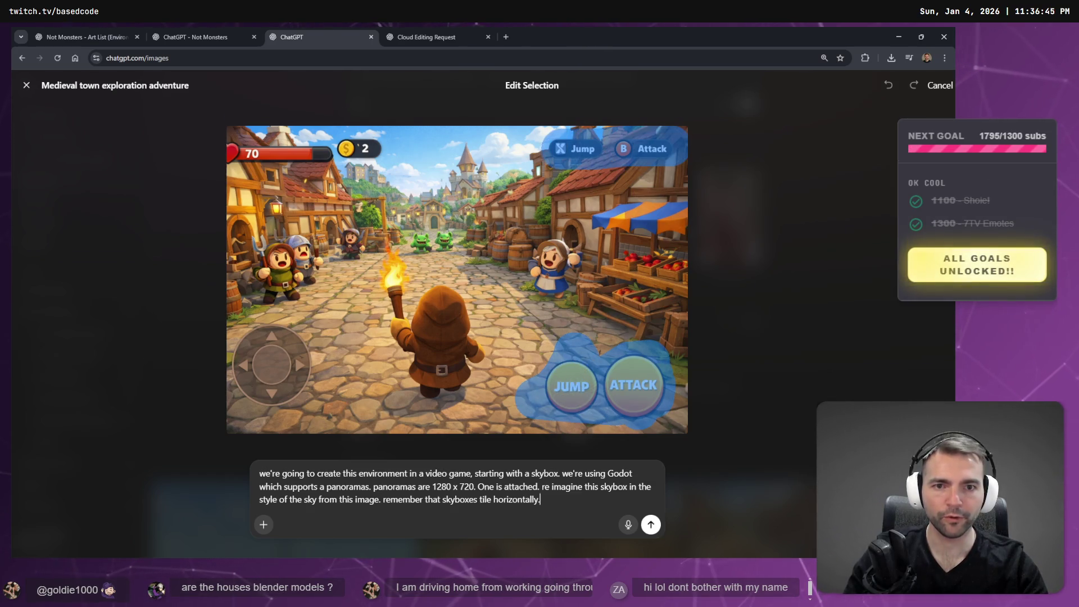
drag(382, 145, 247, 151)
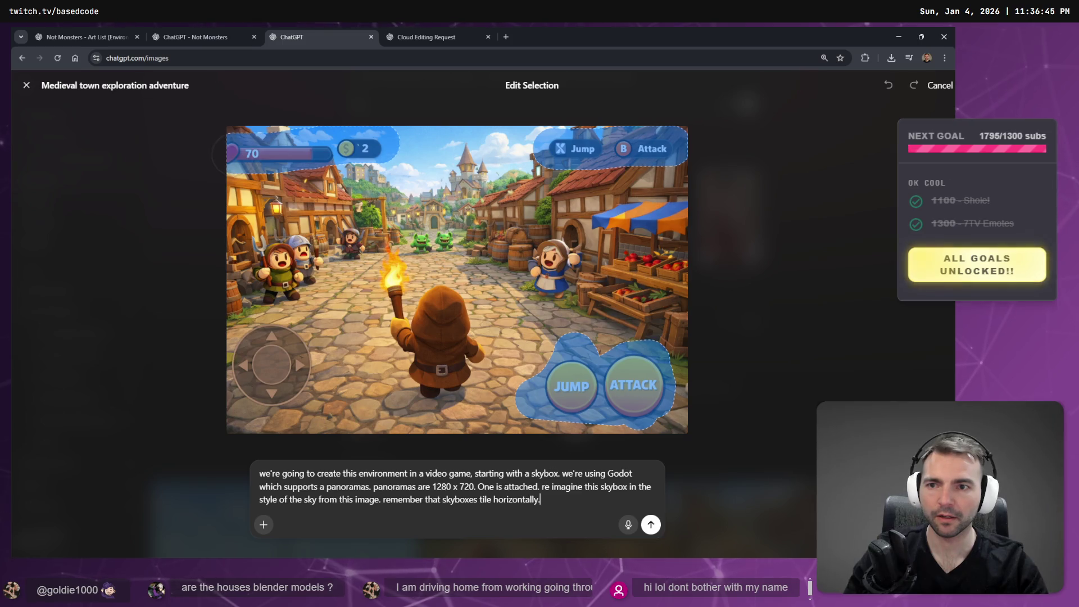
mouse_move(284, 337)
mouse_down()
mouse_move(242, 344)
mouse_move(275, 402)
mouse_move(309, 365)
mouse_up()
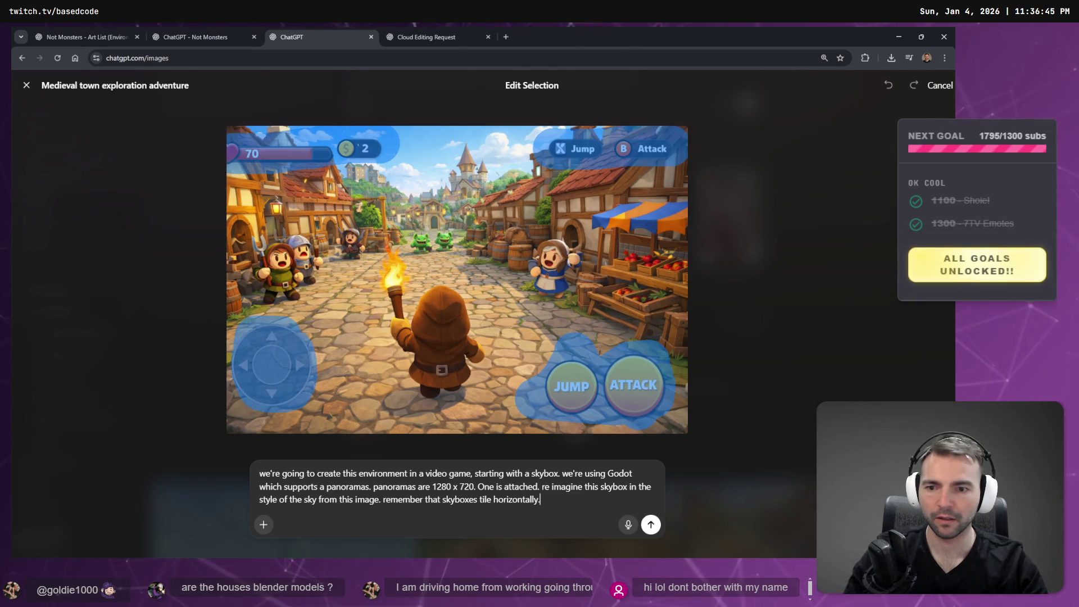
Dictate and send the edit request 'remove all the heads up display'.
key(Return)
key(super+h)
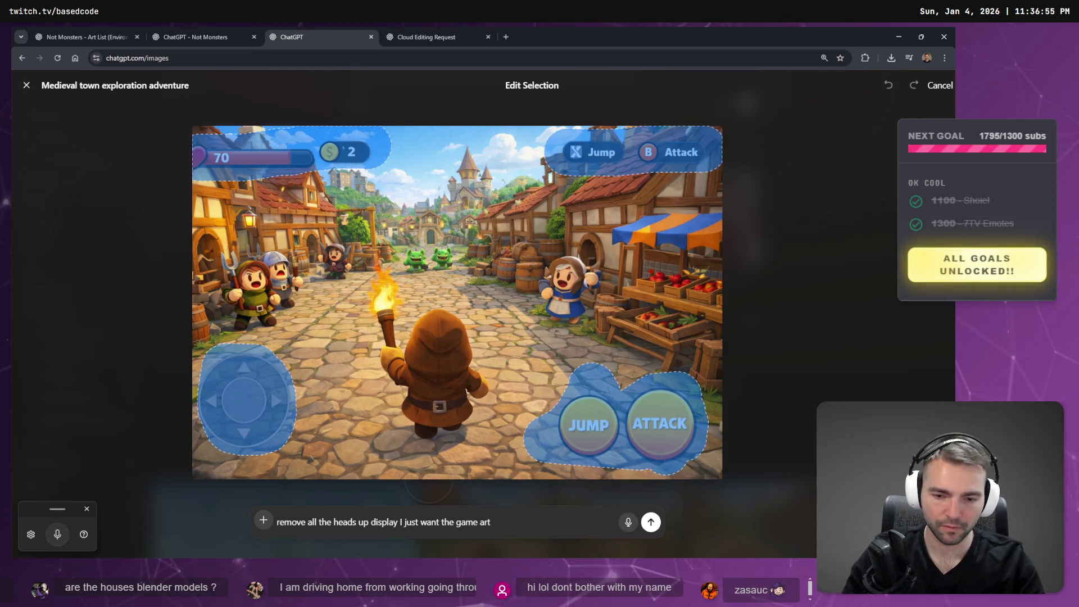
key(Return)
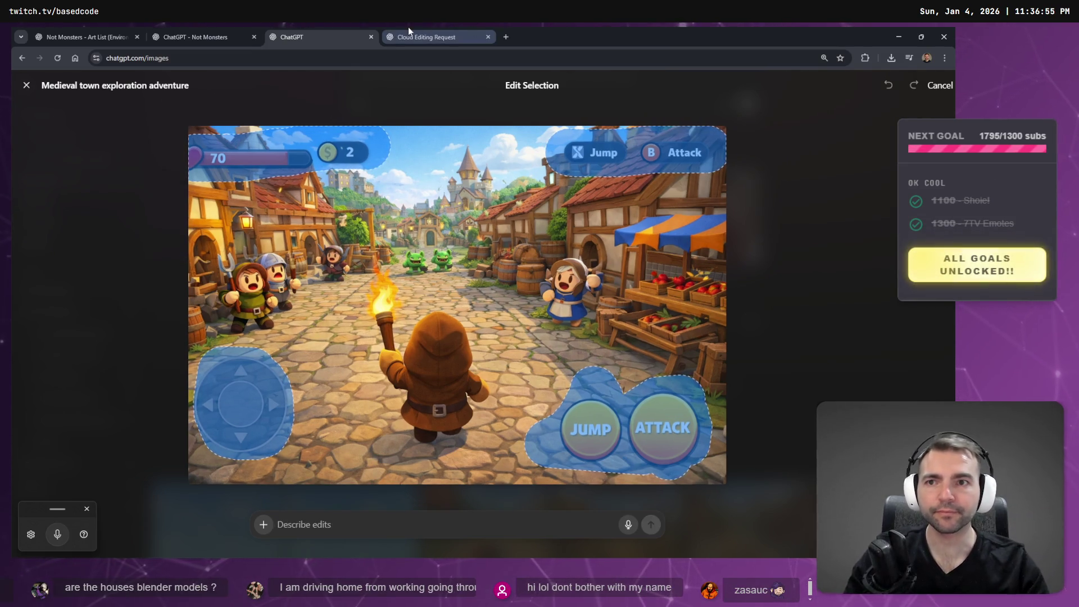
In the Cloud Editing Request chat, open the fluffy clouds sky image full size.
click(409, 30)
scroll(591, 198, down, 7)
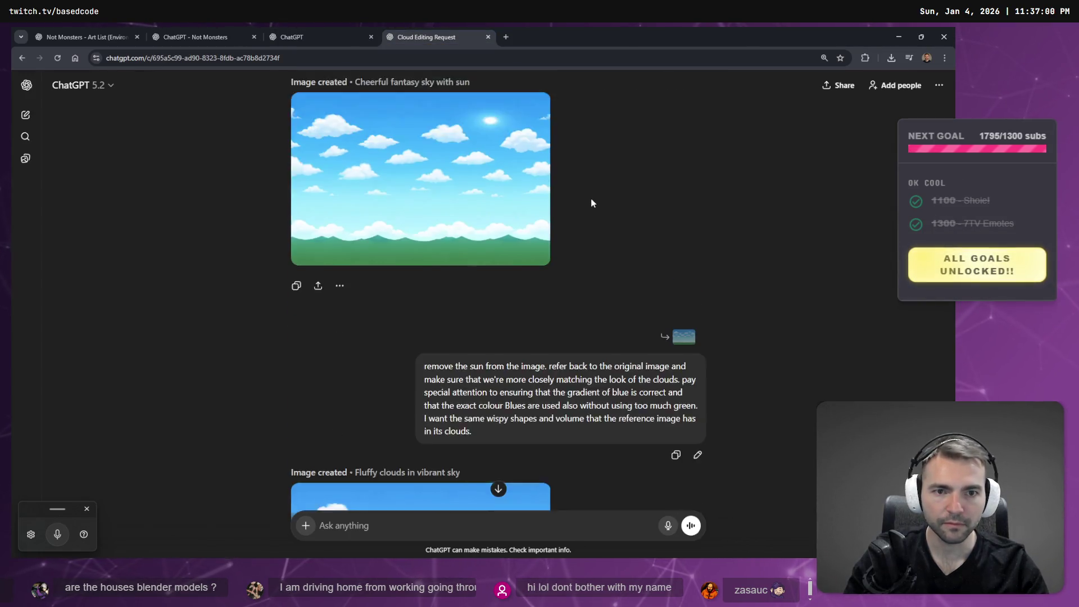
scroll(563, 244, up, 8)
scroll(528, 266, down, 7)
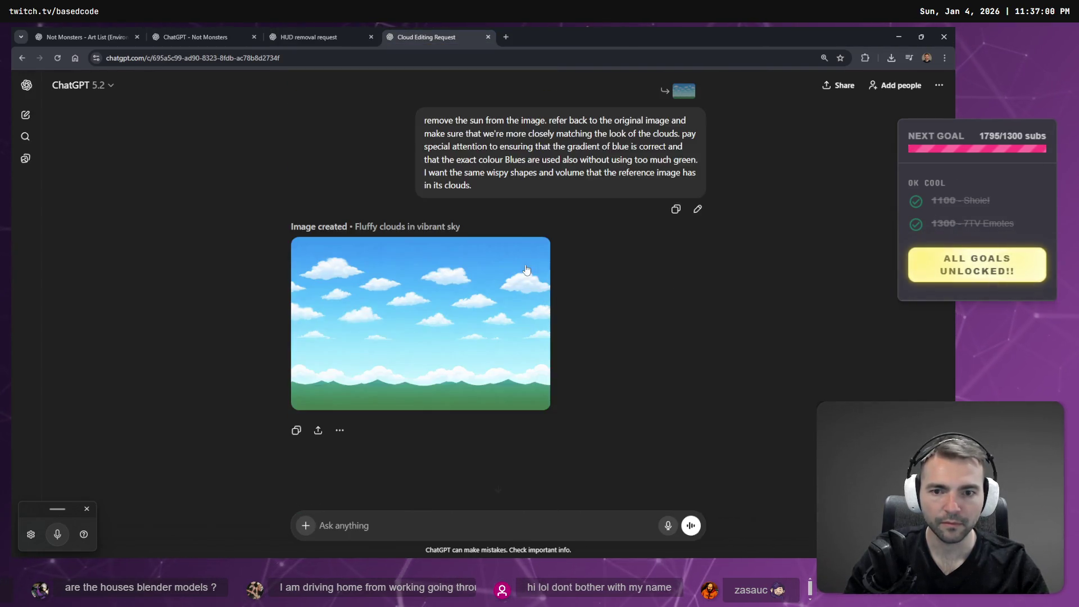
scroll(455, 359, up, 7)
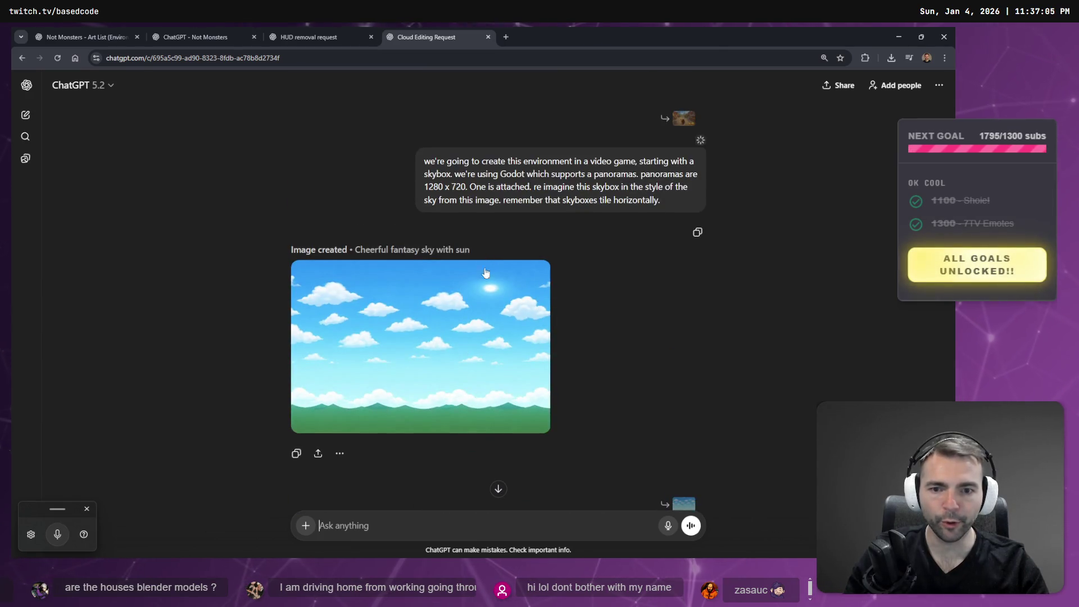
scroll(396, 391, down, 7)
scroll(447, 291, up, 7)
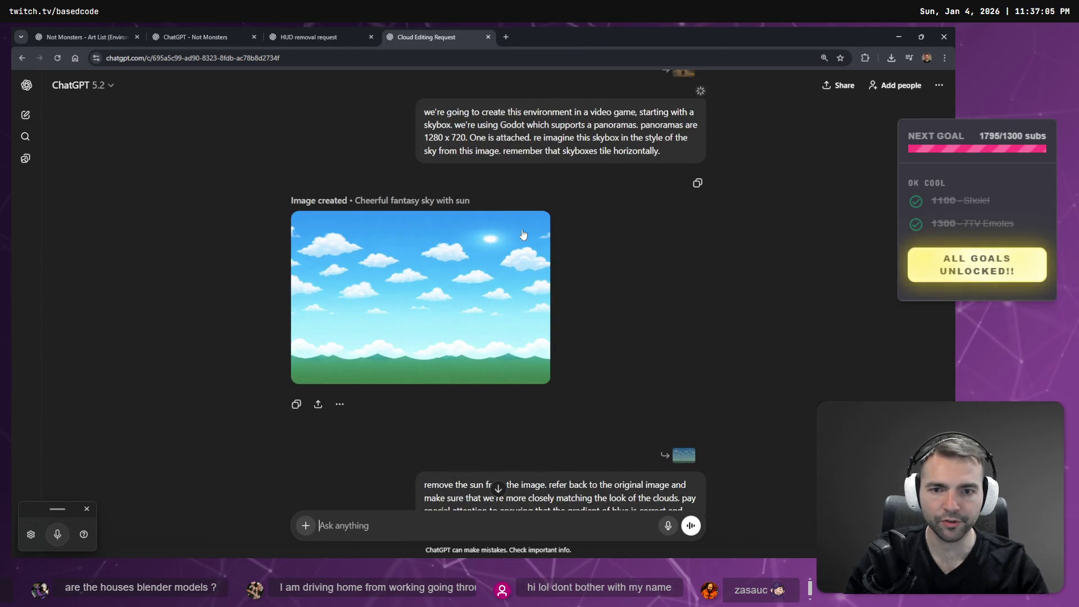
scroll(522, 234, down, 7)
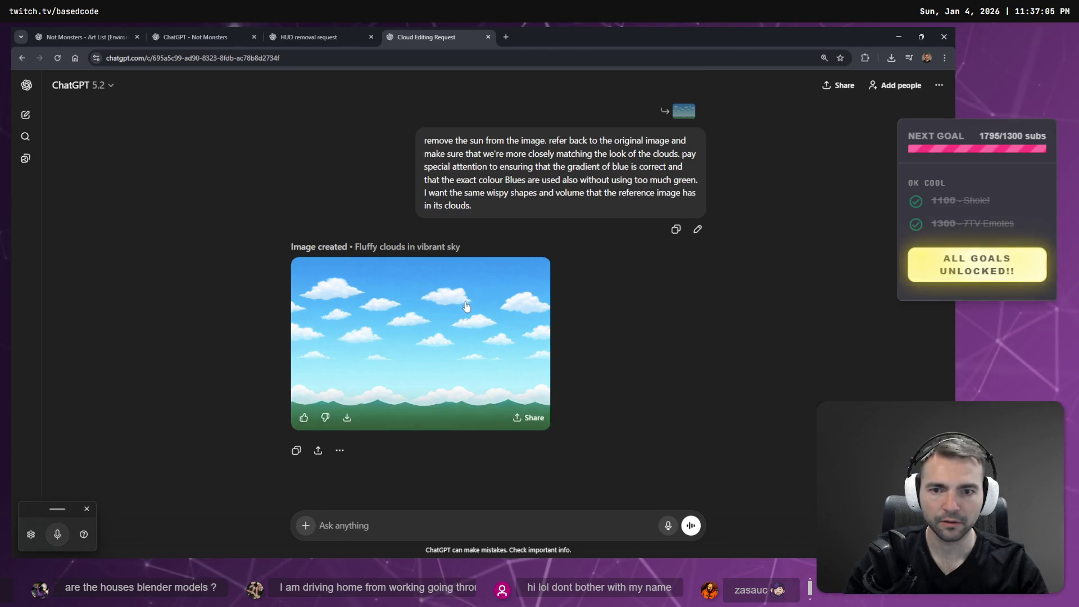
click(466, 307)
Save the image over DayTimeSkyPanorama.png, confirming the replacement.
right_click(474, 316)
click(506, 339)
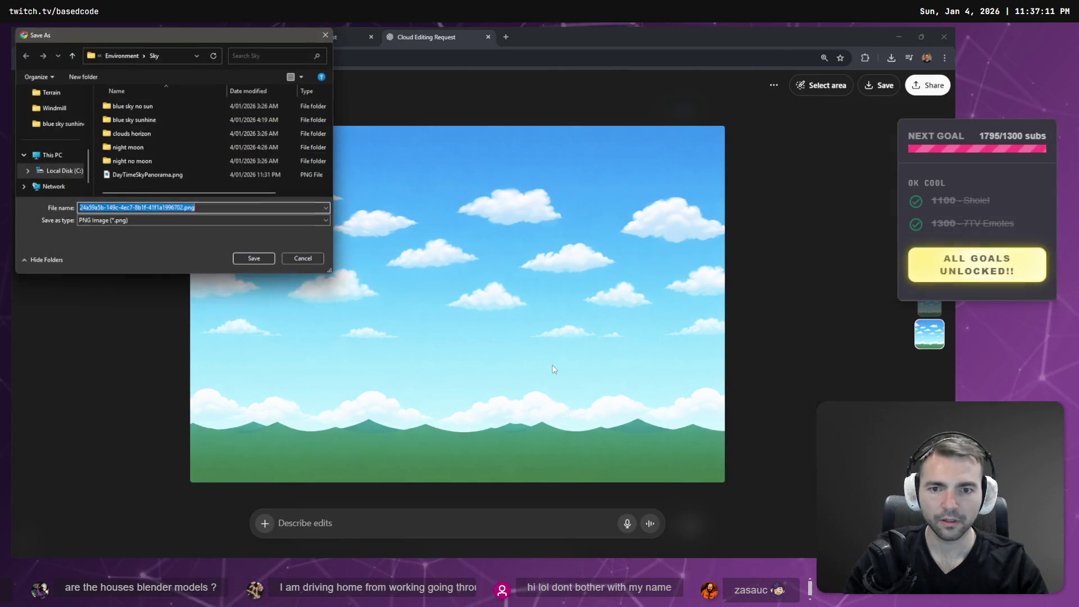
click(147, 175)
double_click(159, 177)
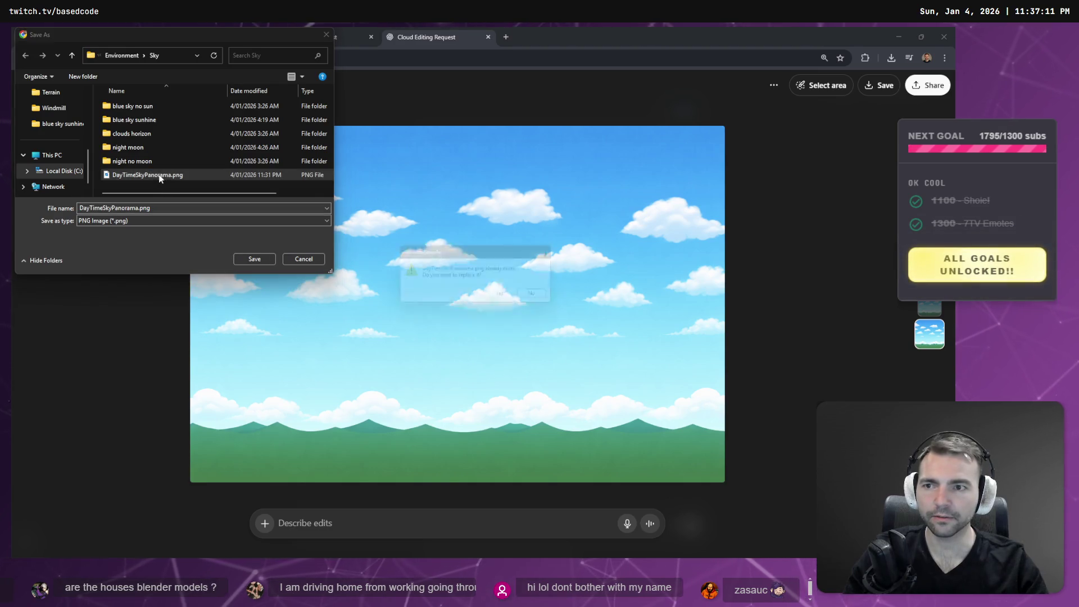
click(499, 293)
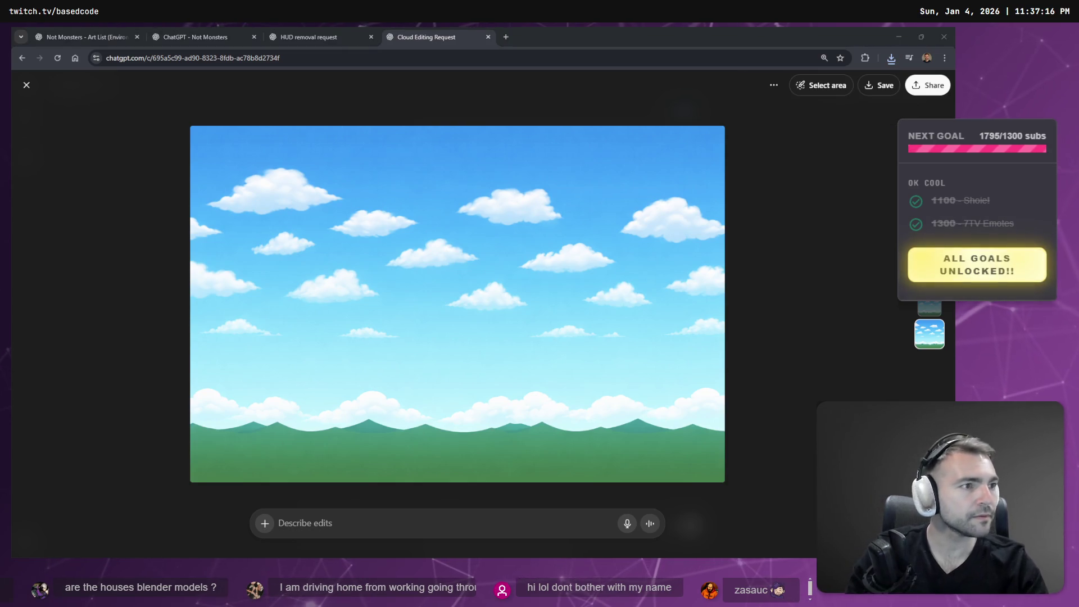
key(alt+Tab)
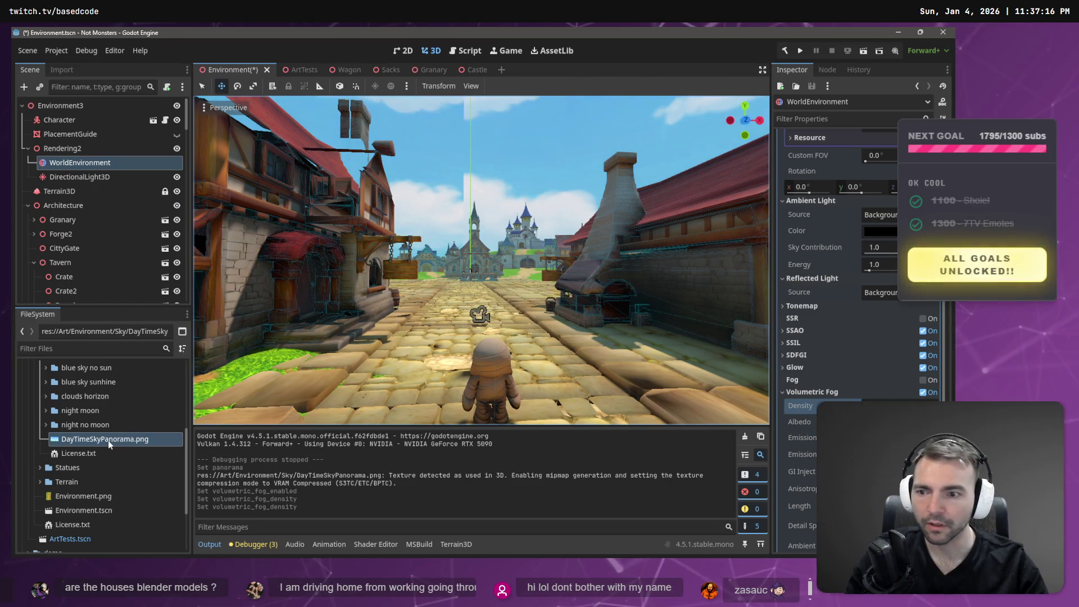
Assign DayTimeSkyPanorama.png to the Sky Material's Panorama slot and look around the town beneath it.
scroll(859, 193, up, 4)
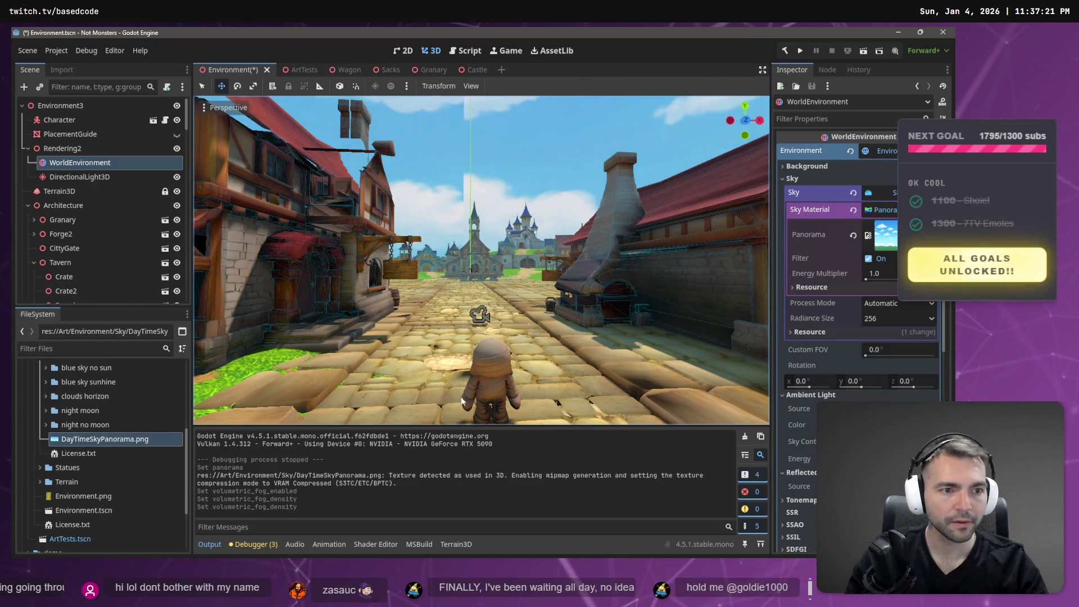
drag(123, 441, 887, 236)
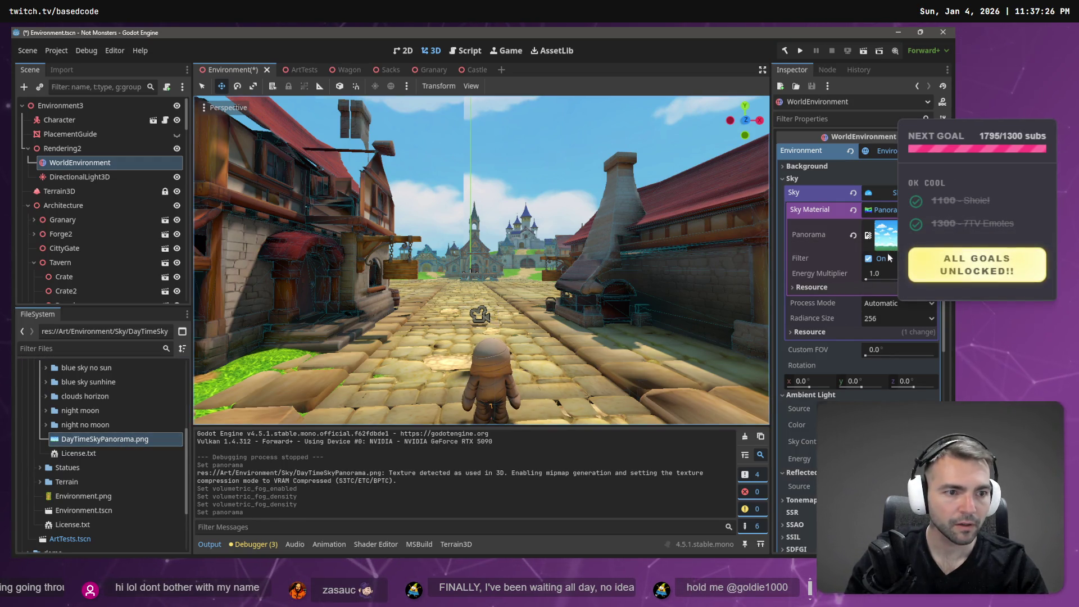
mouse_move(481, 258)
mouse_down()
mouse_move(500, 196)
mouse_move(472, 248)
mouse_move(433, 244)
mouse_move(444, 244)
mouse_up()
drag(481, 259, 656, 258)
mouse_move(199, 308)
mouse_down()
mouse_move(492, 274)
mouse_move(637, 288)
mouse_move(495, 262)
mouse_up()
key(alt+Tab)
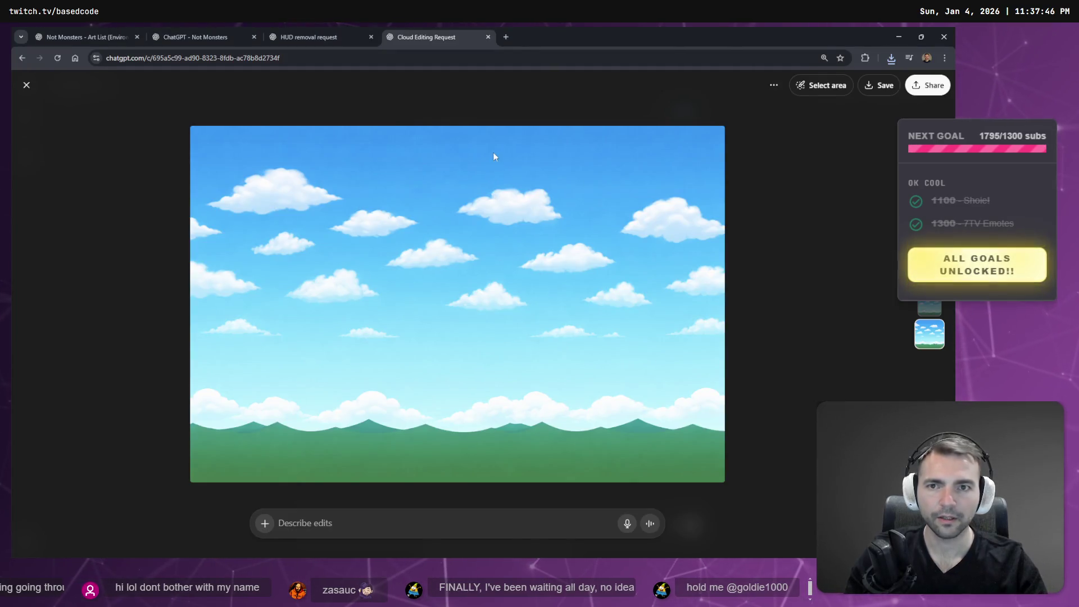
Open the Images gallery in a new tab and view the Medieval village adventure in sunlight image.
key(Escape)
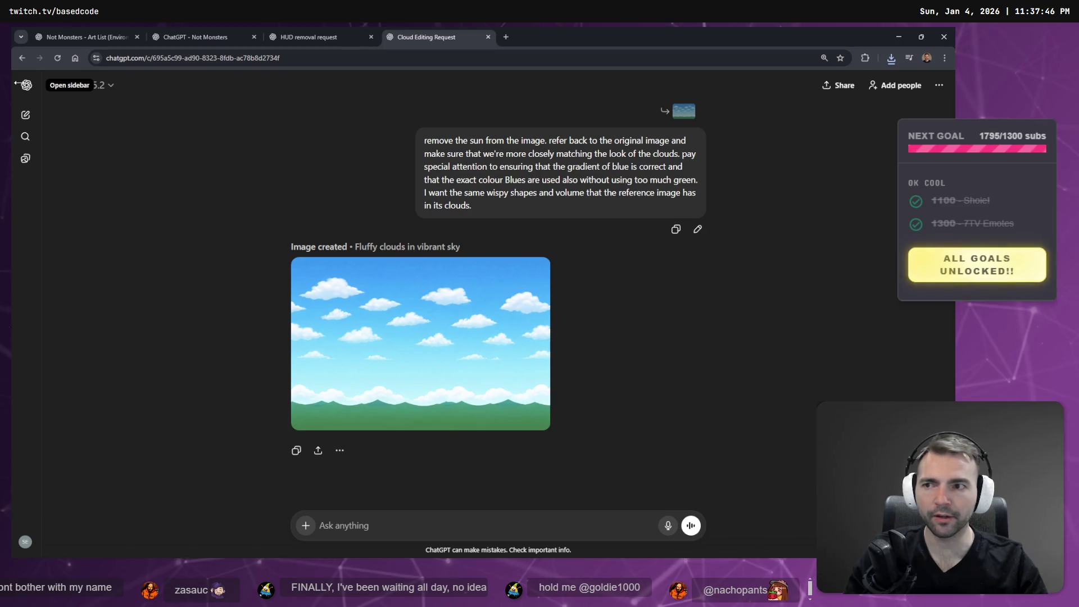
click(26, 85)
middle_click(56, 180)
click(540, 37)
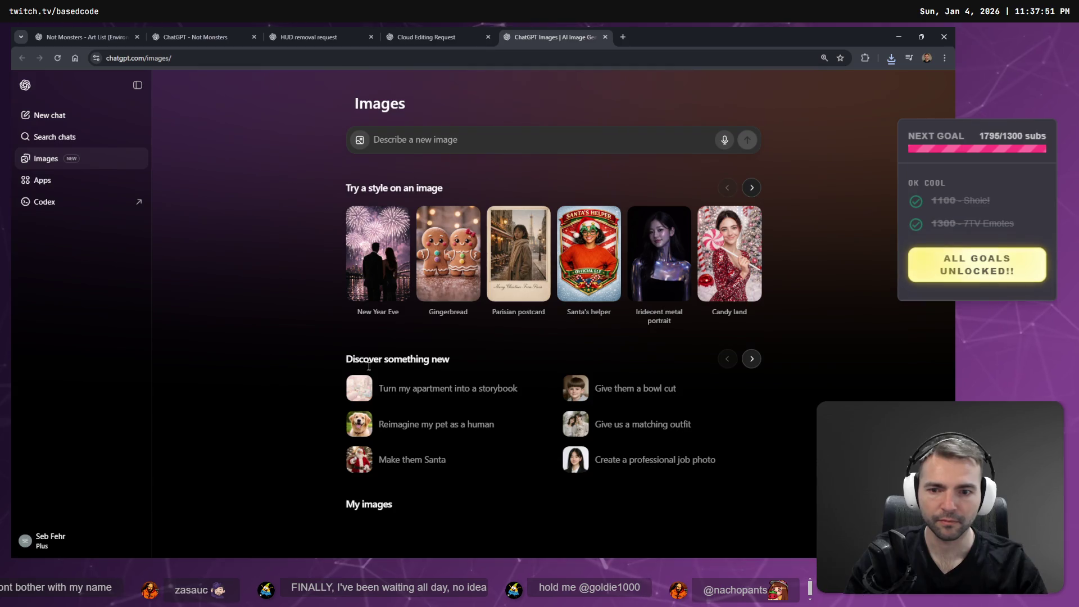
scroll(515, 259, down, 5)
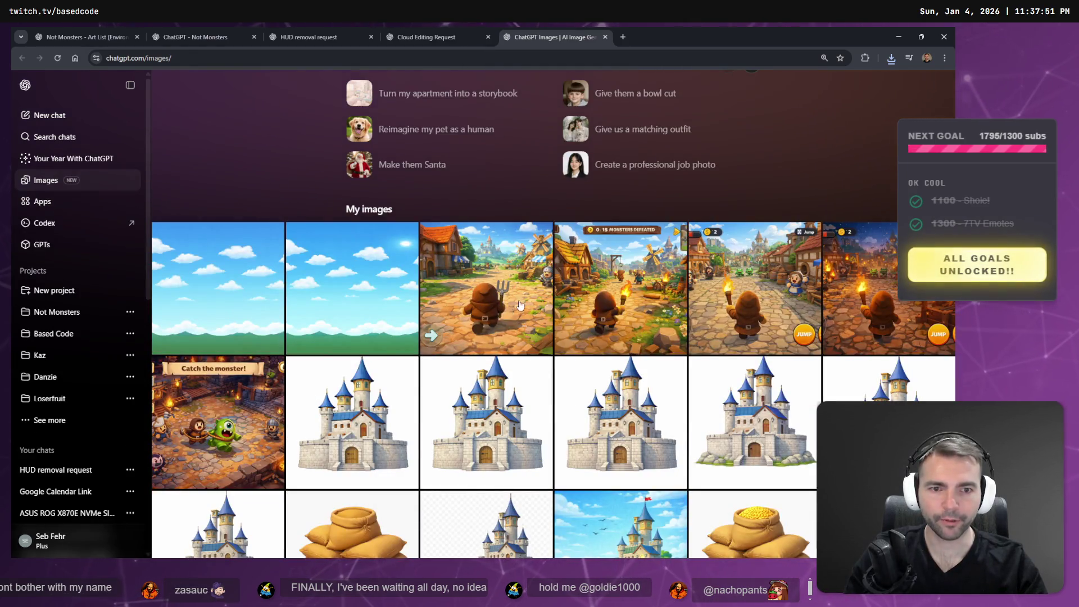
click(497, 295)
Check the HUD removal request's progress, then reopen the Medieval village adventure in sunlight image.
key(Escape)
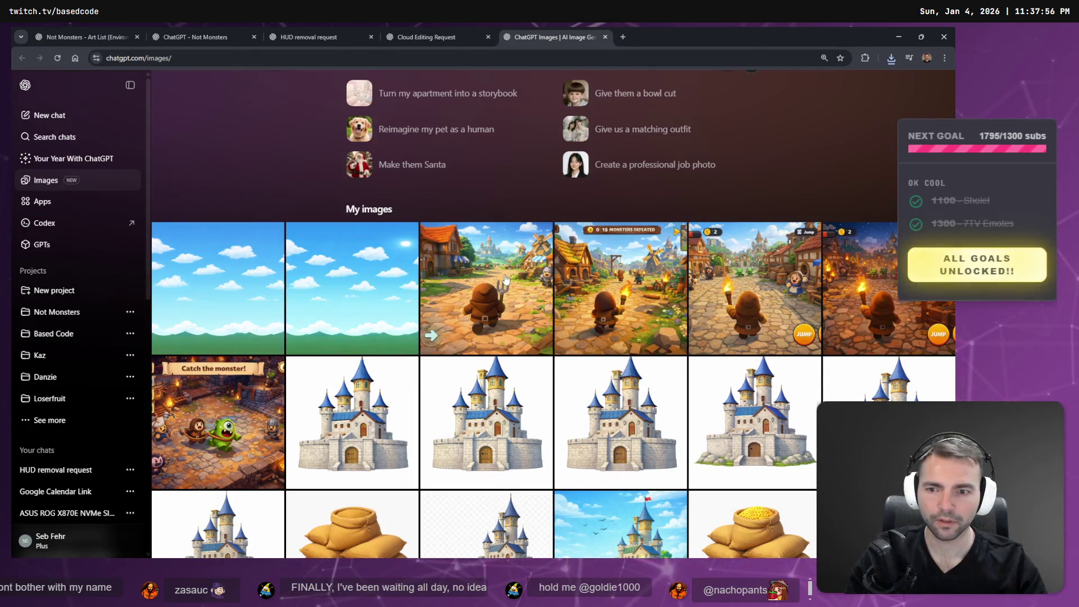
click(426, 38)
click(348, 38)
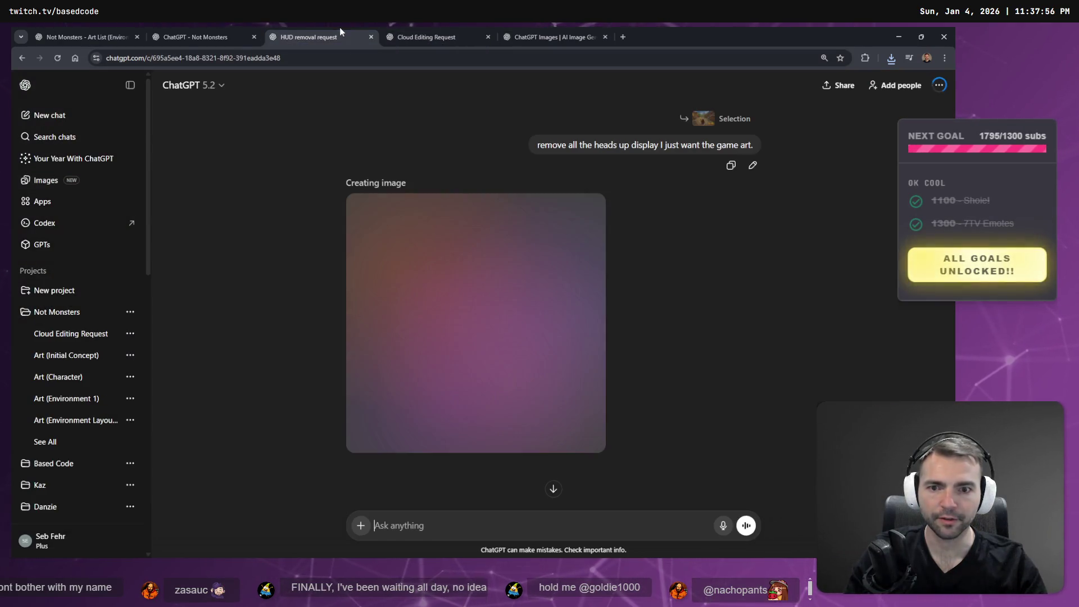
click(461, 34)
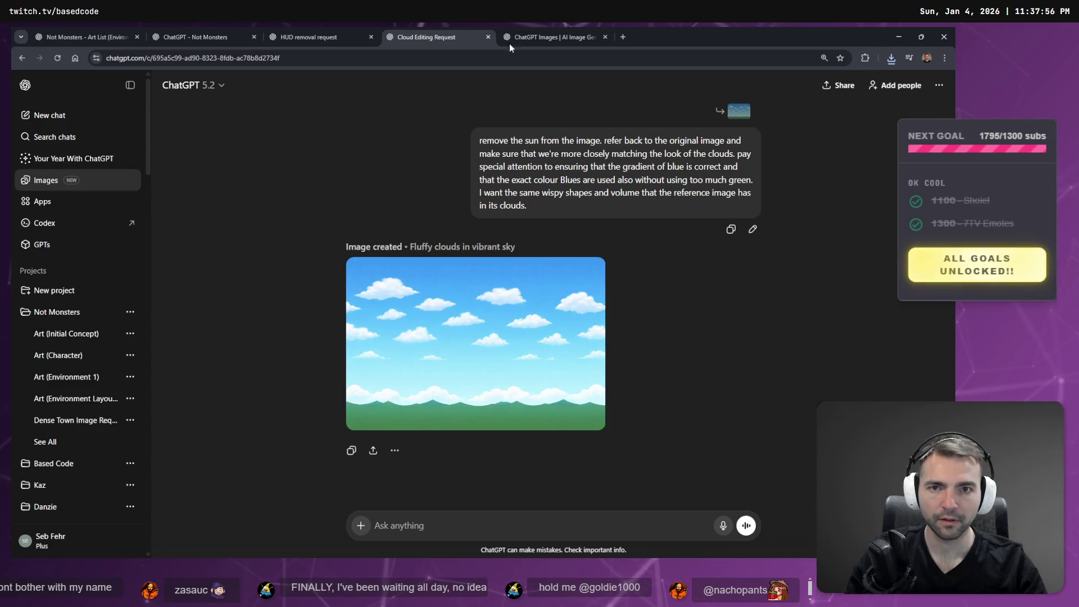
click(510, 40)
click(504, 279)
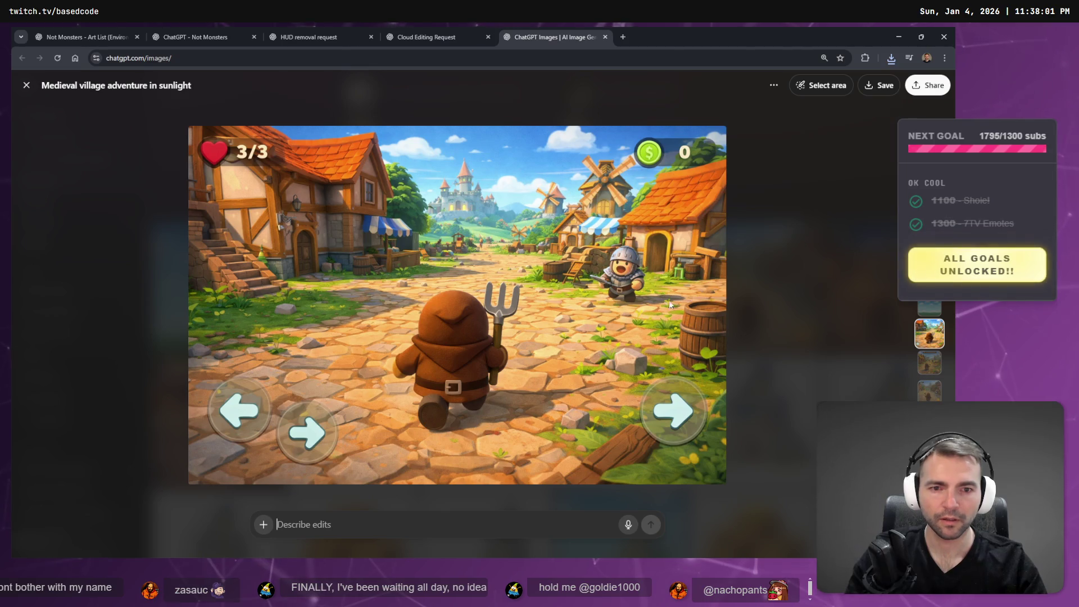
Open the Medieval town exploration adventure image and dictate a request for a sky-only panorama.
key(Escape)
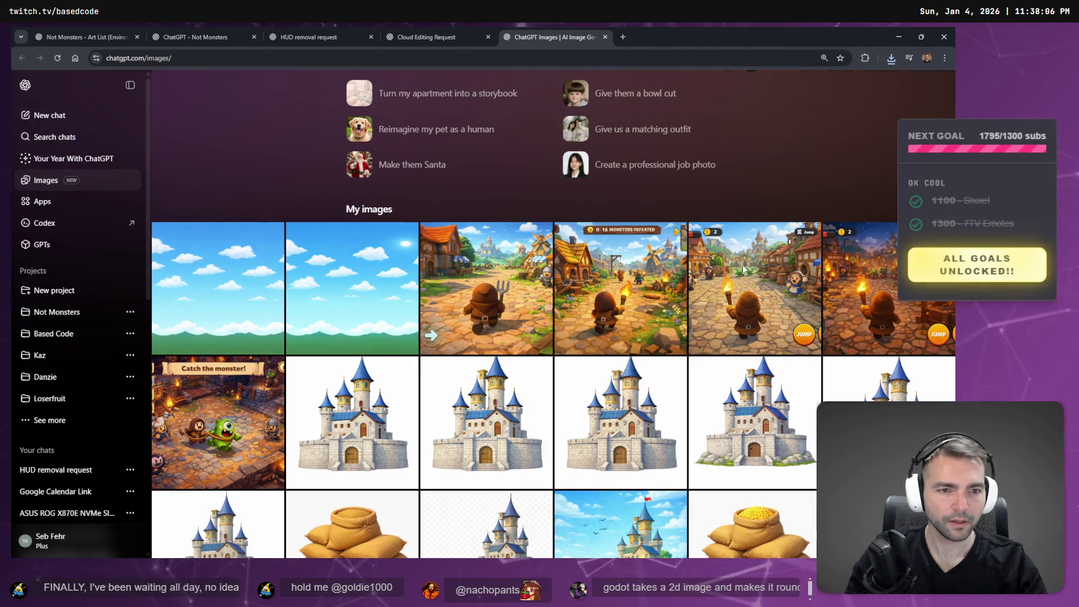
click(743, 269)
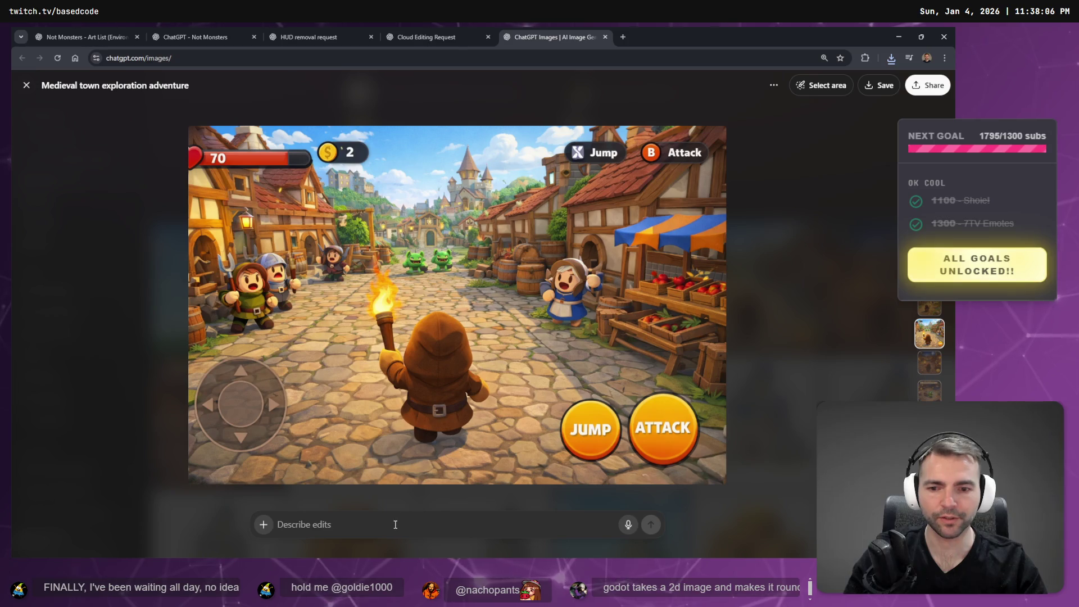
key(super+h)
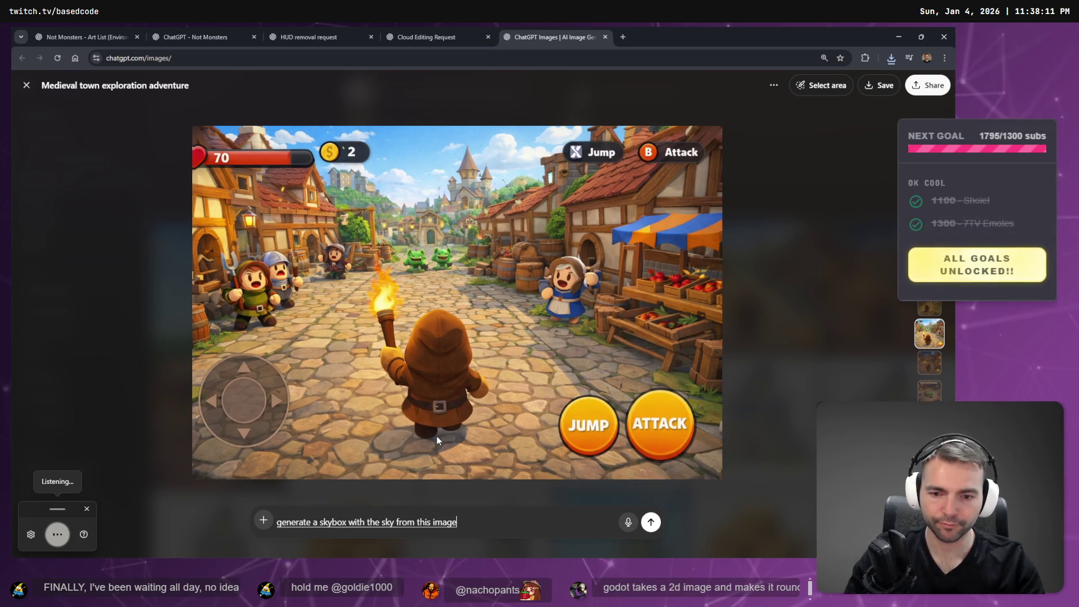
key(super+h)
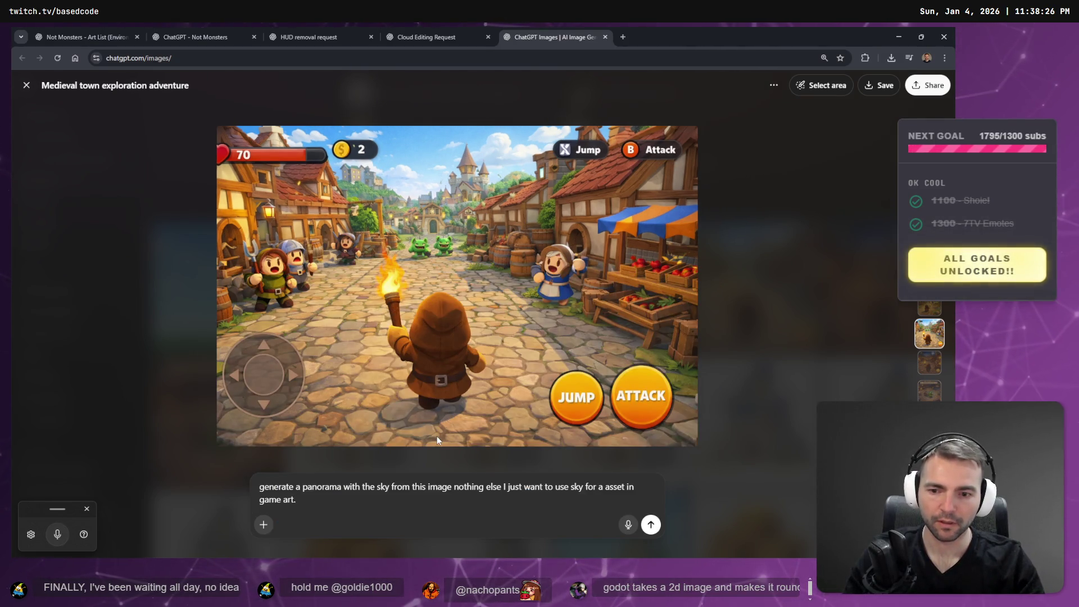
key(Return)
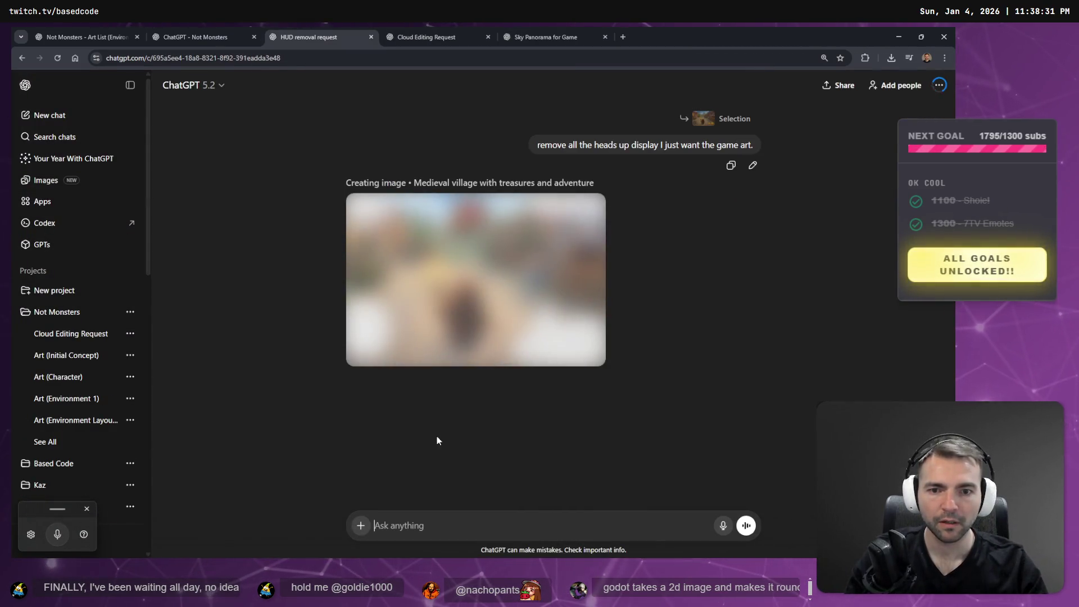
Compare the Cloud Editing Request sky images, then check the Sky Panorama for Game and HUD removal chats.
scroll(543, 309, up, 3)
scroll(544, 308, up, 3)
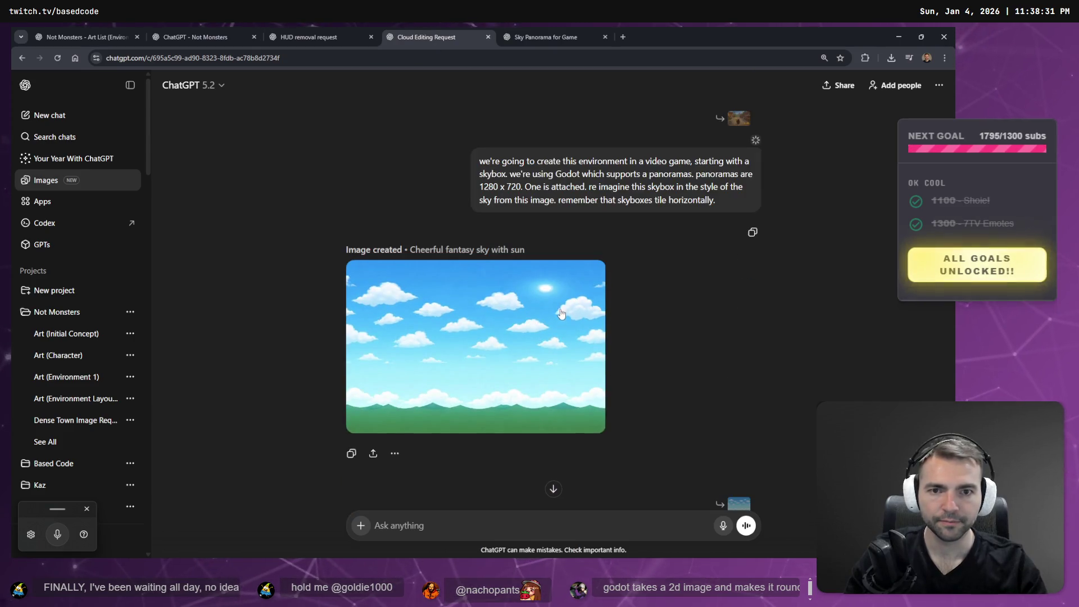
click(368, 33)
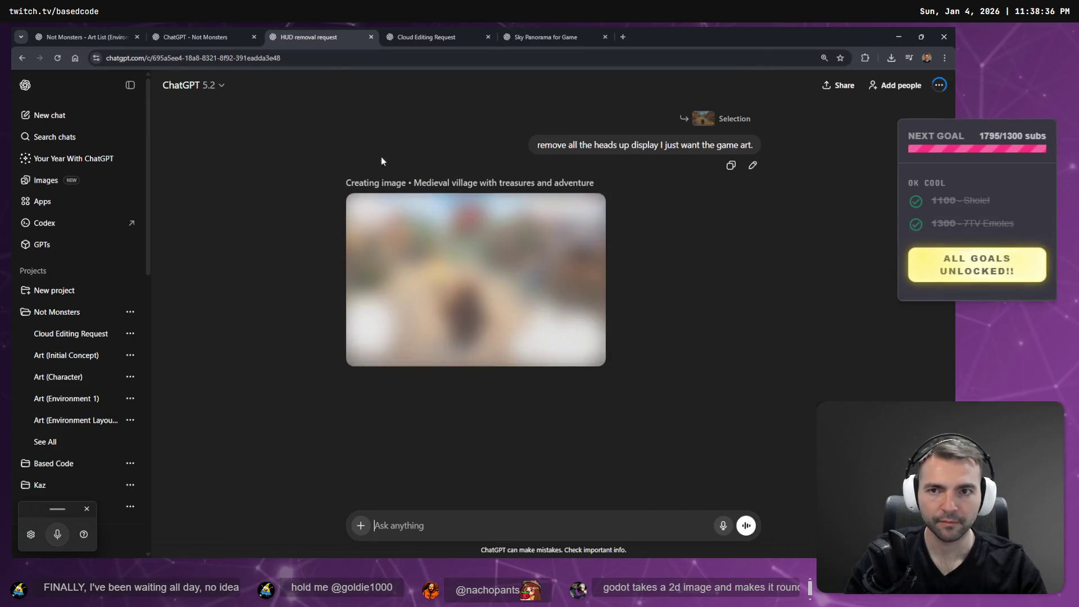
click(419, 36)
scroll(534, 367, down, 6)
scroll(535, 371, up, 7)
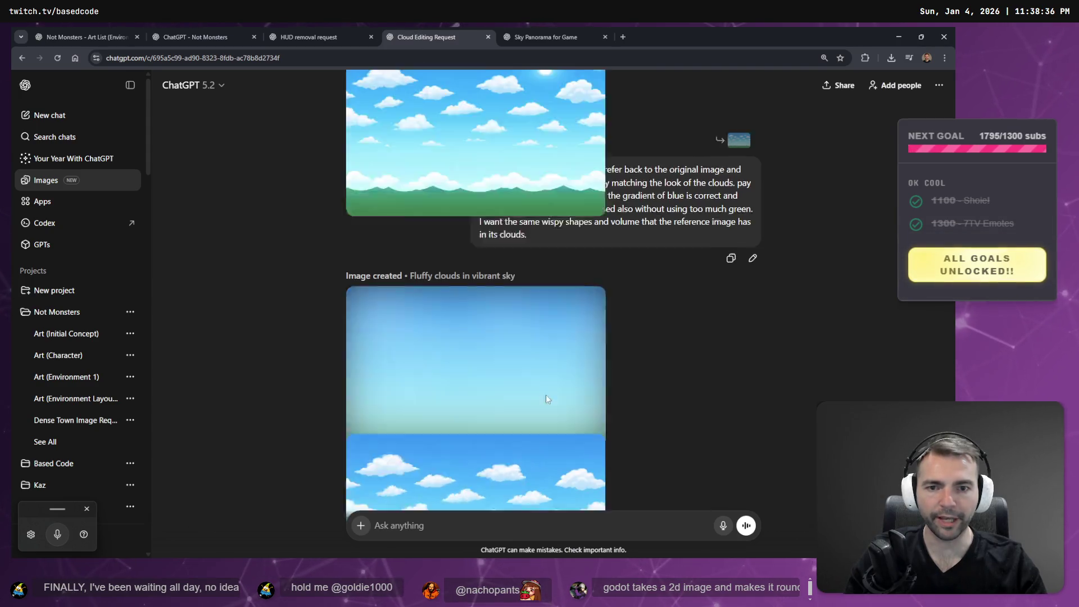
scroll(684, 411, down, 2)
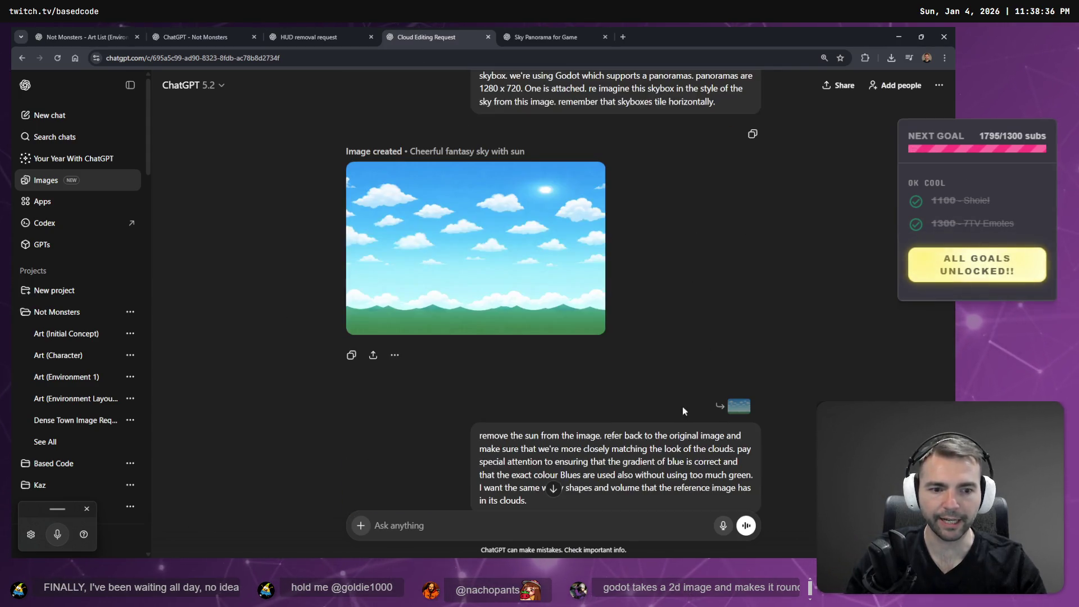
scroll(743, 409, up, 2)
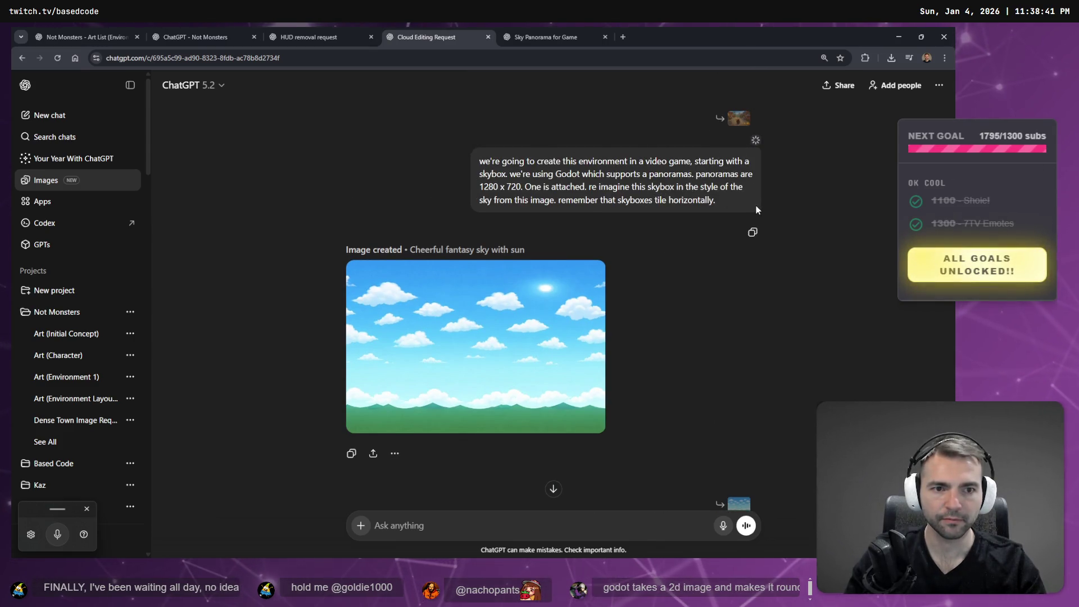
click(514, 36)
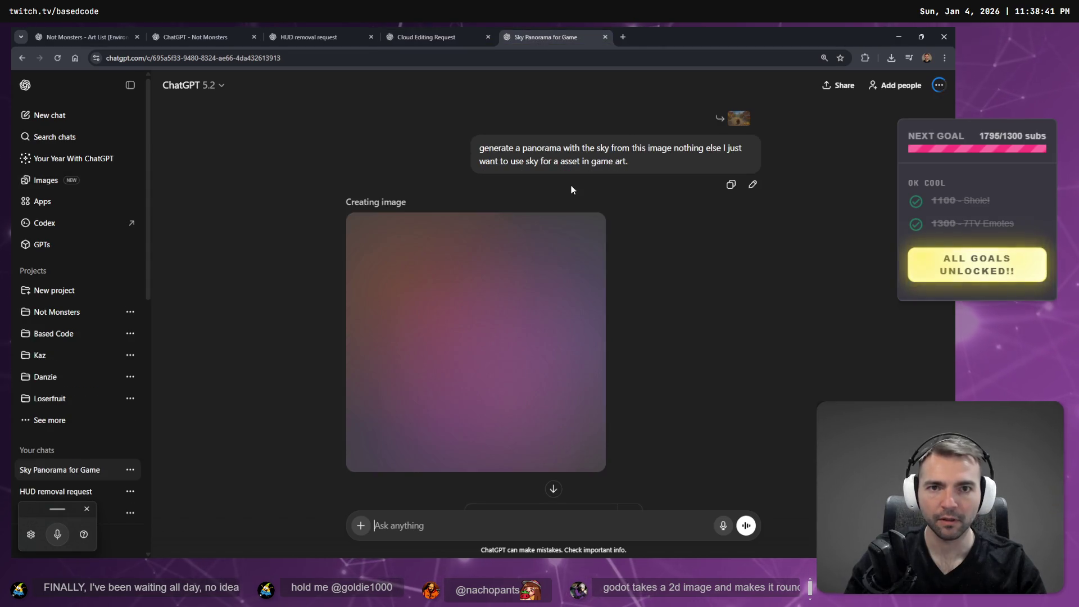
click(345, 31)
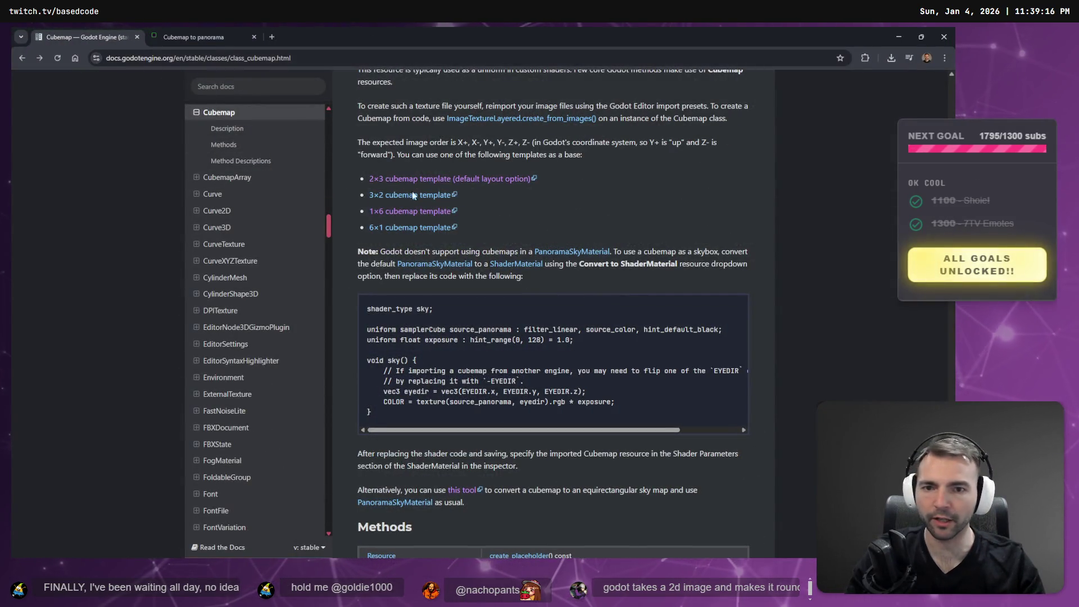
Scroll to the top of the Cubemap docs page and review its title.
scroll(515, 251, up, 4)
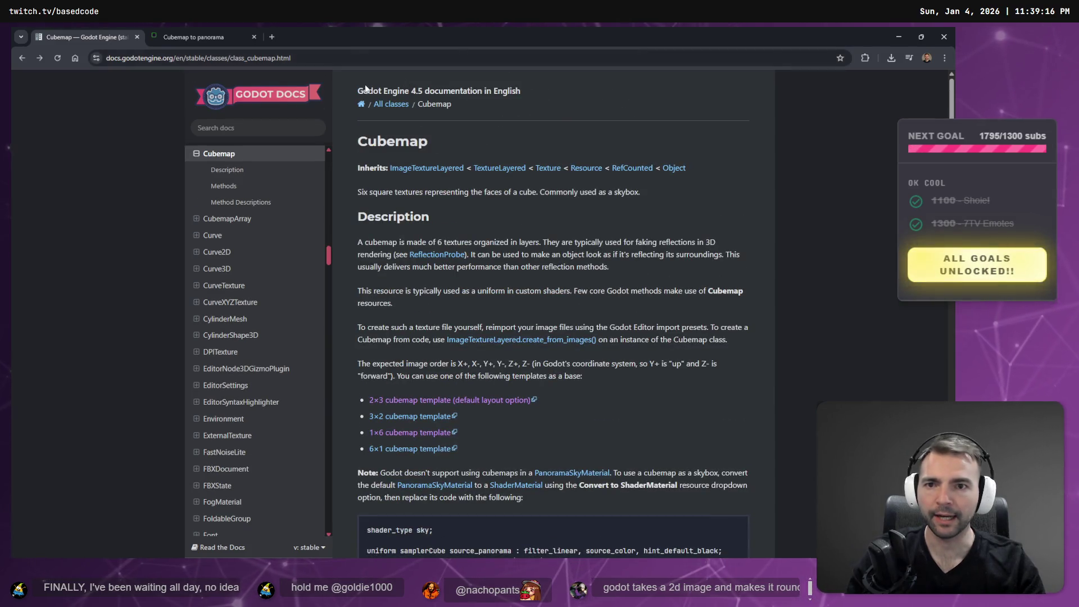
drag(353, 139, 428, 140)
click(886, 167)
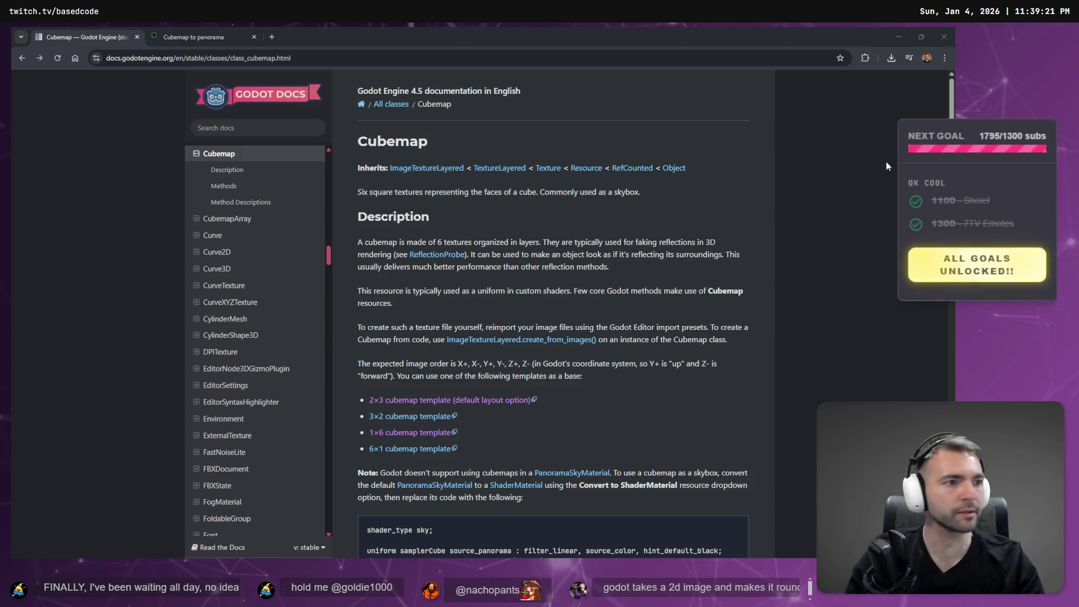
key(alt+Tab)
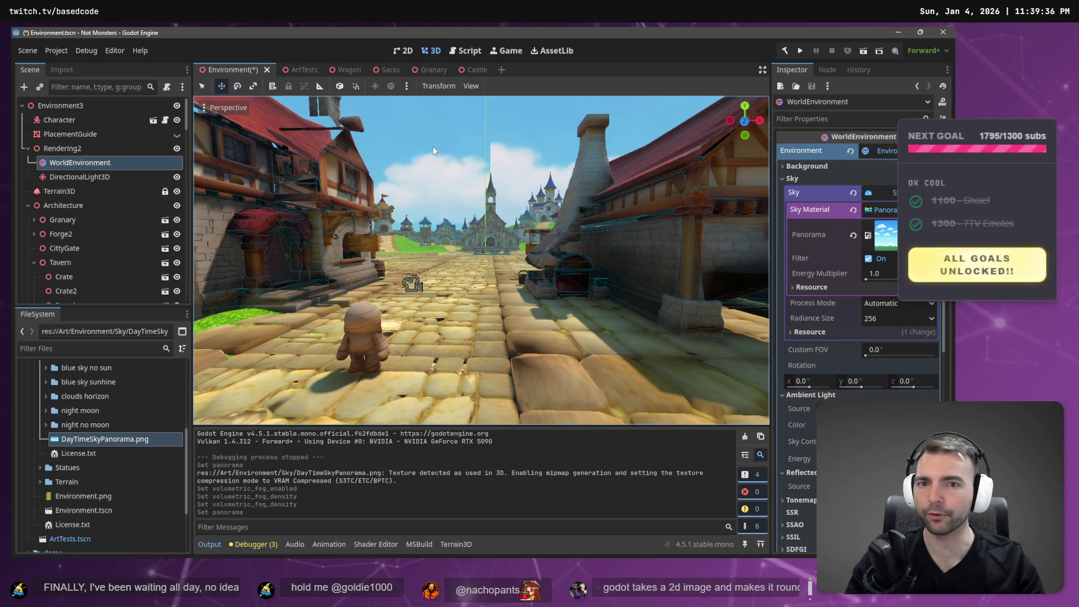
Tilt the 3D view up toward the panorama sky above the village.
right_click(495, 154)
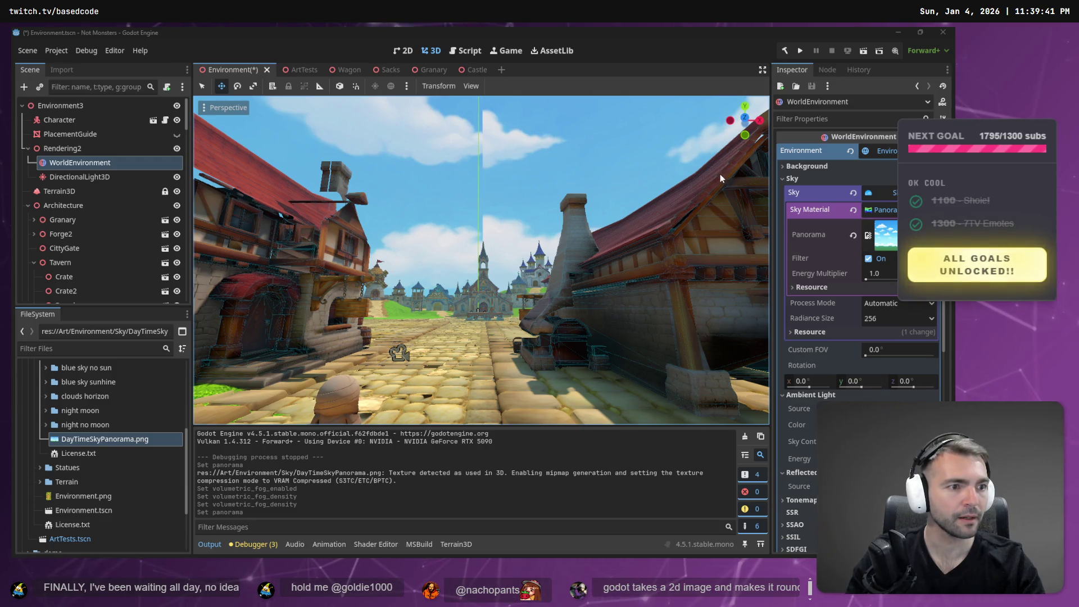
key(alt+Tab)
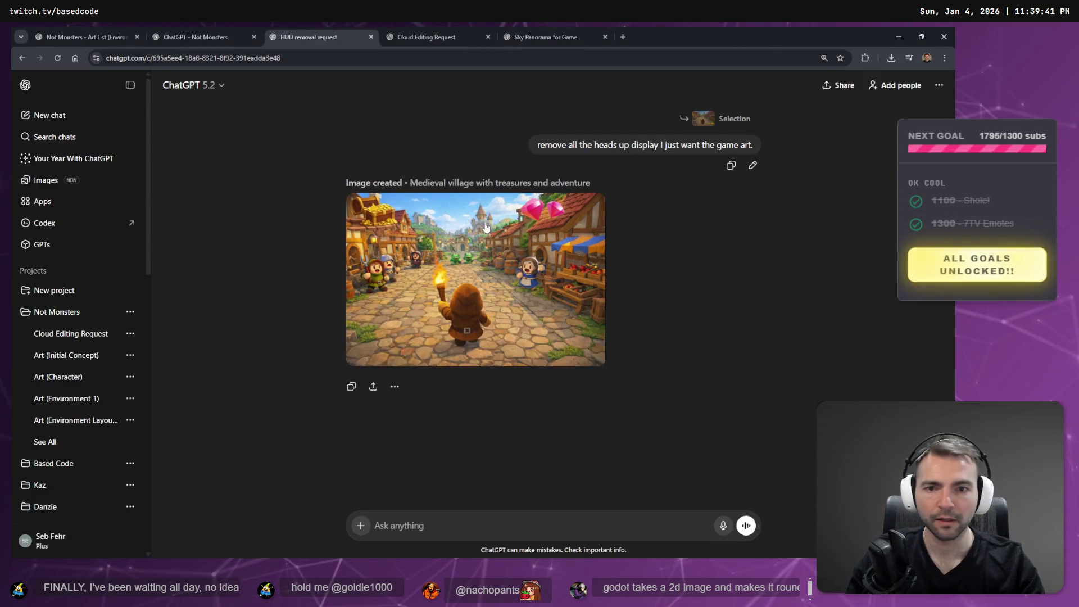
Review the village art full size and dictate a request to remove the floating gems.
click(548, 244)
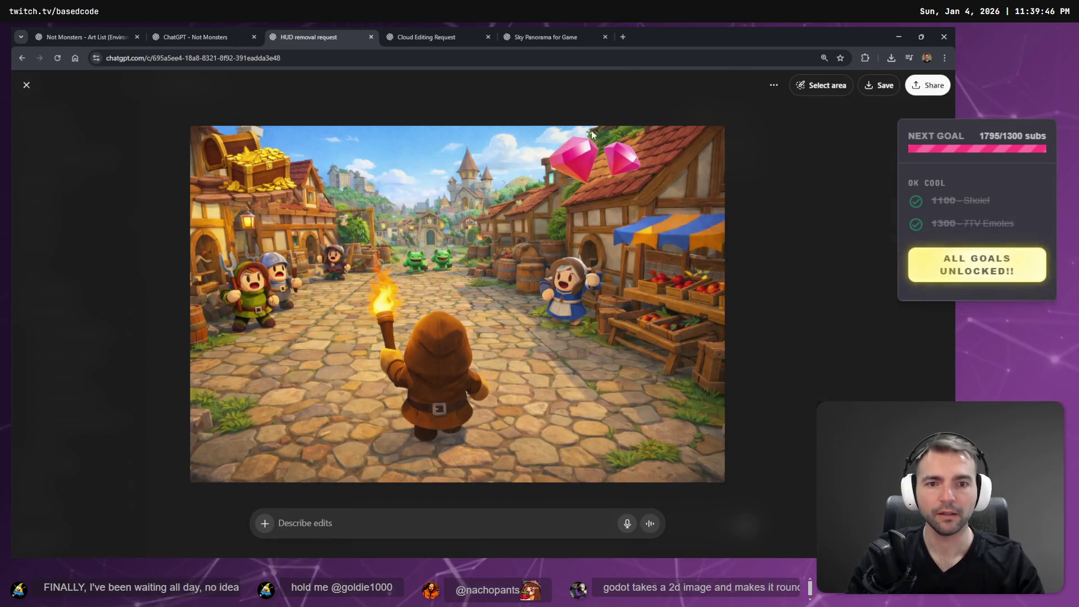
key(Escape)
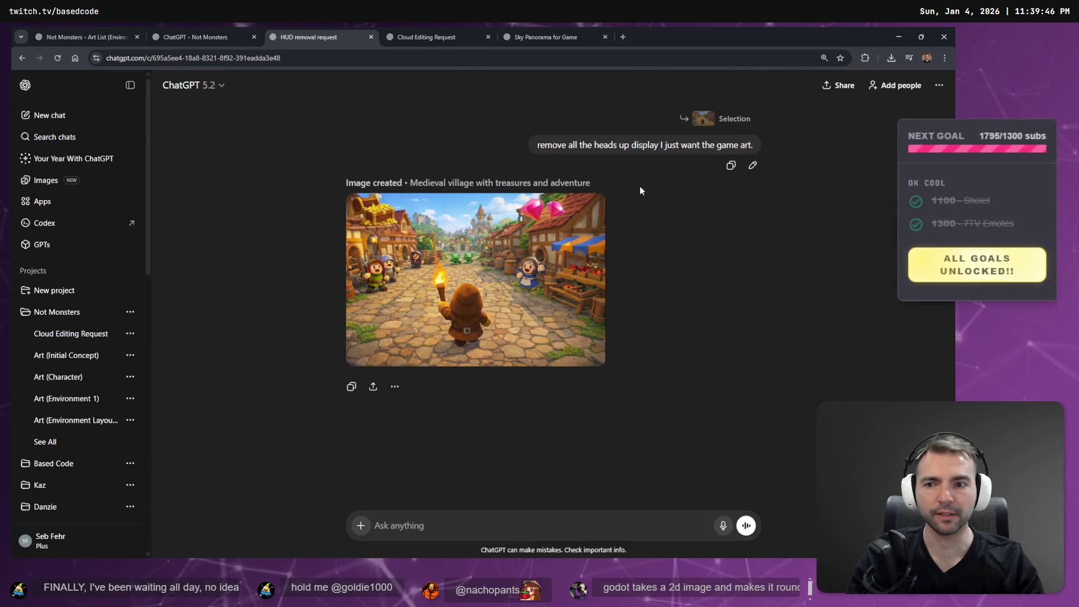
click(551, 211)
key(Escape)
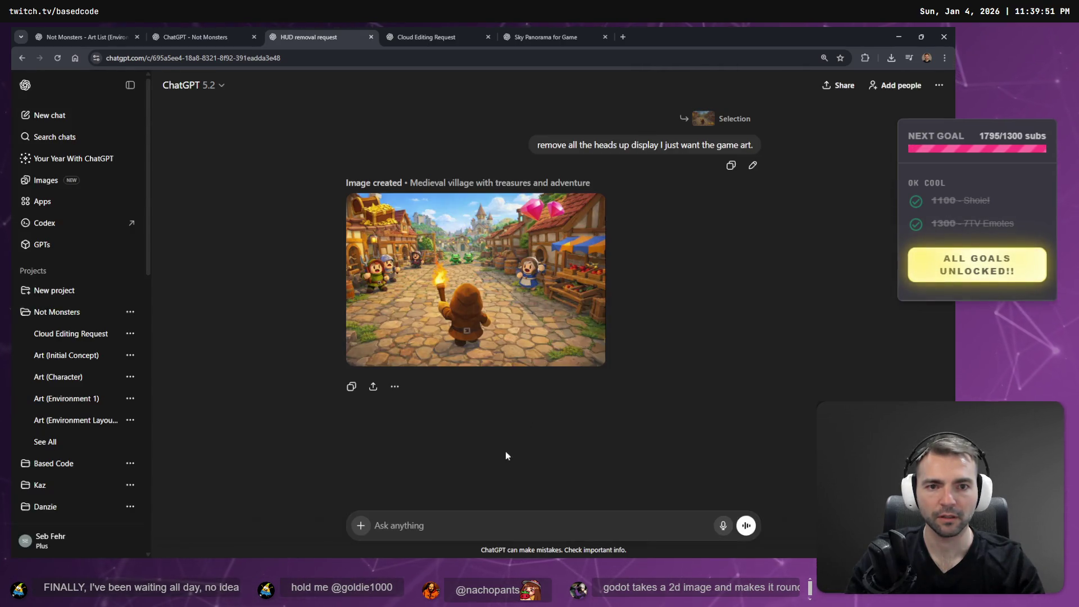
key(super+h)
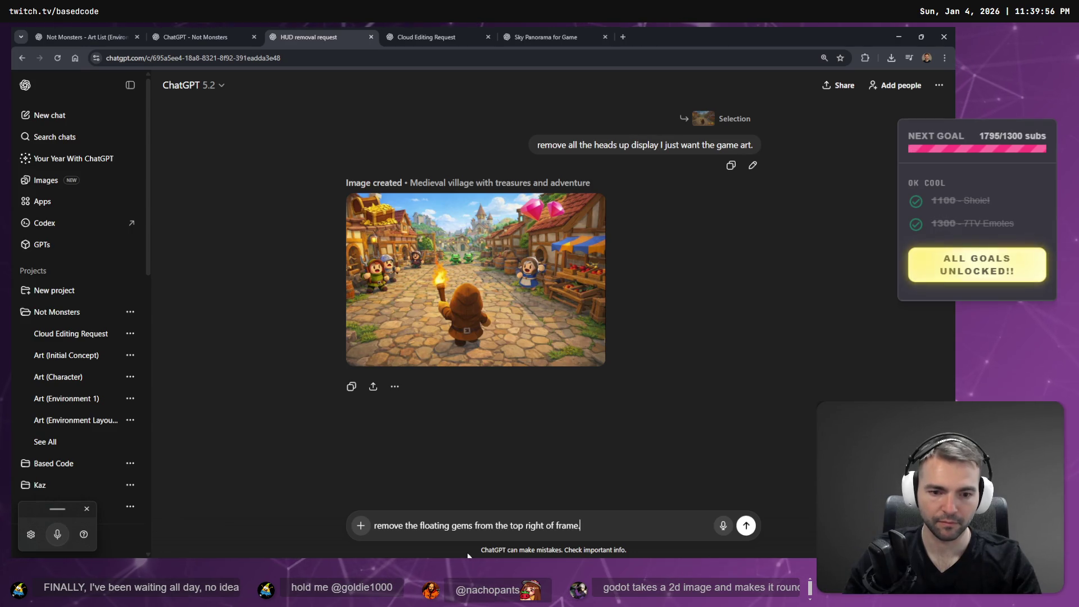
key(Return)
Compare the Cloud Editing Request and Sky Panorama for Game sky images.
key(ctrl+Tab)
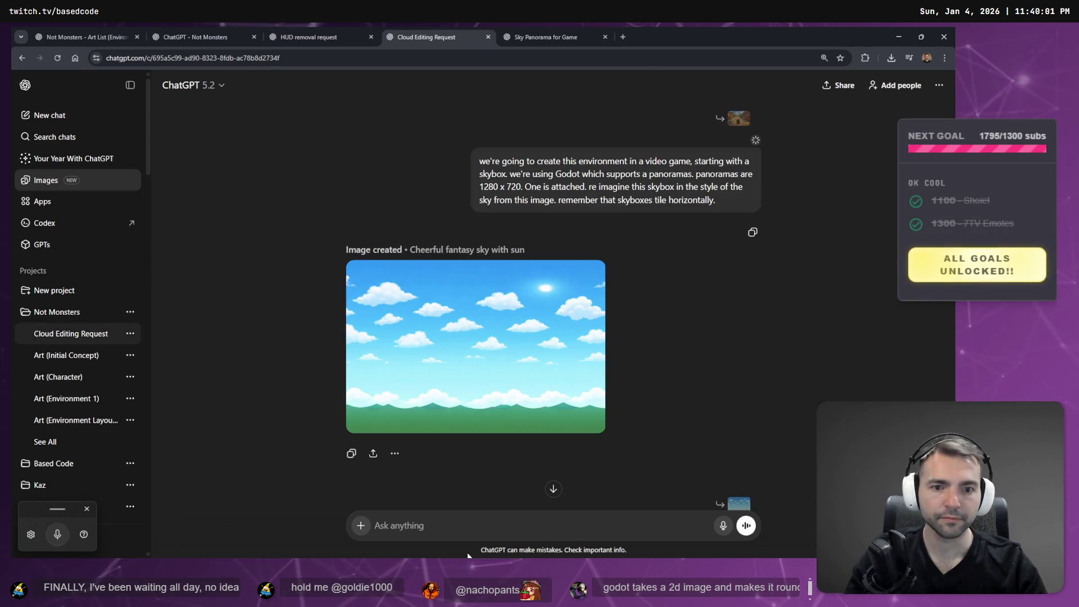
key(ctrl+Tab)
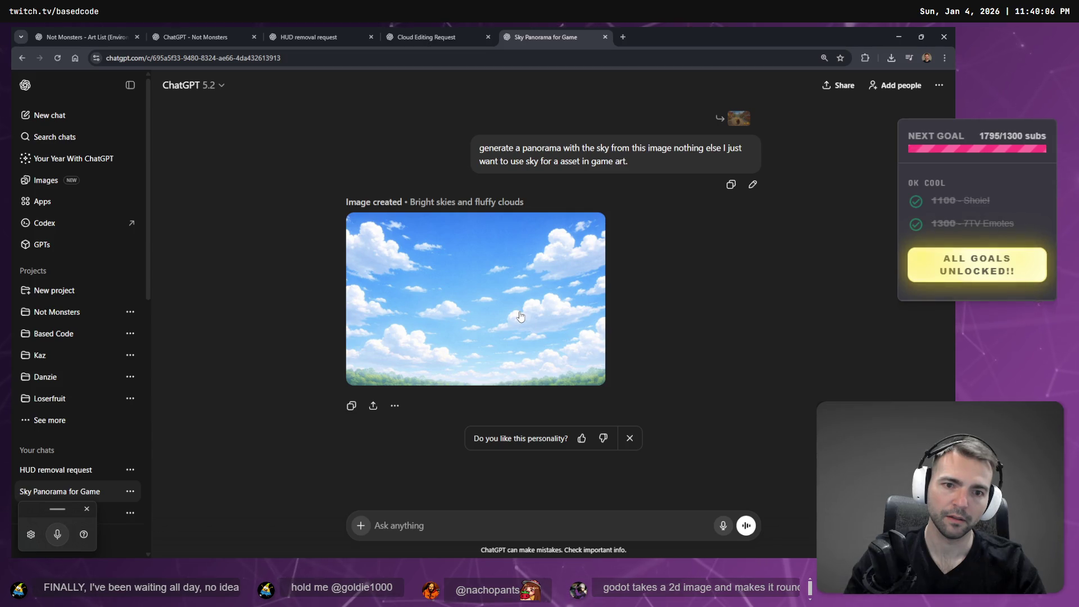
key(ctrl+shift+Tab)
key(ctrl+Tab)
key(ctrl+shift+Tab)
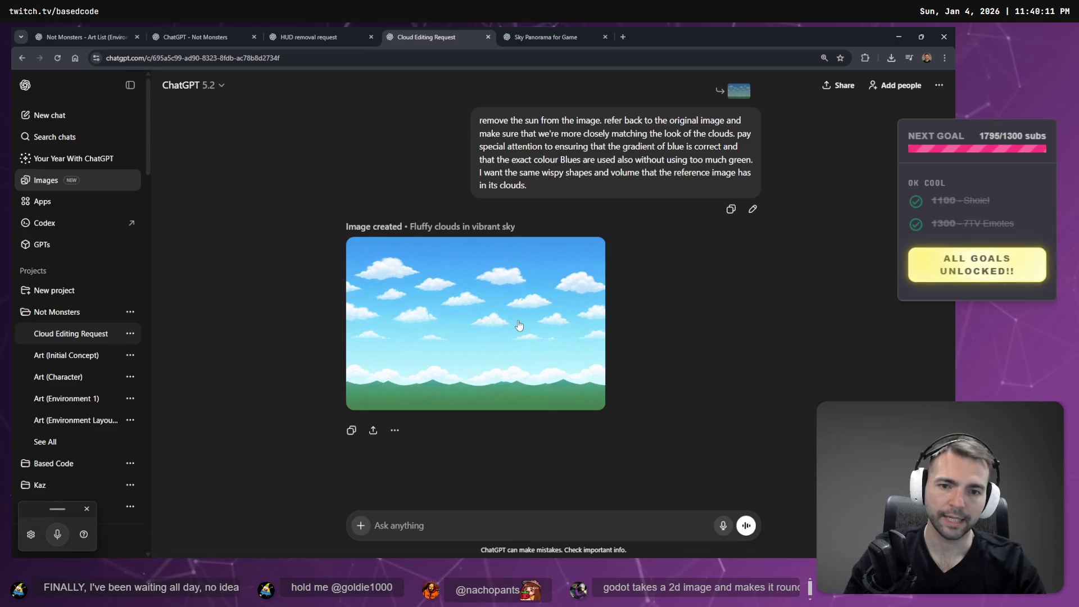
key(ctrl+Tab)
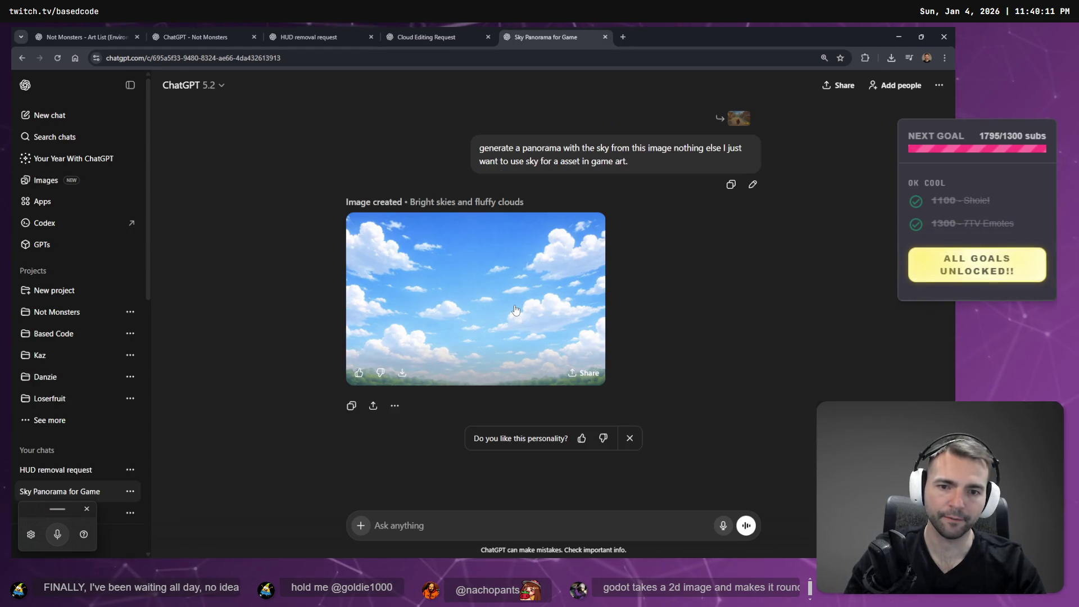
Save the new Sky Panorama for Game image over DayTimeSkyPanorama.png, confirming Replace.
click(519, 325)
right_click(521, 308)
click(565, 334)
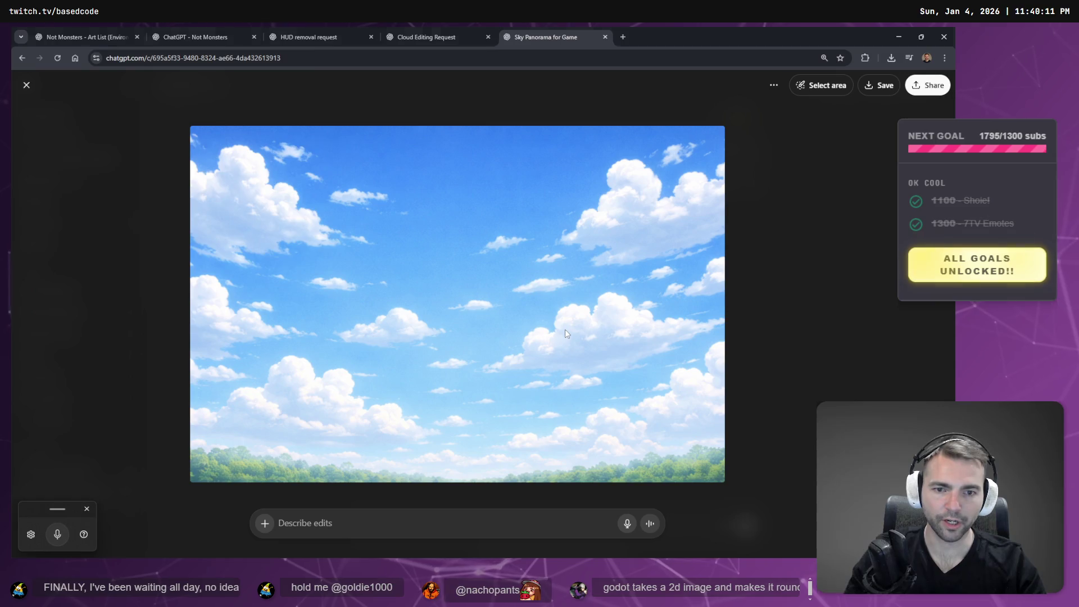
double_click(205, 175)
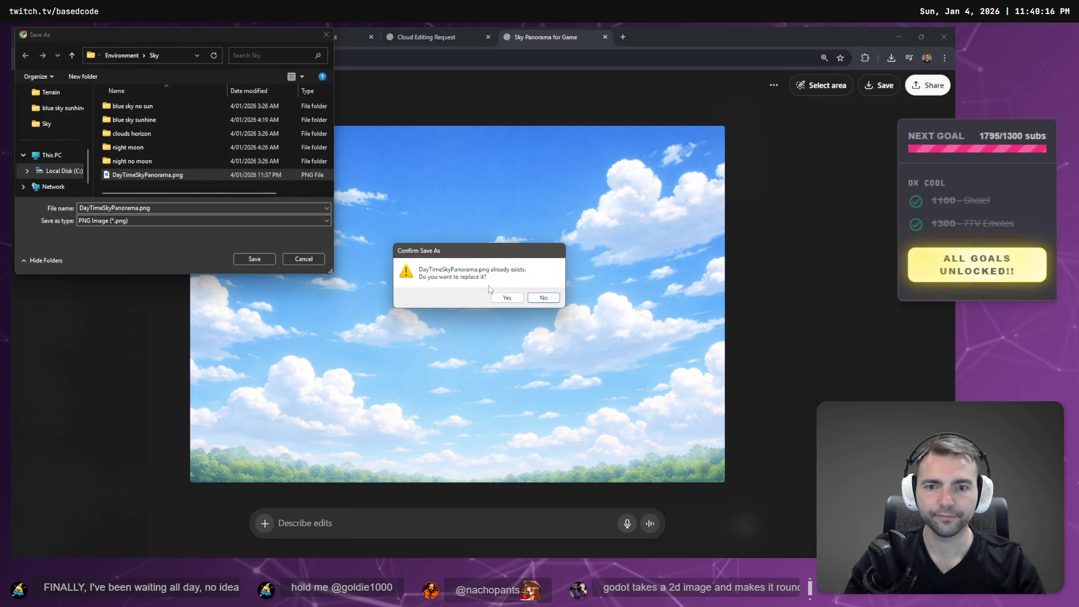
click(506, 297)
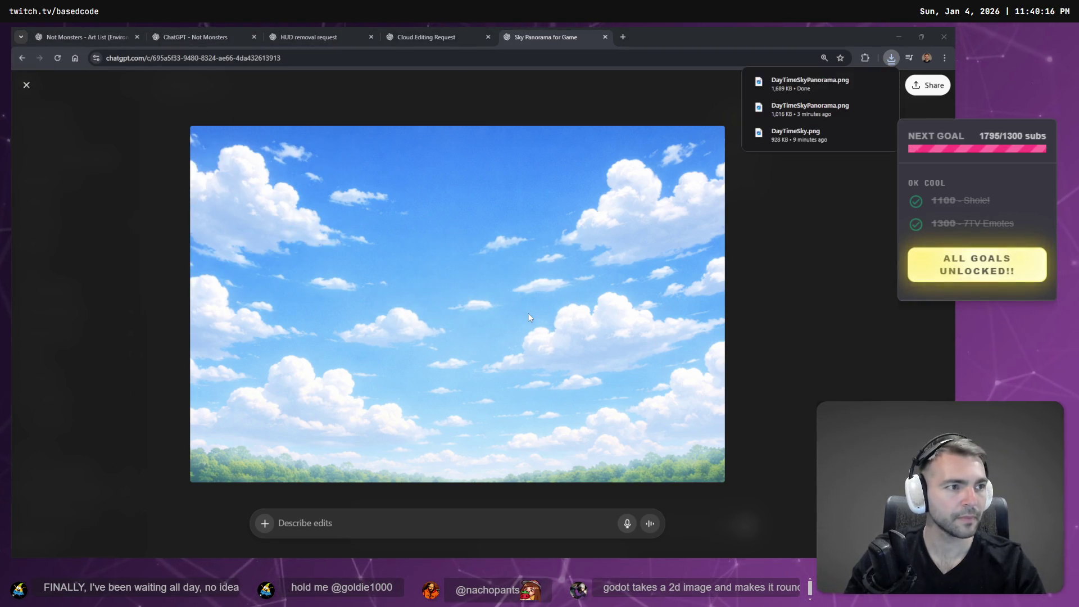
key(alt+Tab)
Fly the camera through the town, toward the fence and square, and below the ground.
key(w)
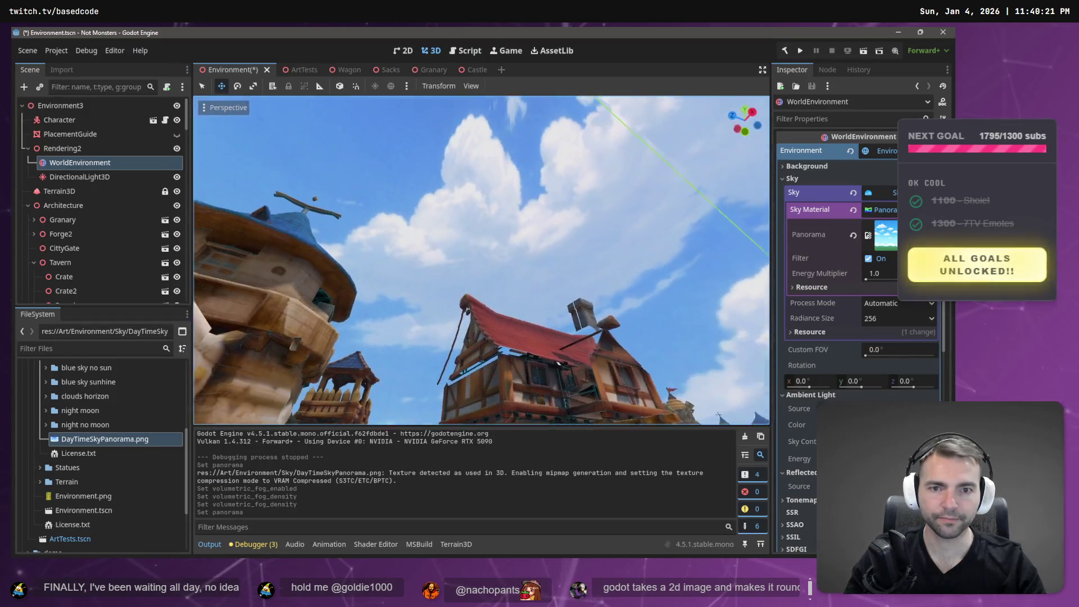
key(s)
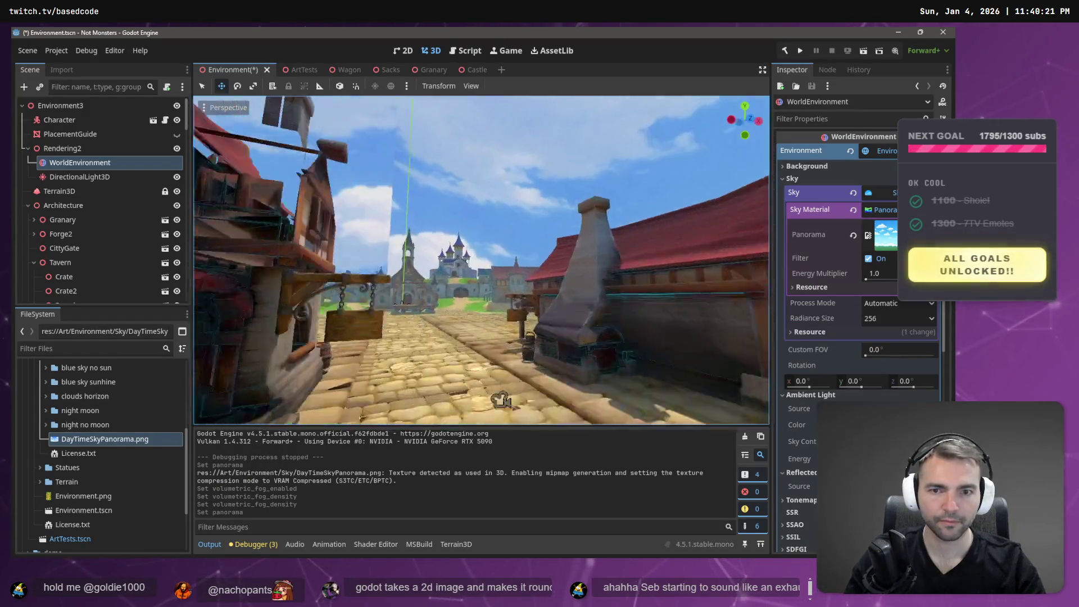
key(s)
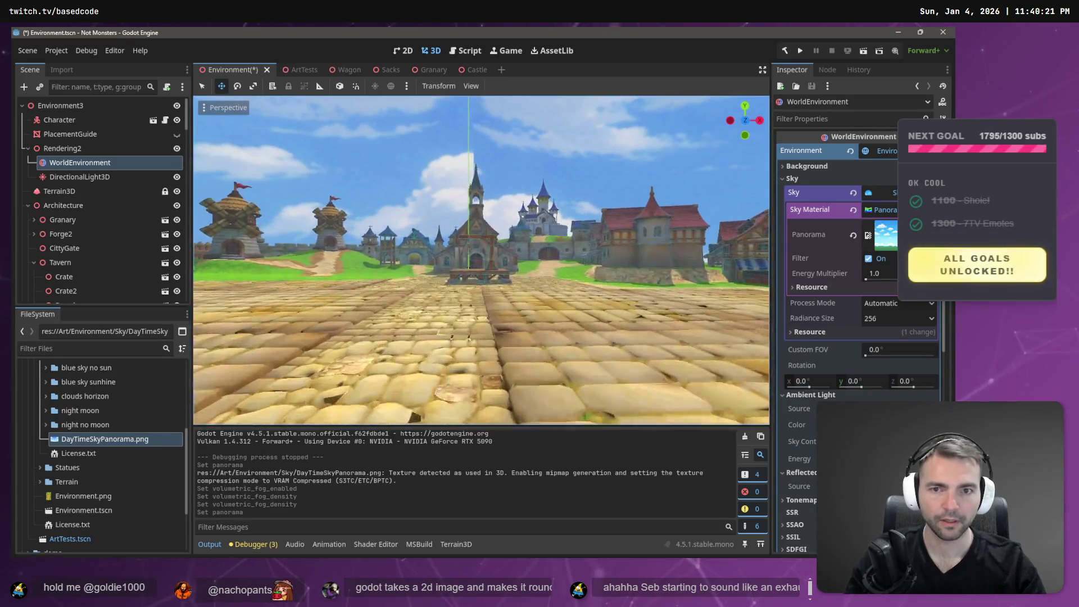
key(s)
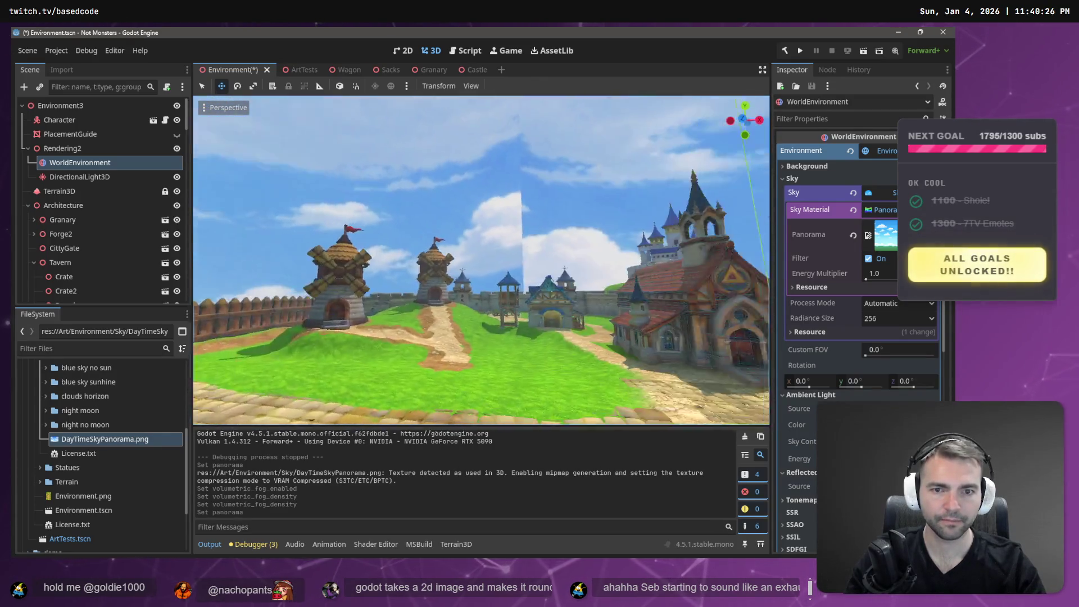
key(w)
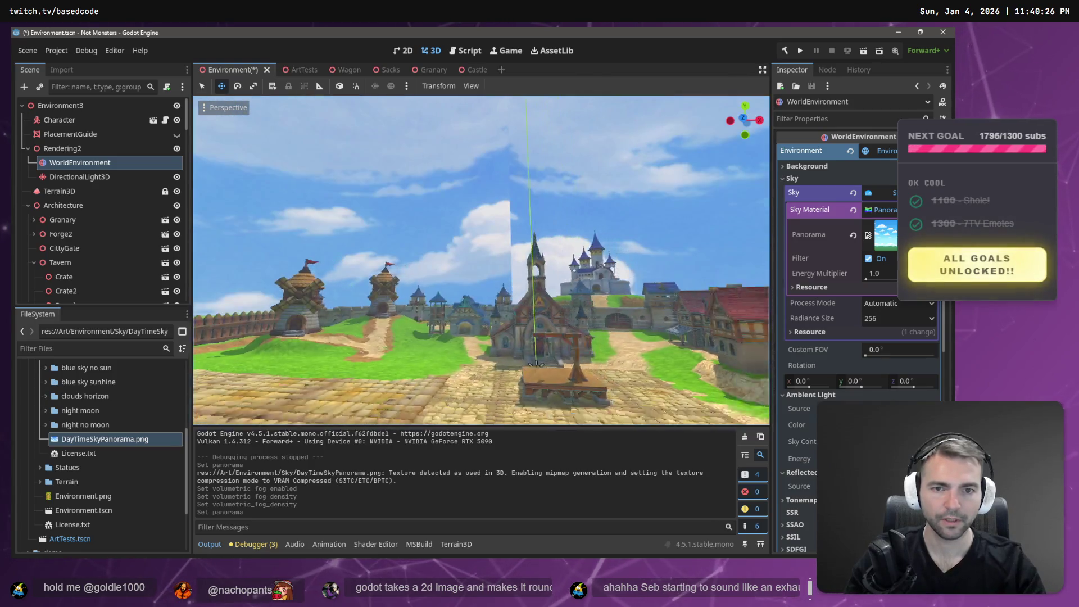
key(w)
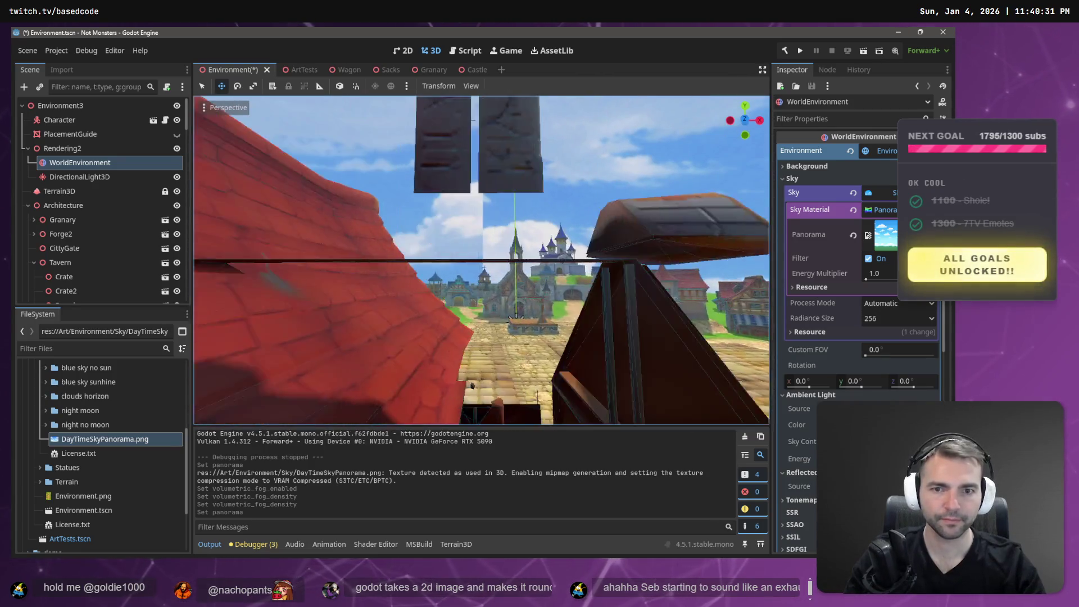
key(s)
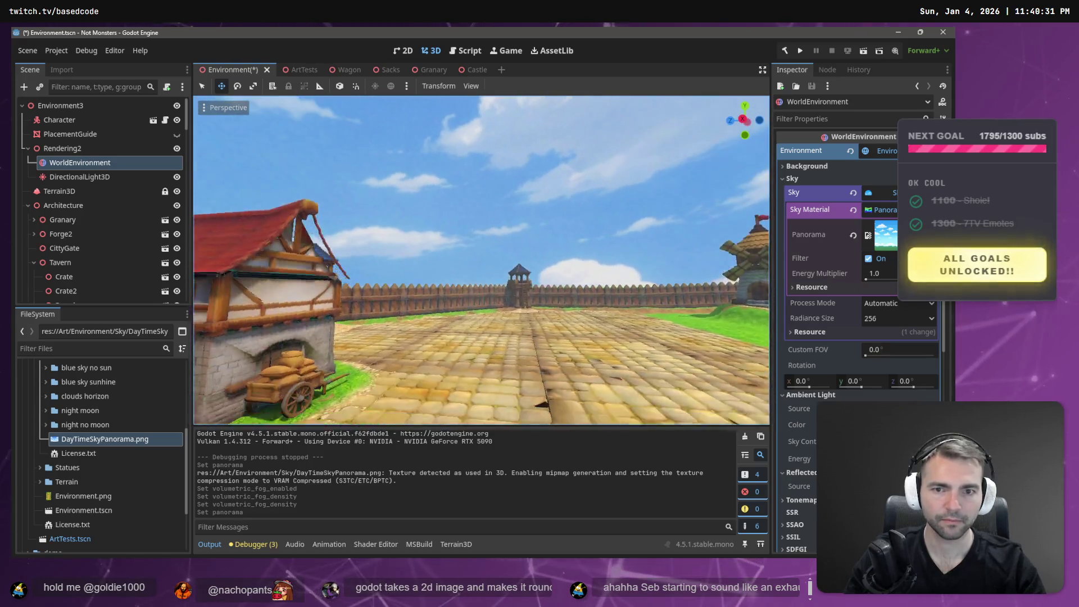
key(q)
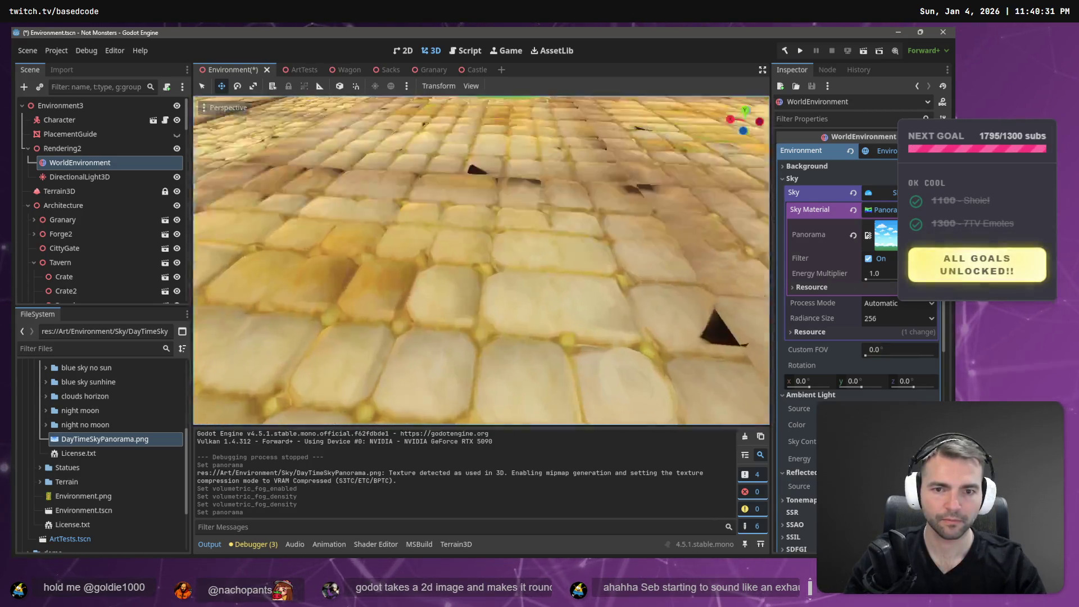
key(s)
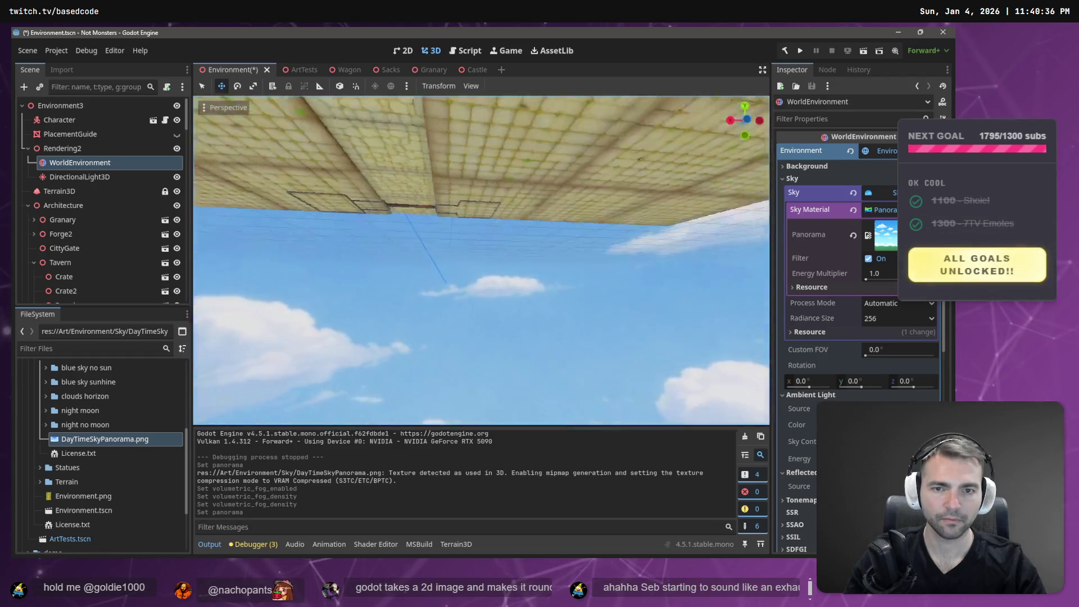
key(w)
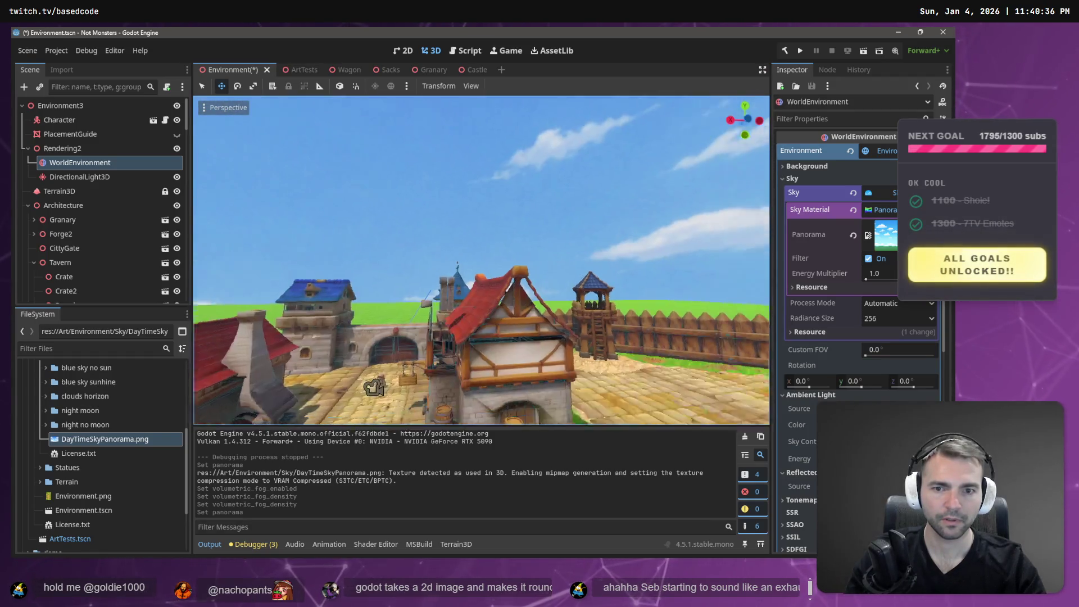
key(q)
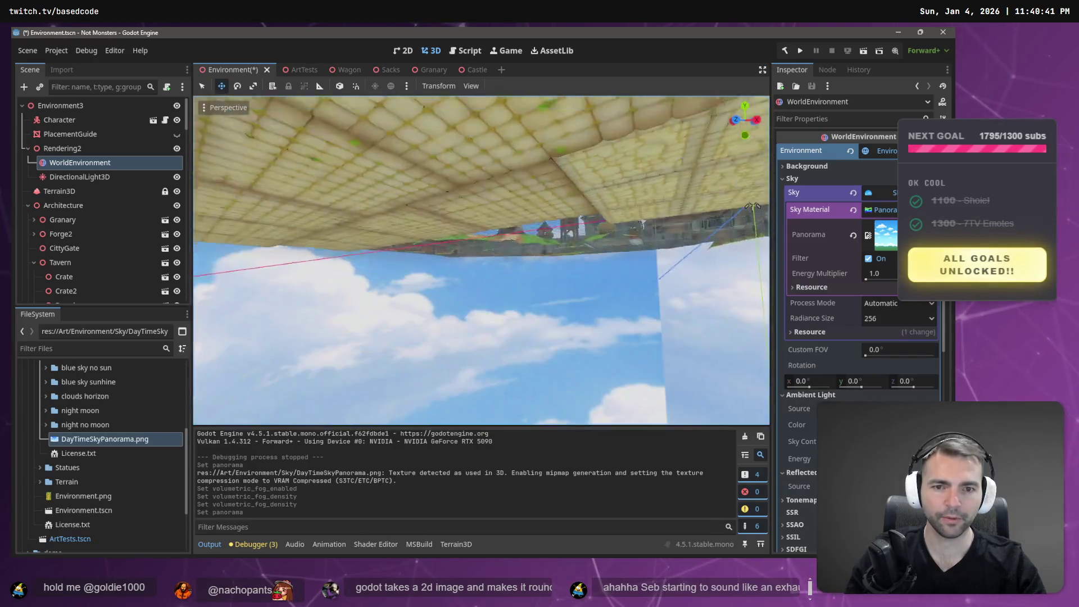
key(q)
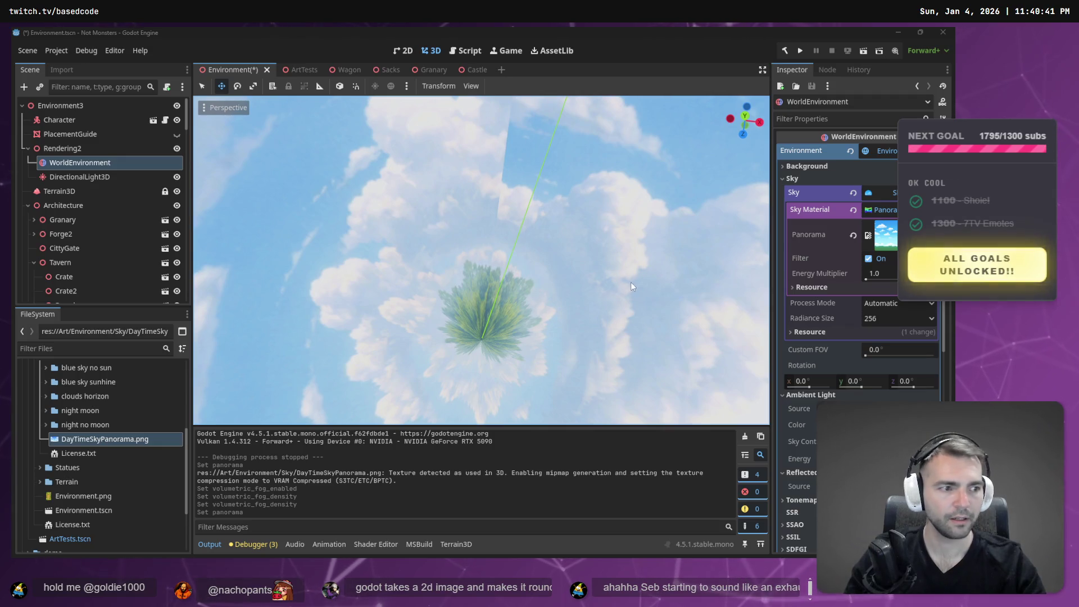
Preview the Panorama sky texture in the Inspector and swing the view upward.
click(880, 235)
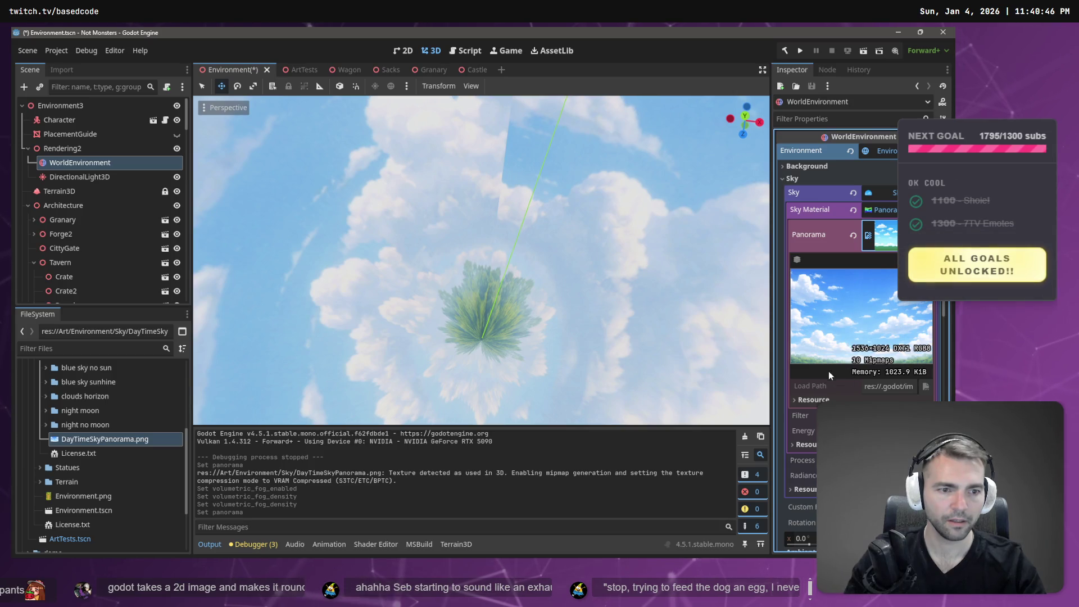
drag(580, 295, 581, 169)
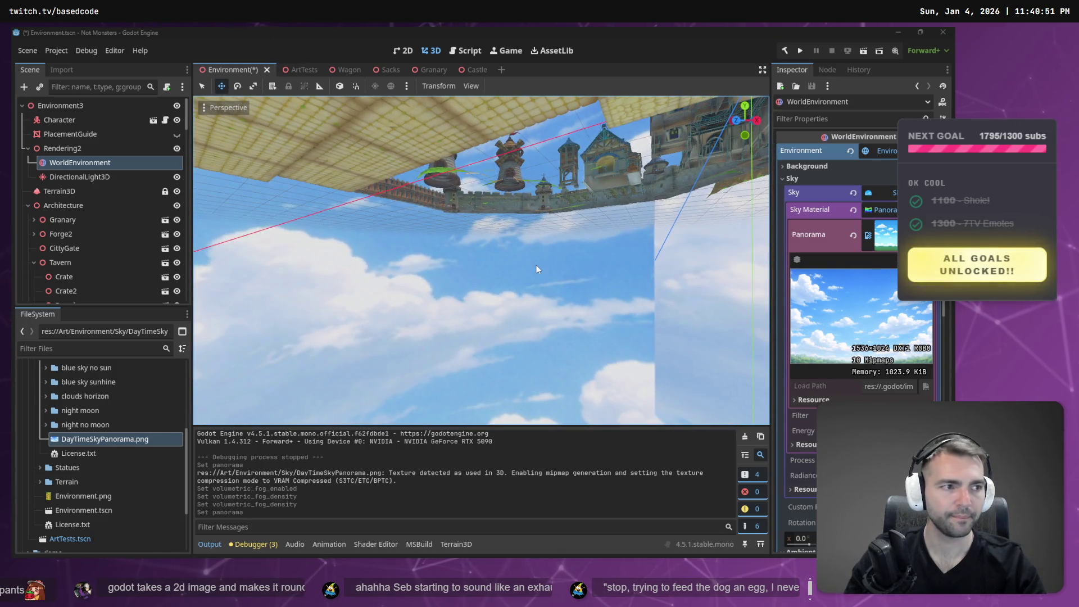
key(alt+Tab)
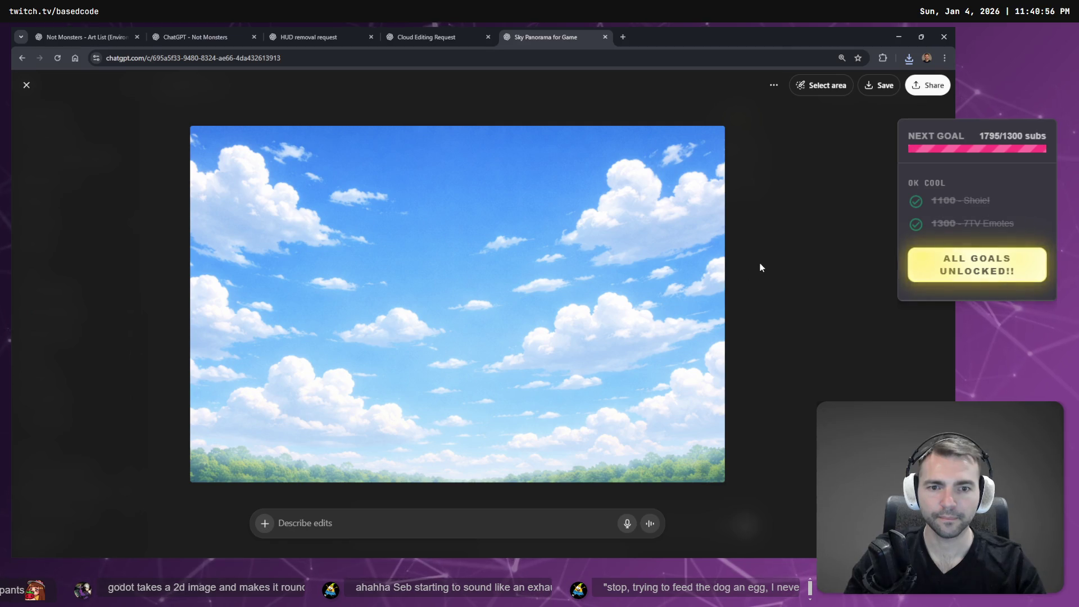
Edit the sky prompt by voice: undistorted horizontal clouds in top two-thirds, plain blue bottom third.
click(759, 265)
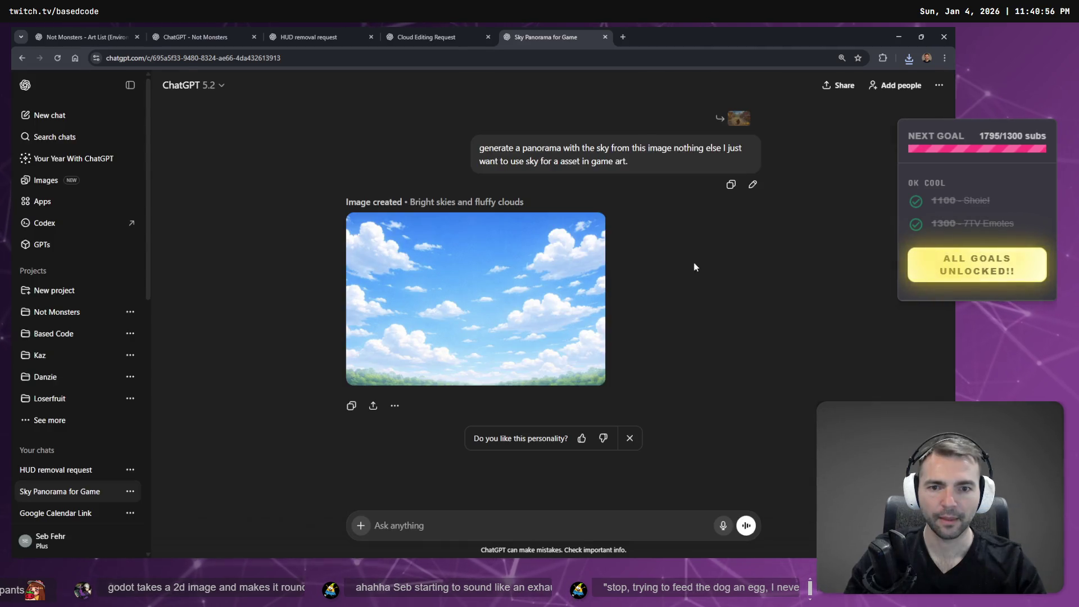
click(751, 185)
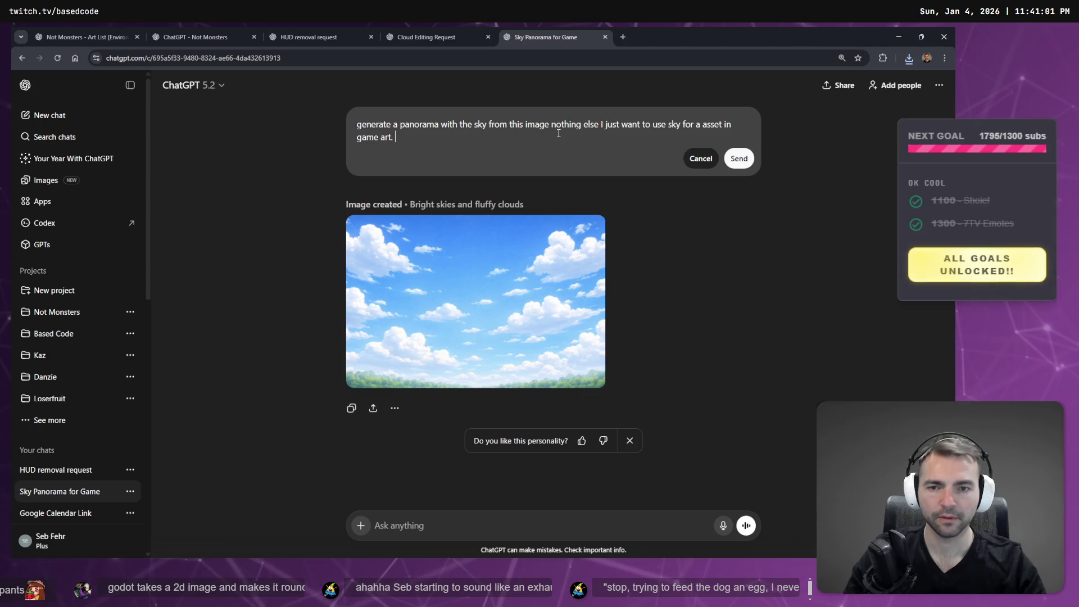
key(super+h)
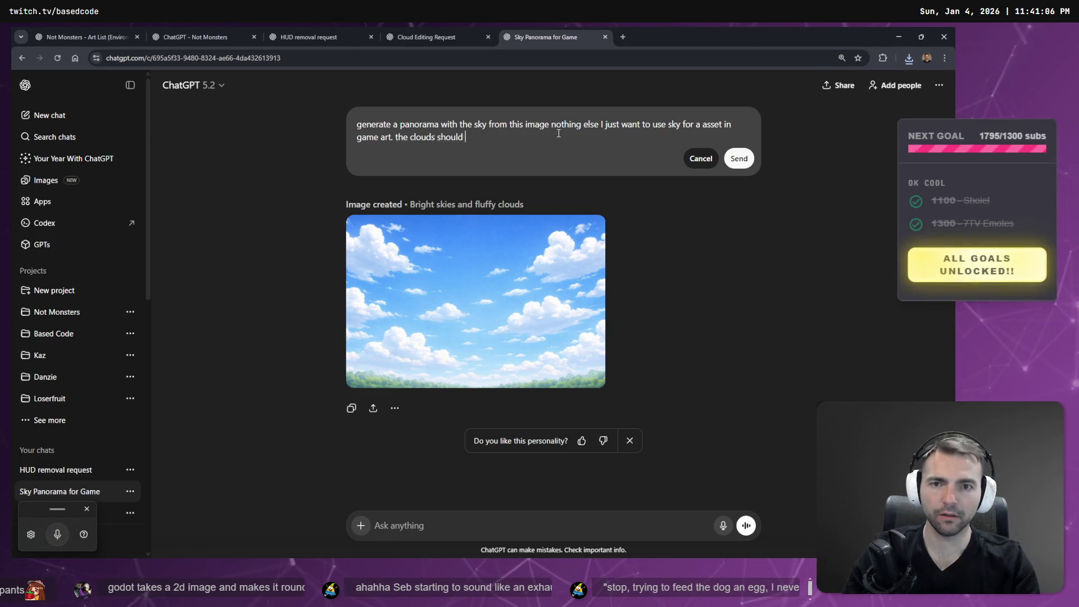
key(super+h)
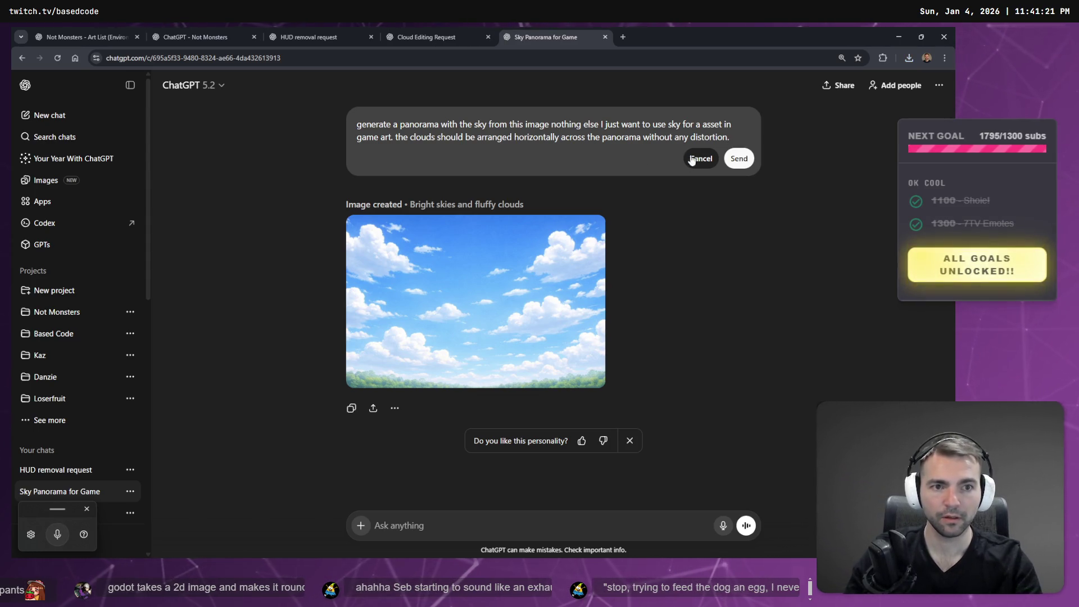
key(super+h)
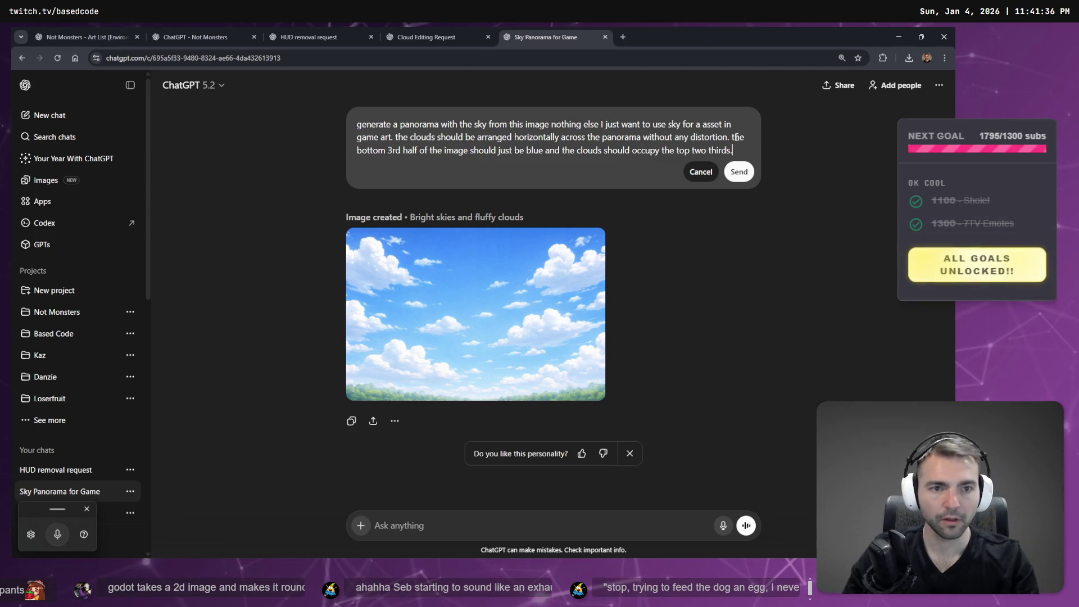
key(Return)
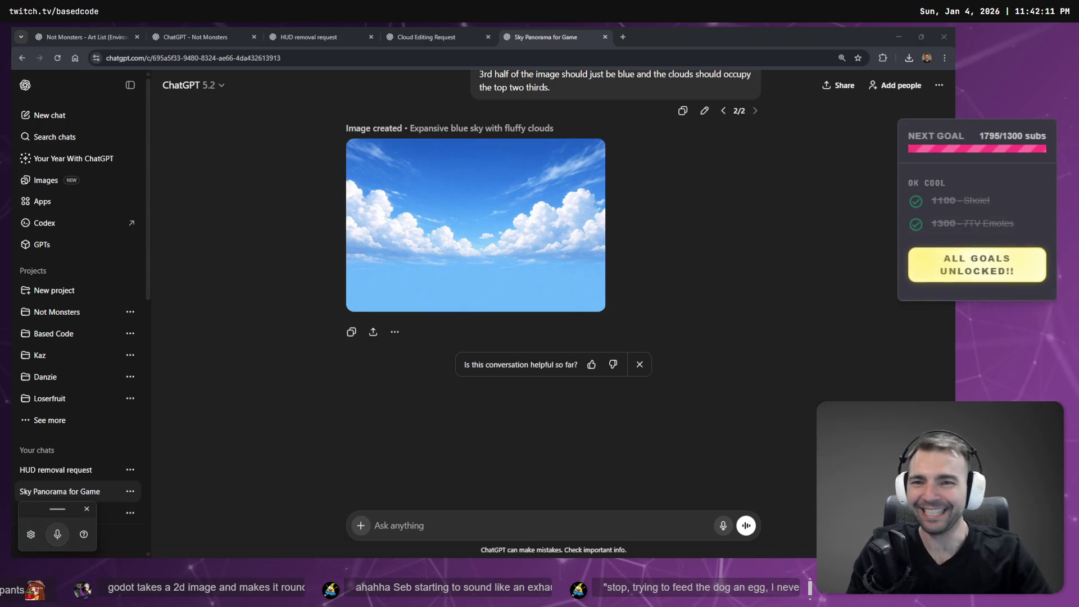
click(721, 194)
Search Google for 'old man yells at cloud' in a new tab.
key(ctrl+t)
text(old man y)
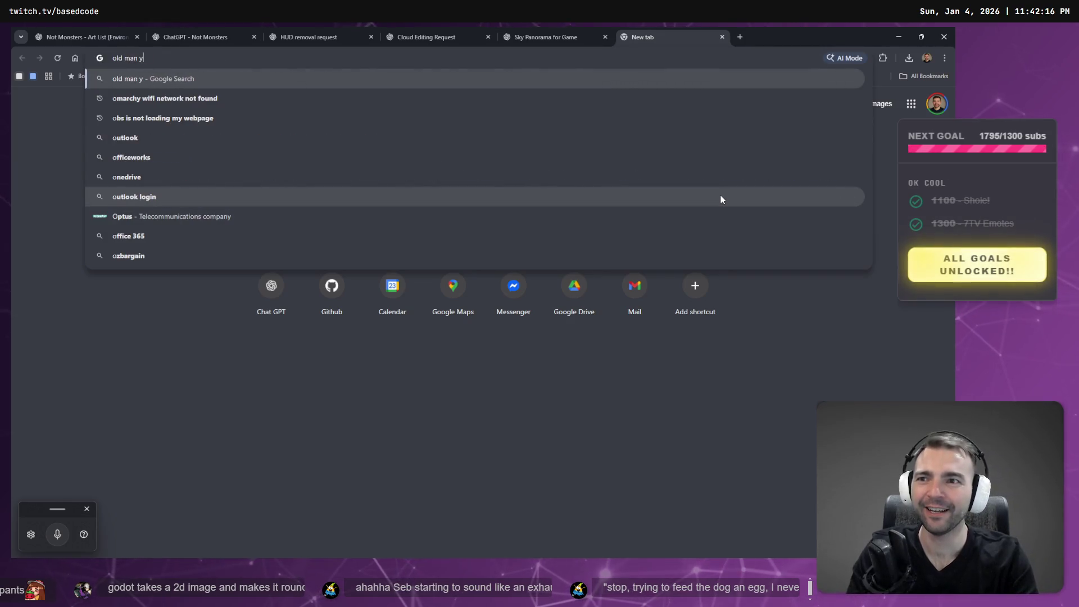
text(ells at cloud)
key(Return)
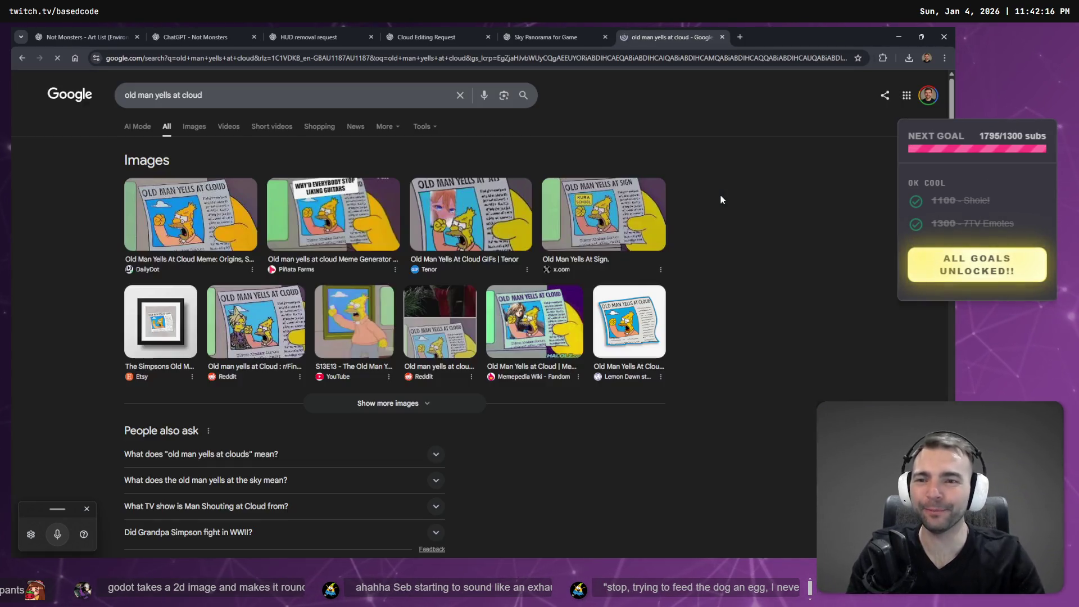
Open the DailyDot image result's article in a new tab and switch to it.
click(190, 213)
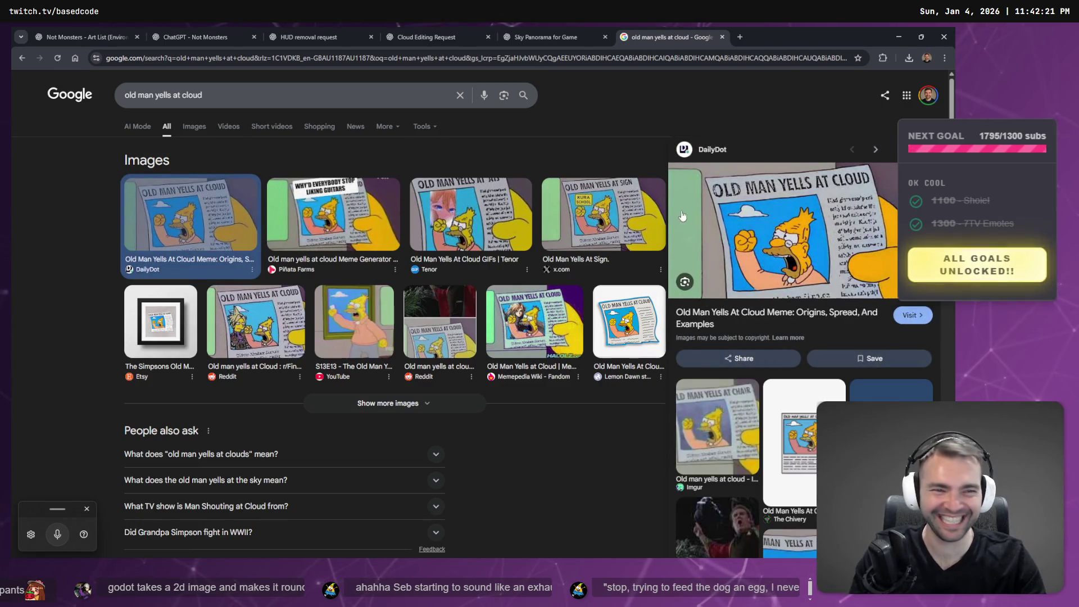
right_click(760, 216)
click(787, 225)
click(801, 34)
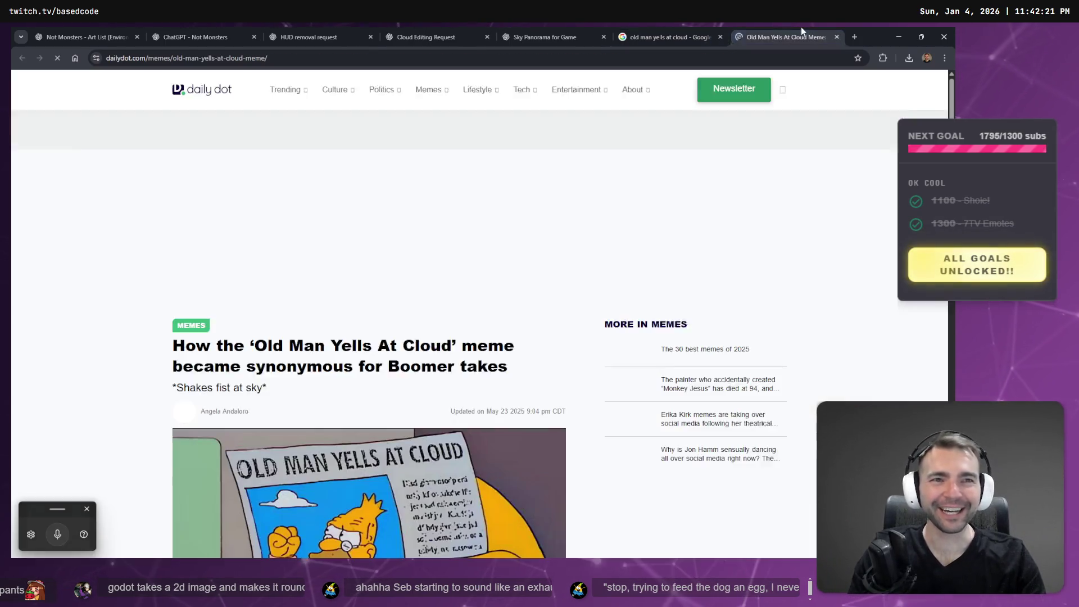
scroll(506, 349, down, 4)
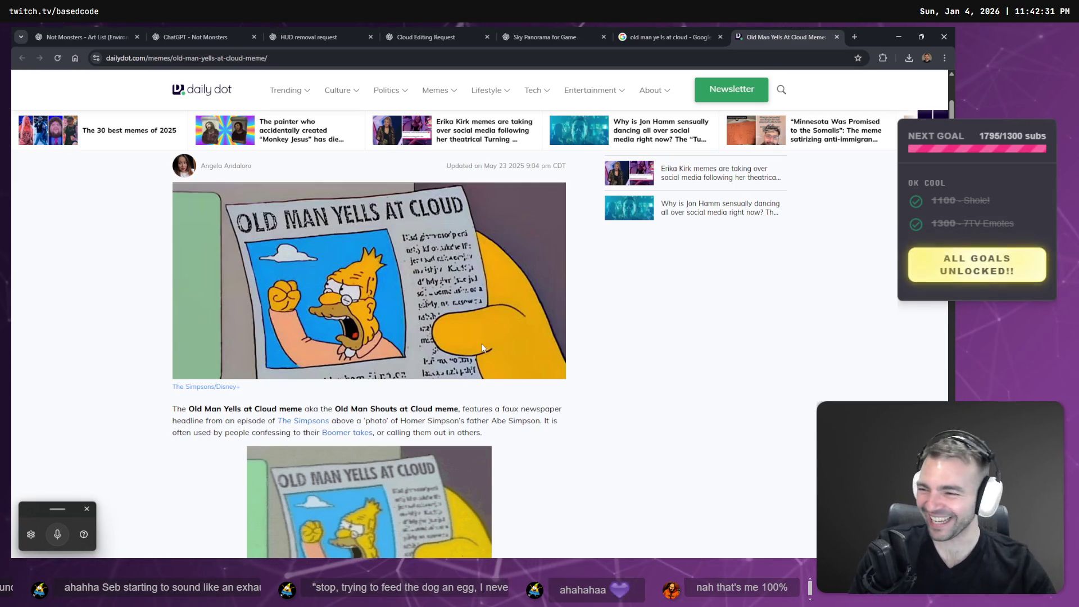
Copy the meme image and save it into the Pictures folder.
right_click(479, 292)
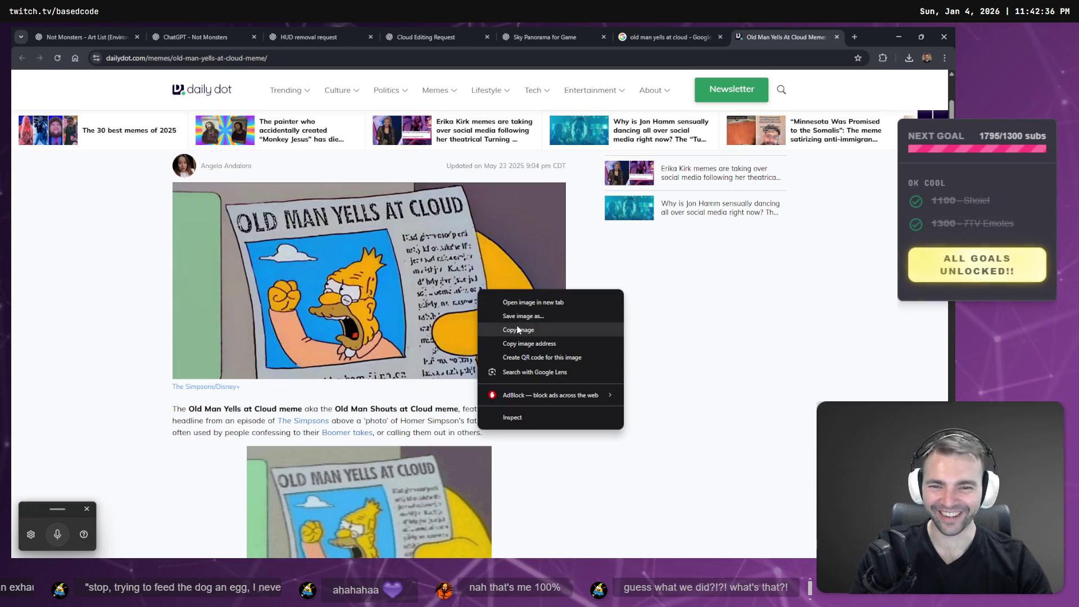
click(497, 330)
right_click(436, 274)
click(462, 292)
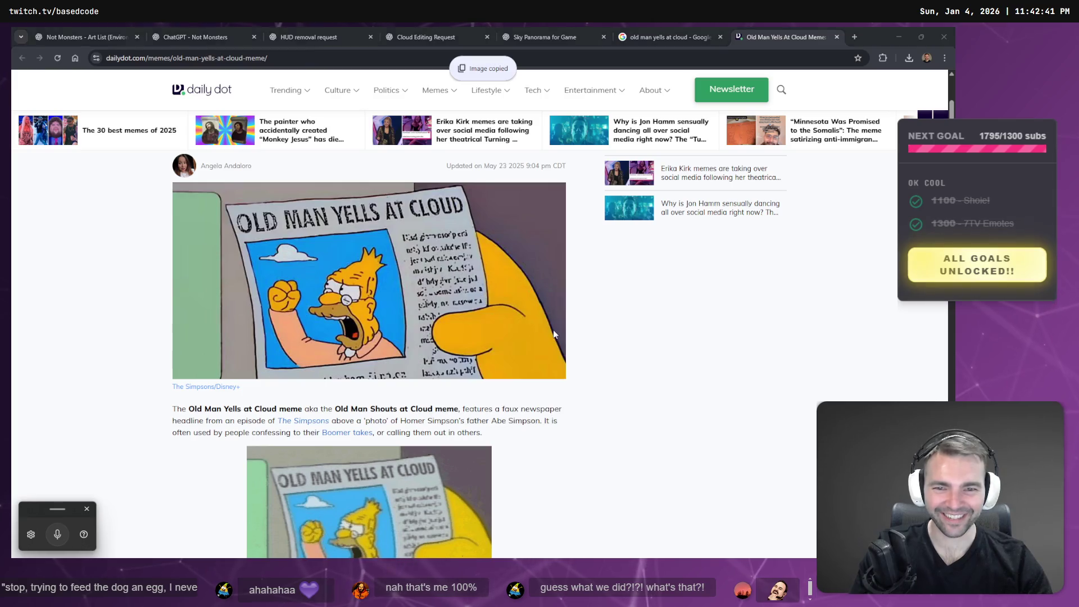
scroll(72, 155, up, 5)
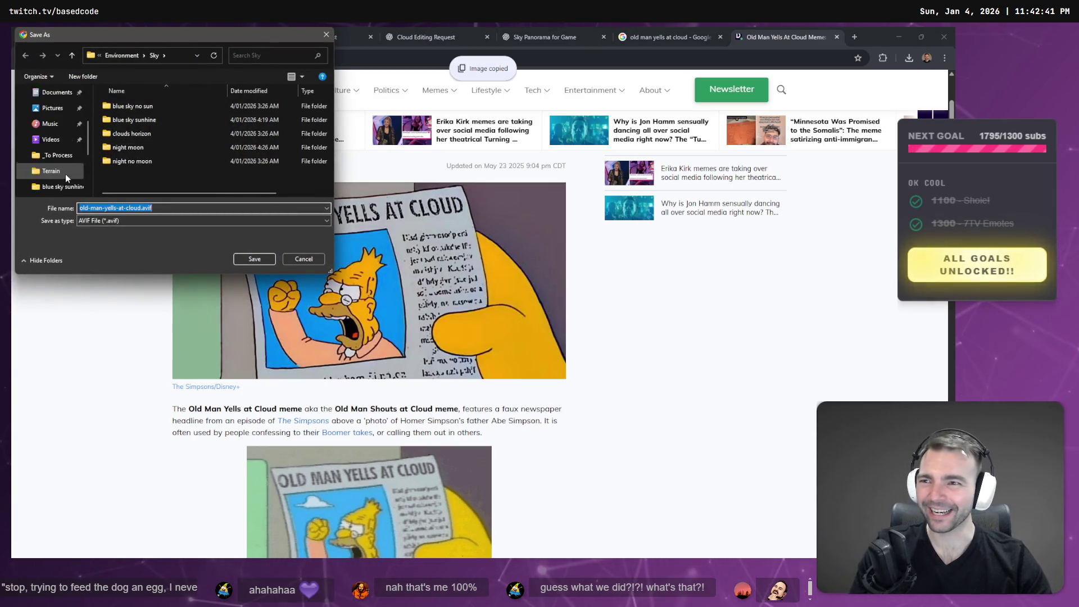
click(52, 190)
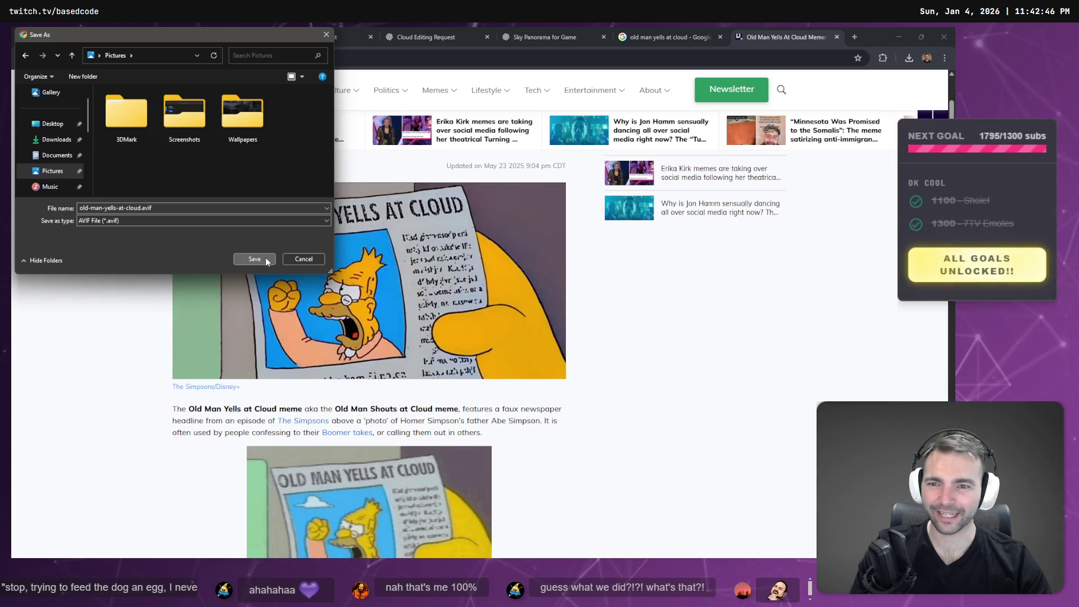
click(254, 260)
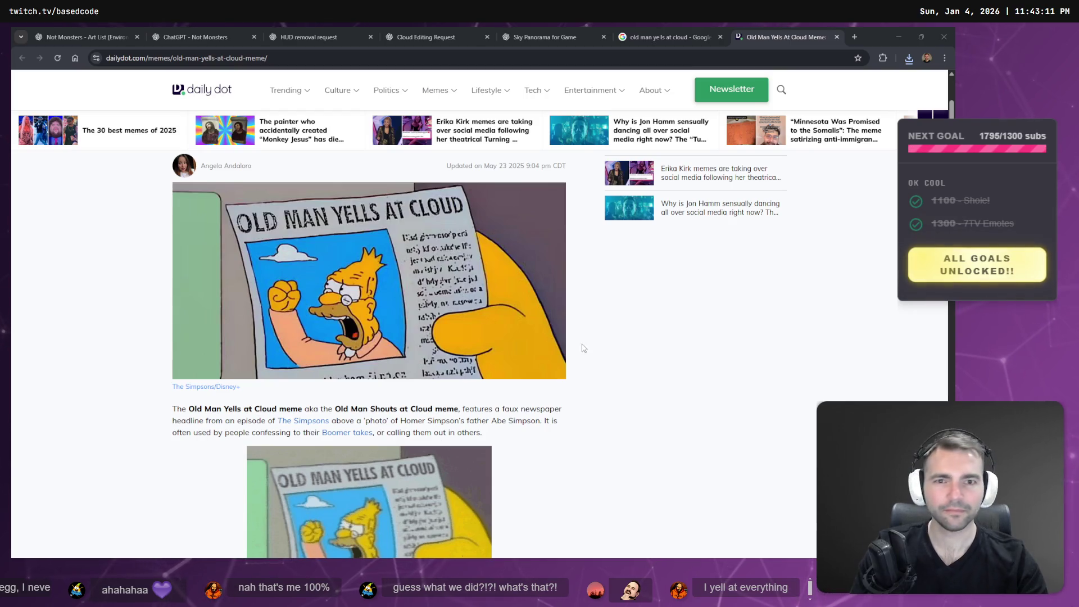
Start a second save of the meme image, cancel it, and return to search results.
right_click(463, 349)
click(506, 373)
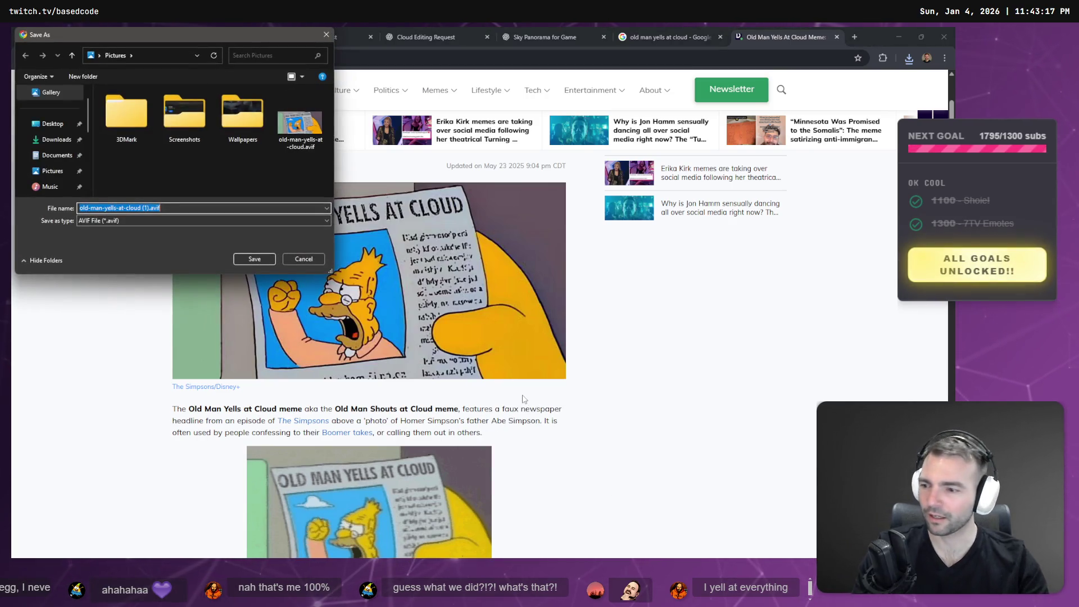
key(Return)
scroll(601, 338, down, 10)
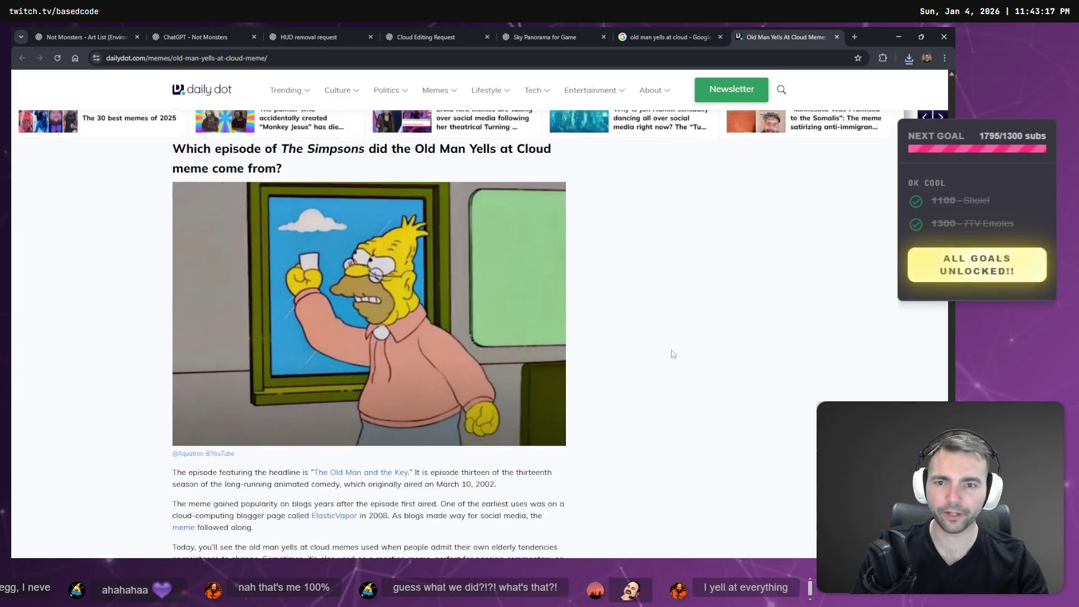
scroll(601, 337, down, 15)
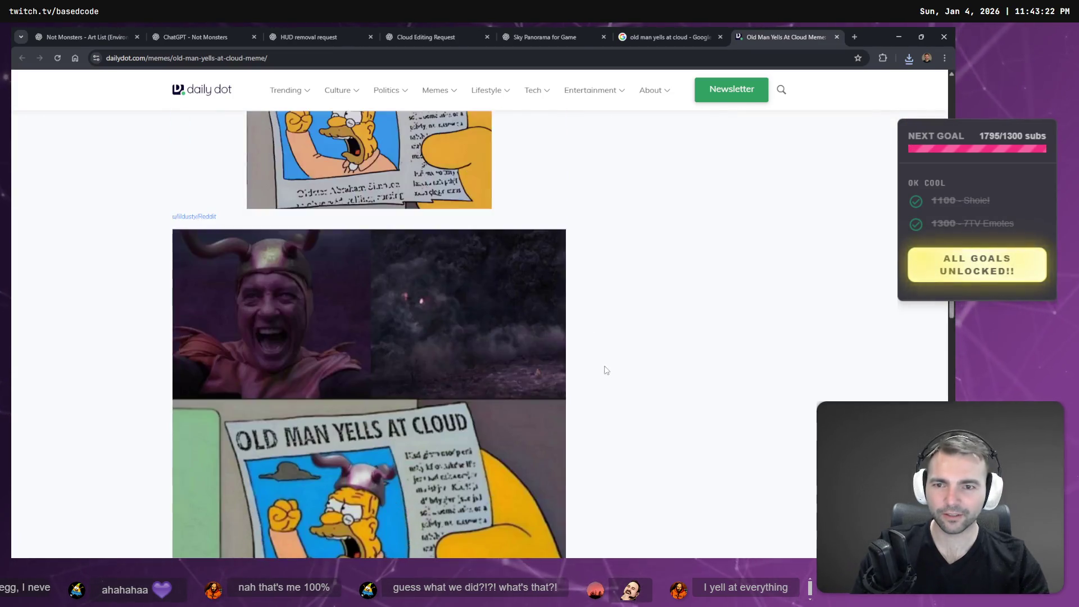
scroll(613, 213, up, 20)
right_click(703, 240)
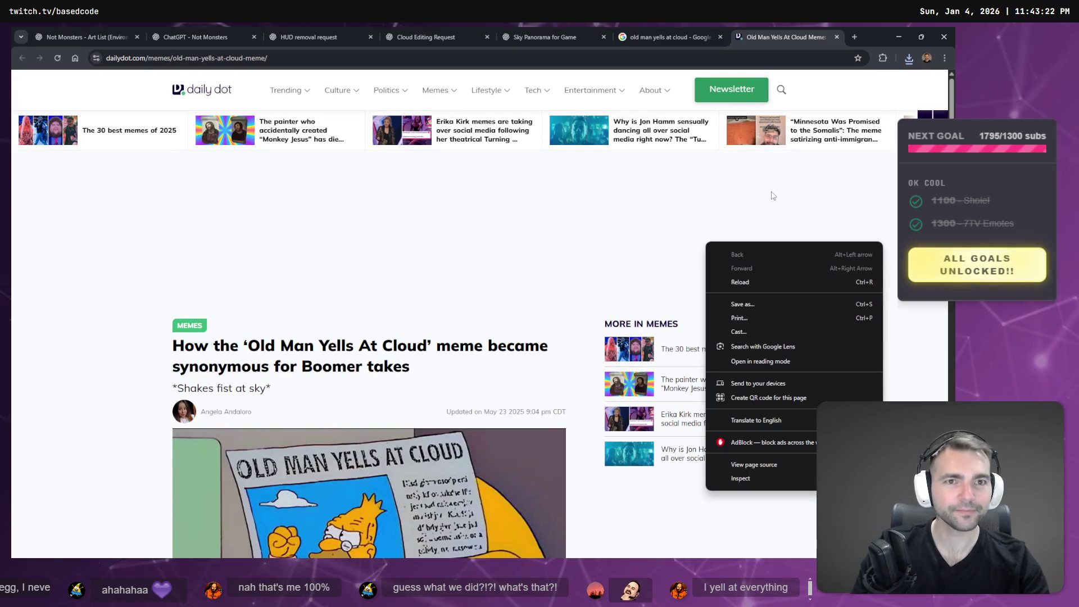
key(alt+Left)
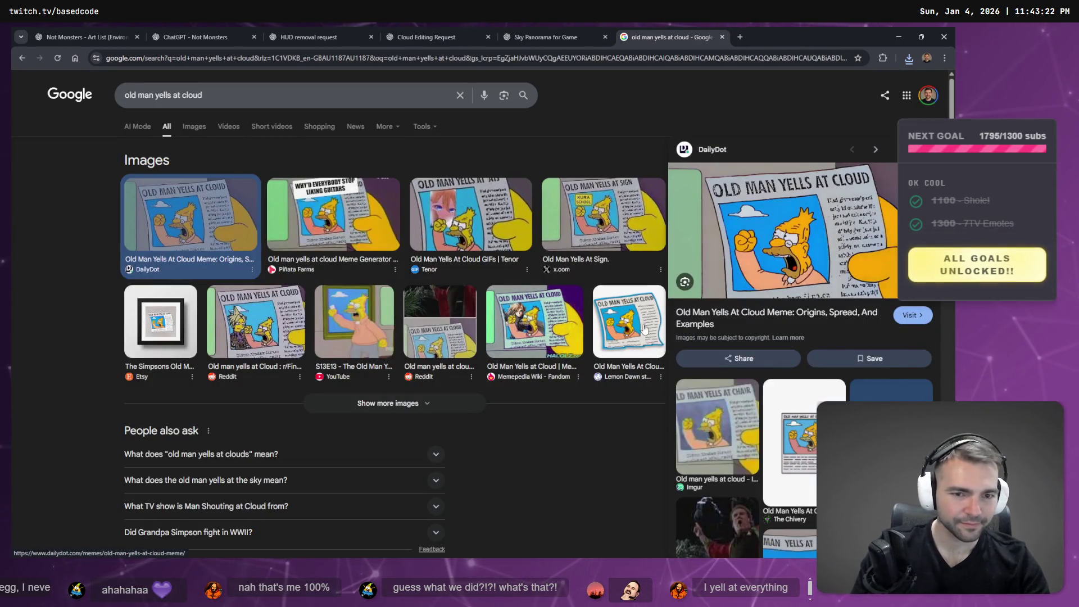
Reopen the DailyDot meme article, snip the comic with Win+Shift+S, and close the tab.
click(636, 325)
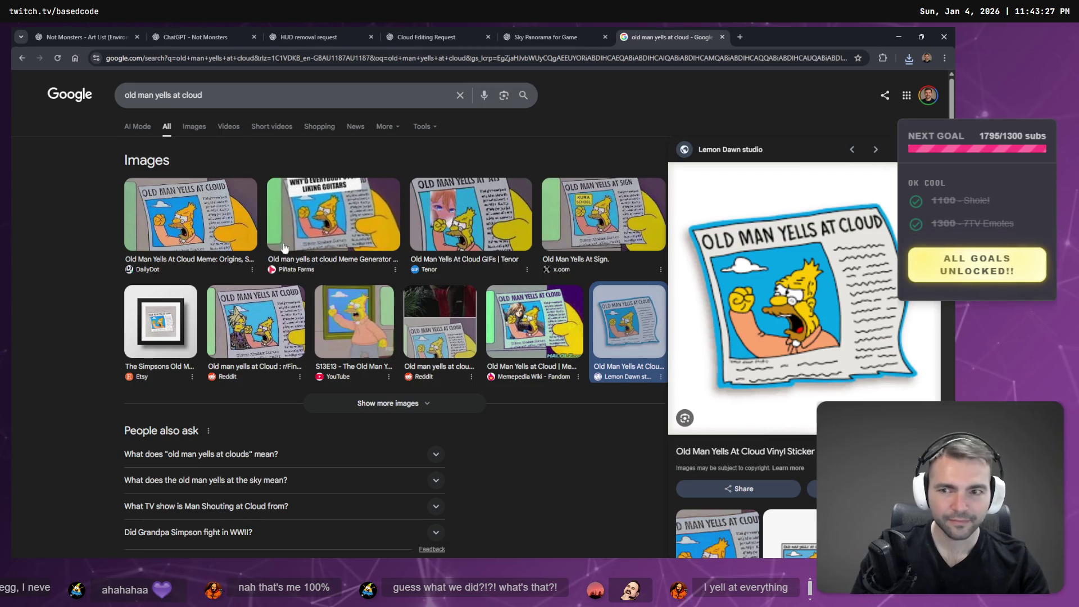
click(152, 224)
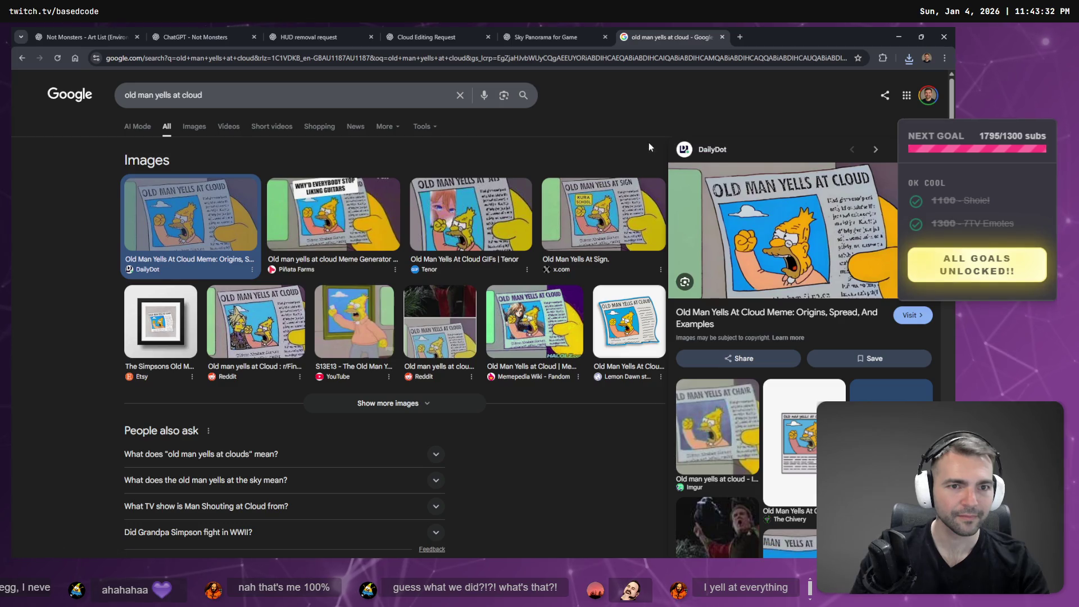
click(747, 198)
scroll(597, 274, down, 4)
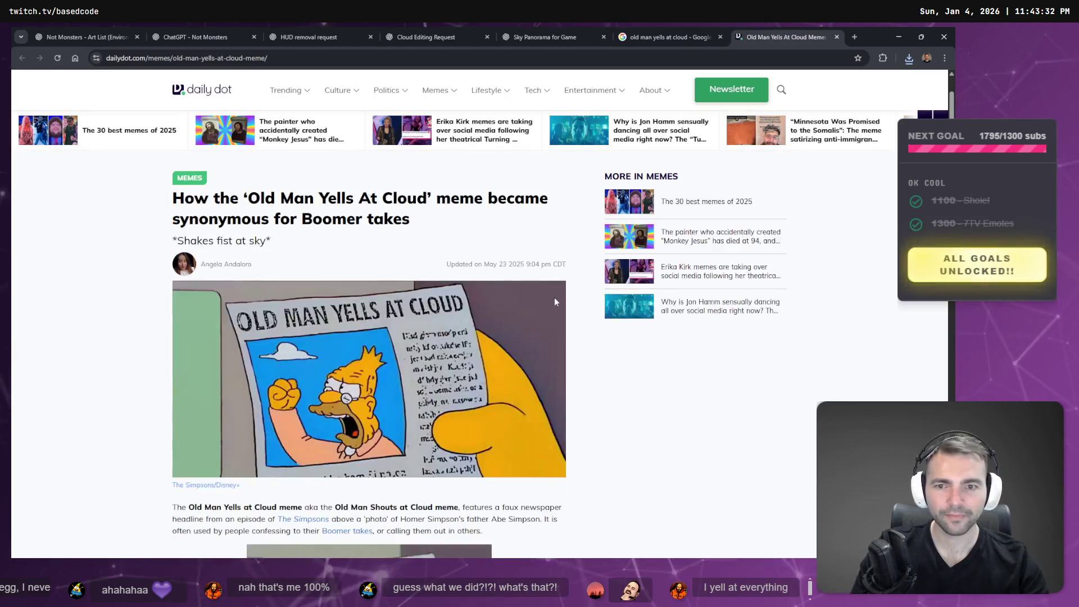
key(super+shift+s)
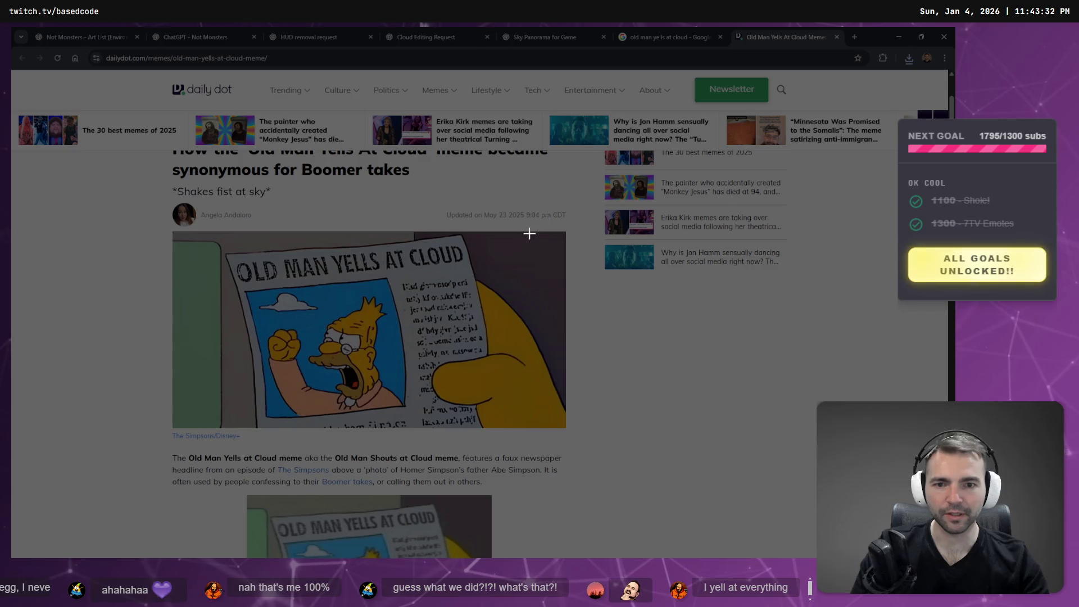
drag(563, 232, 193, 427)
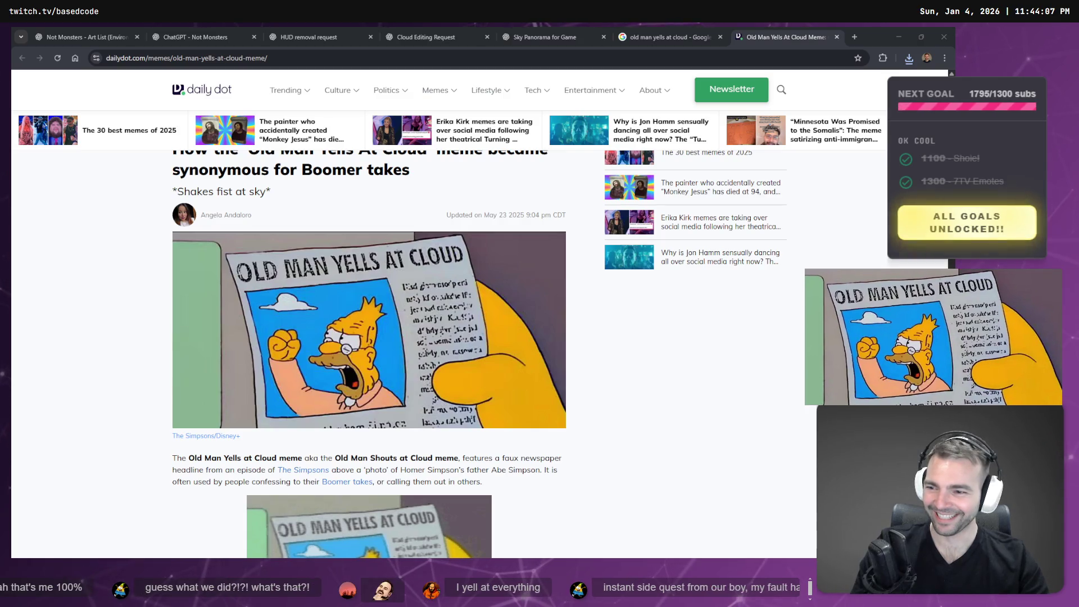
click(706, 386)
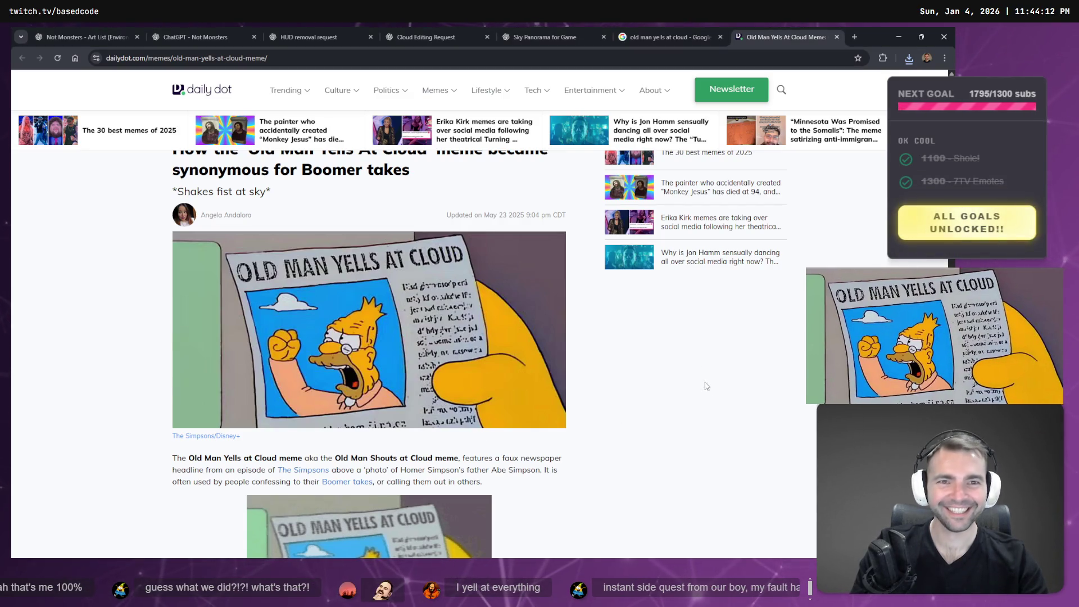
key(ctrl+w)
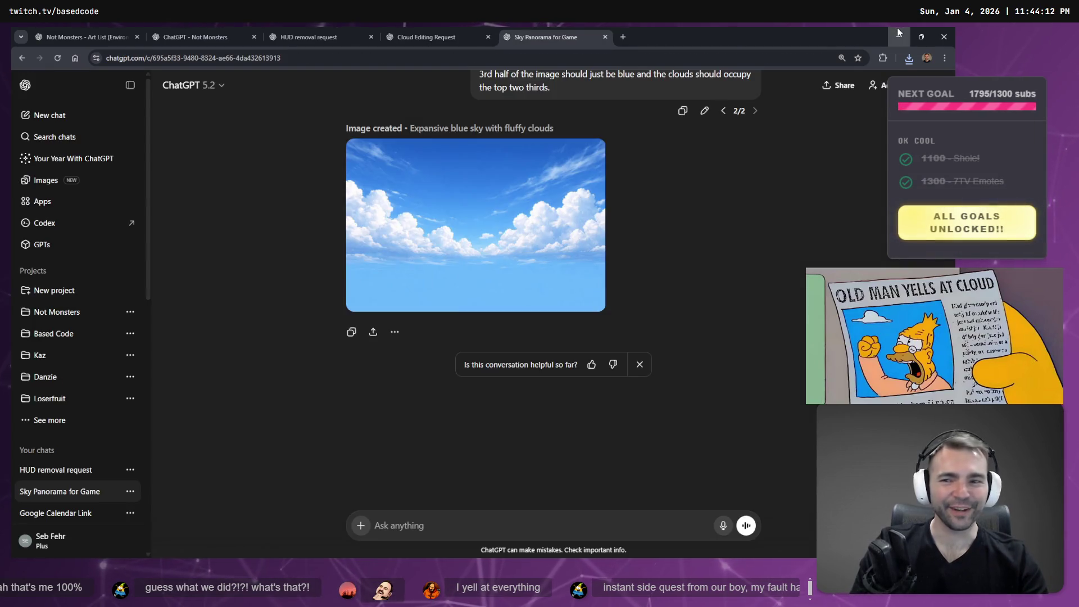
Minimize Chrome and fly the viewport camera toward the church, selecting Inn3.
click(899, 37)
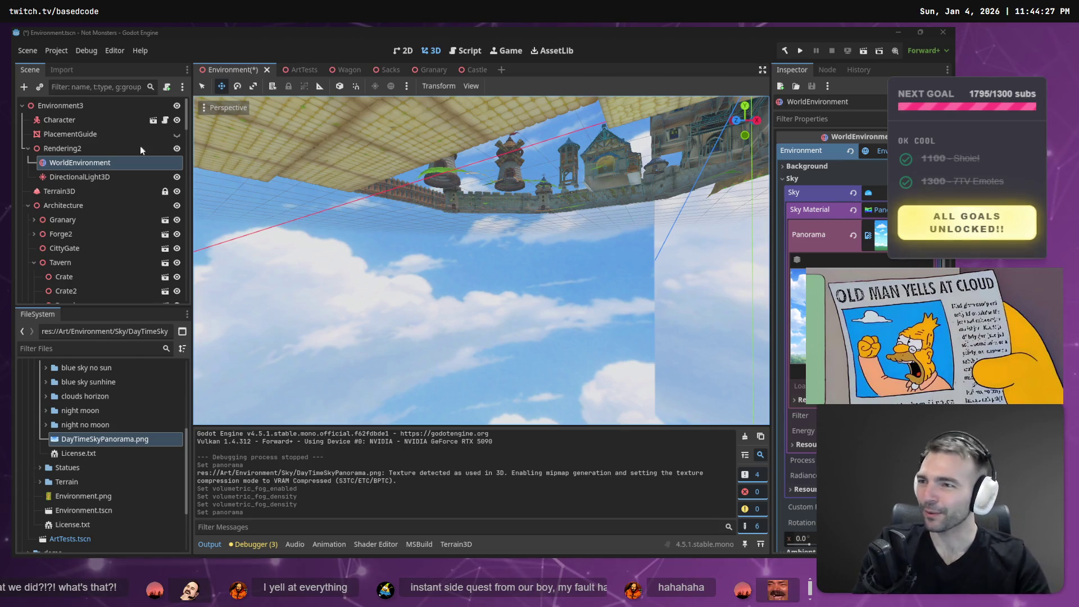
key(w)
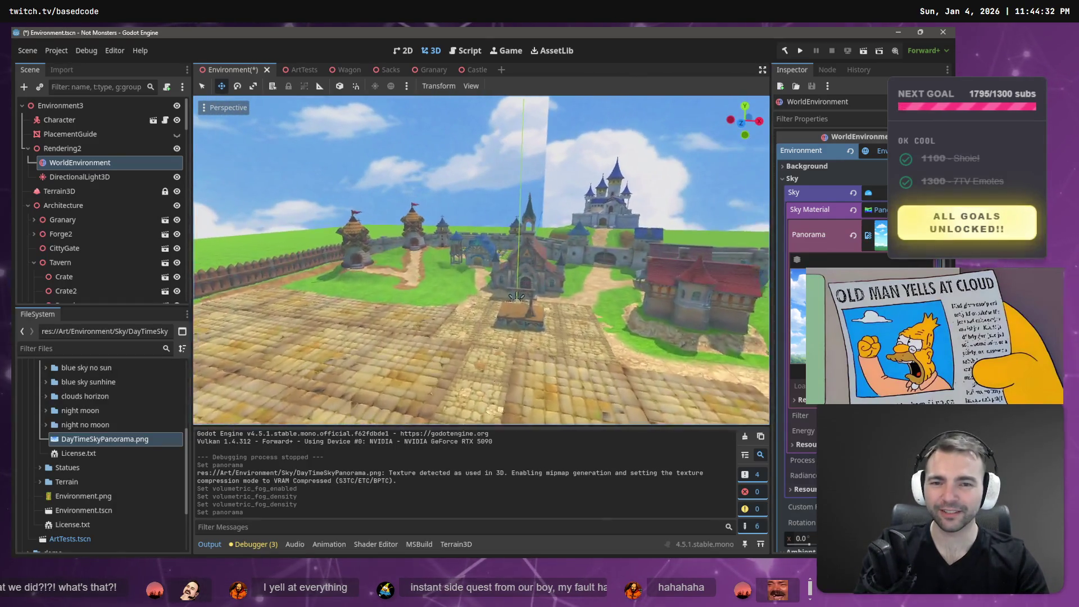
key(w)
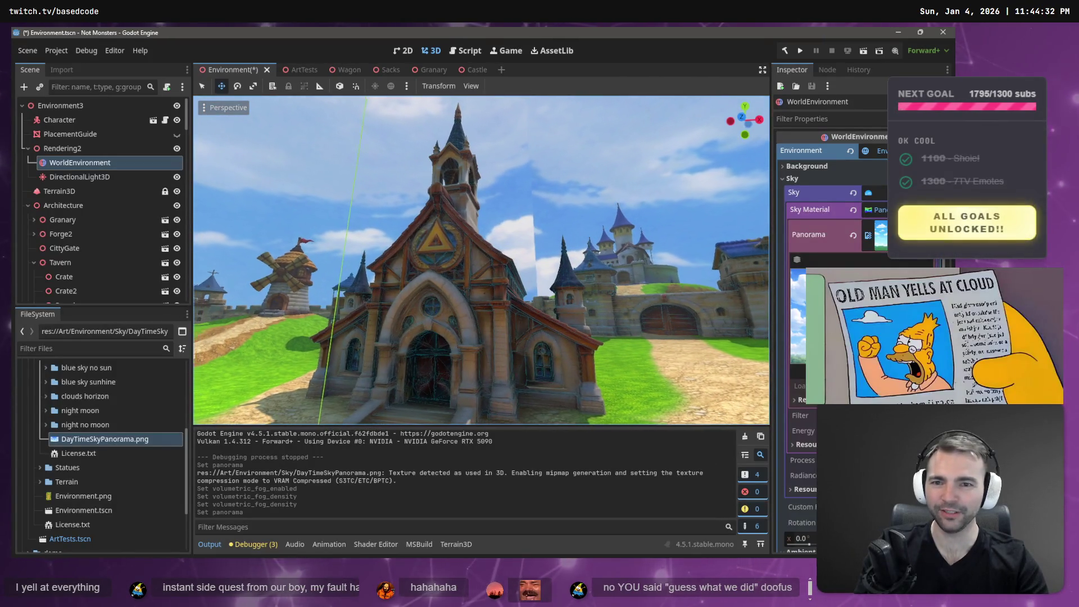
click(481, 187)
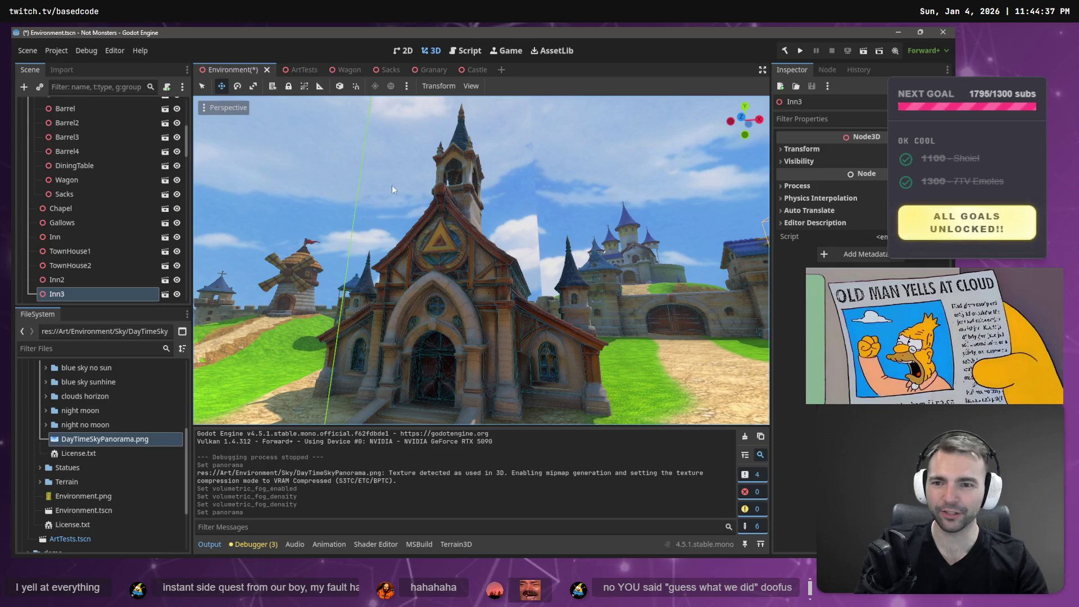
key(a)
key(w)
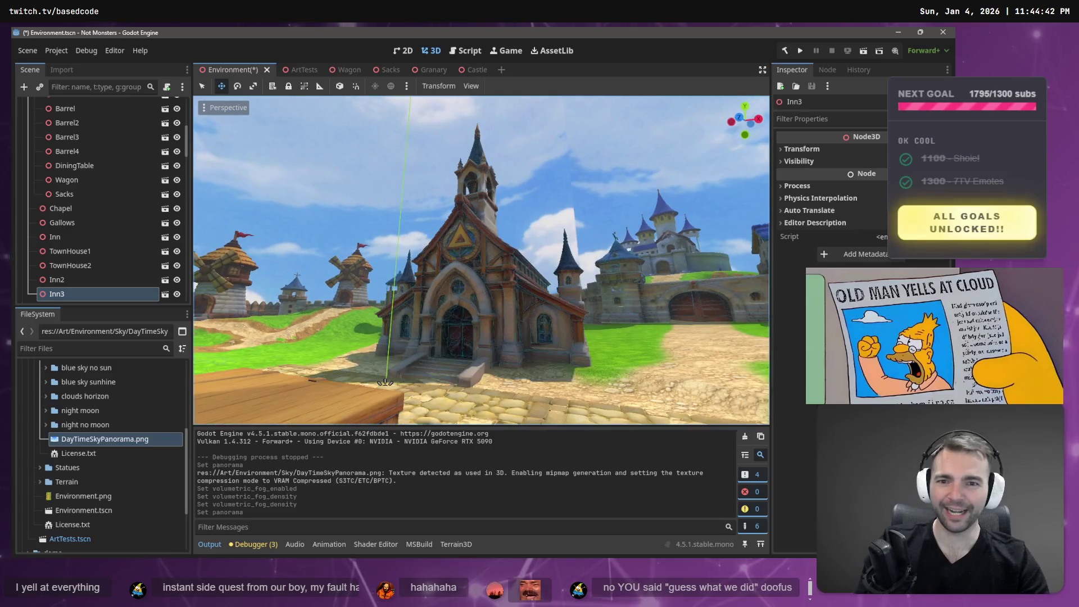
Circle the camera around the church and Inn3, then save and run the scene with F6.
key(d)
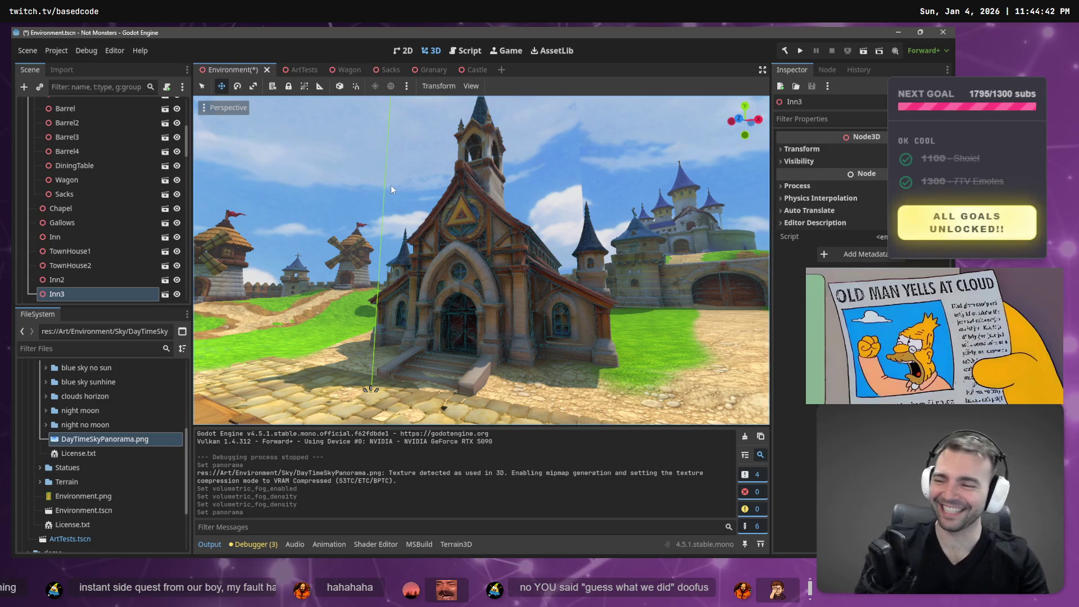
key(d)
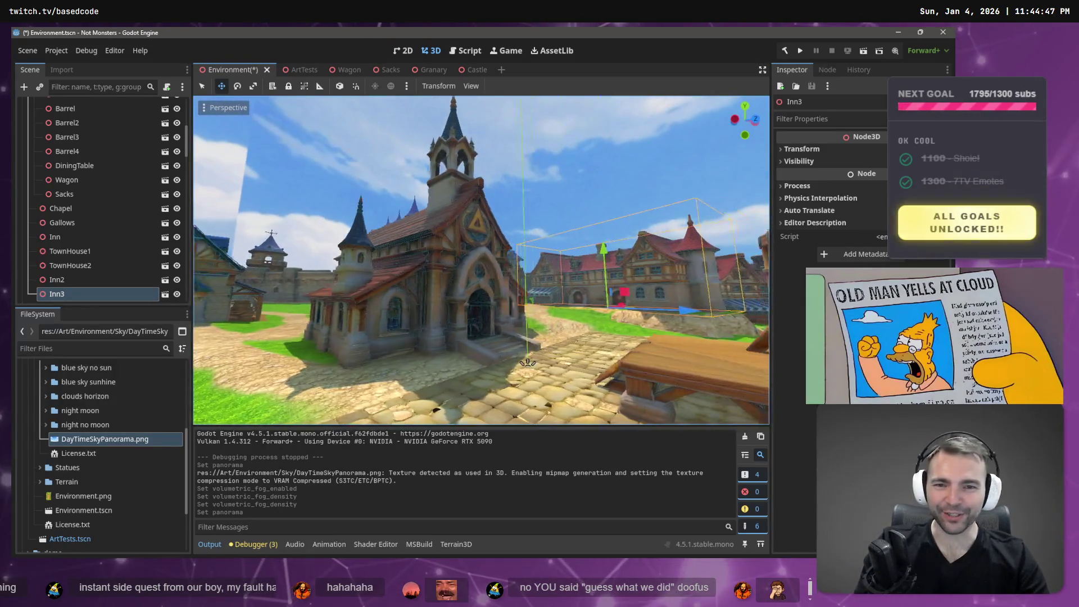
key(d)
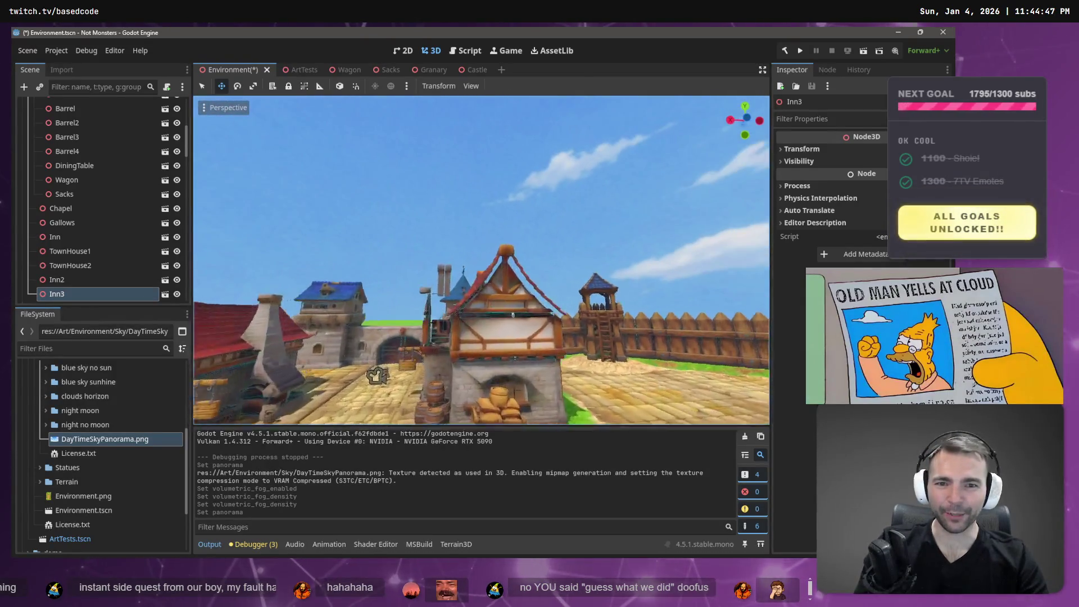
key(d)
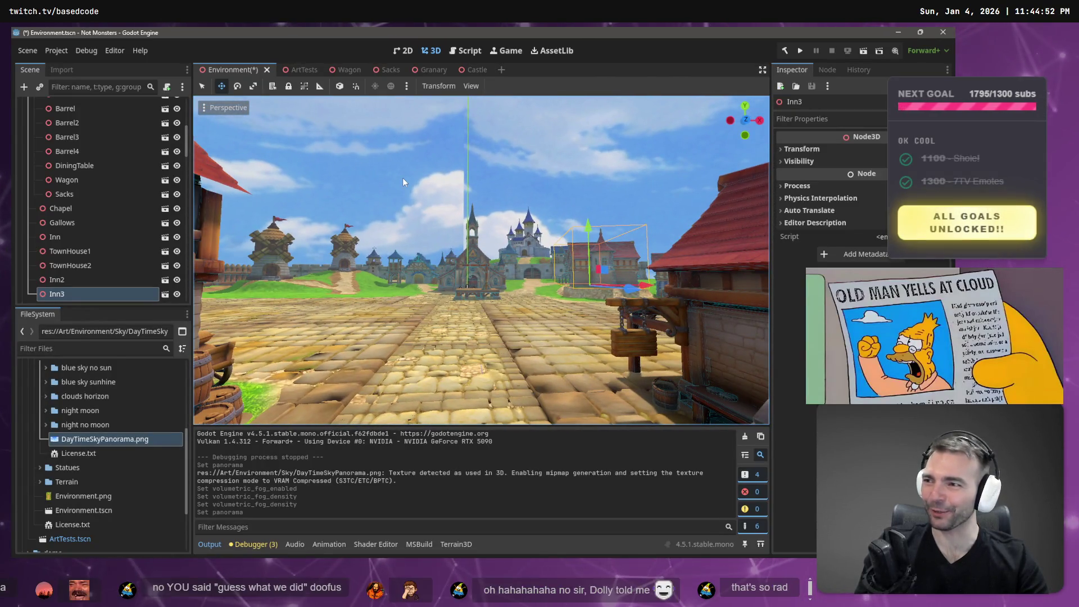
key(w)
key(w)
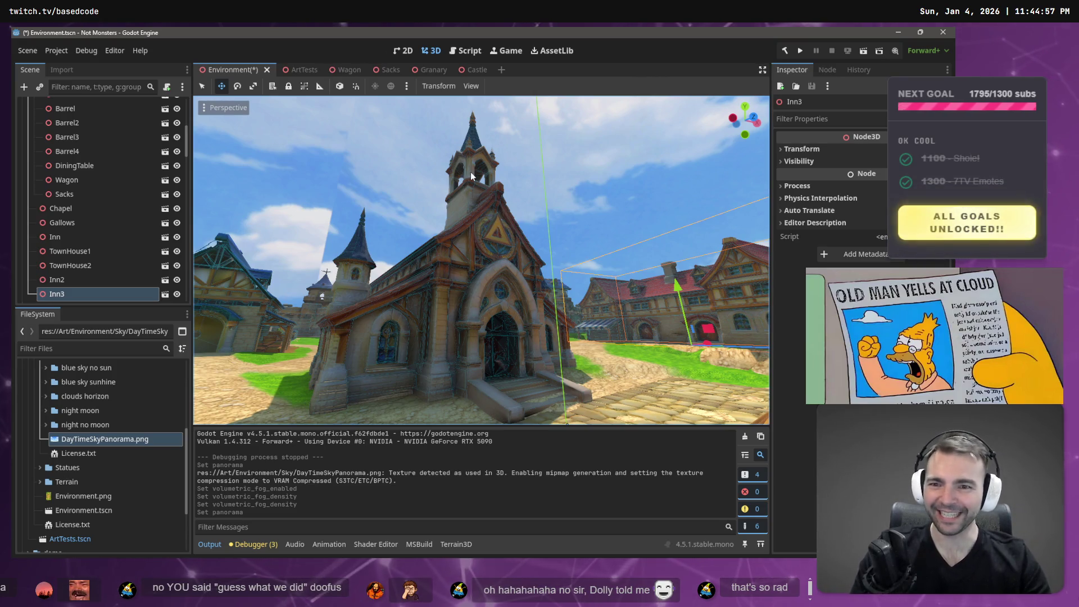
key(F6)
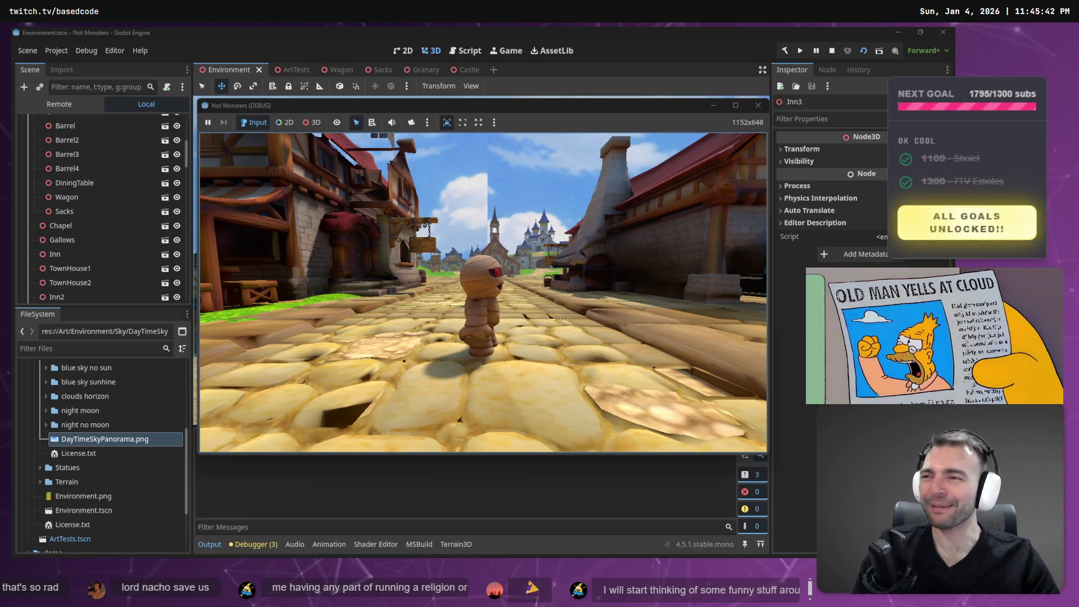
Run the mummy down the street, stop with F8, and return to the ChatGPT sky image.
key(w)
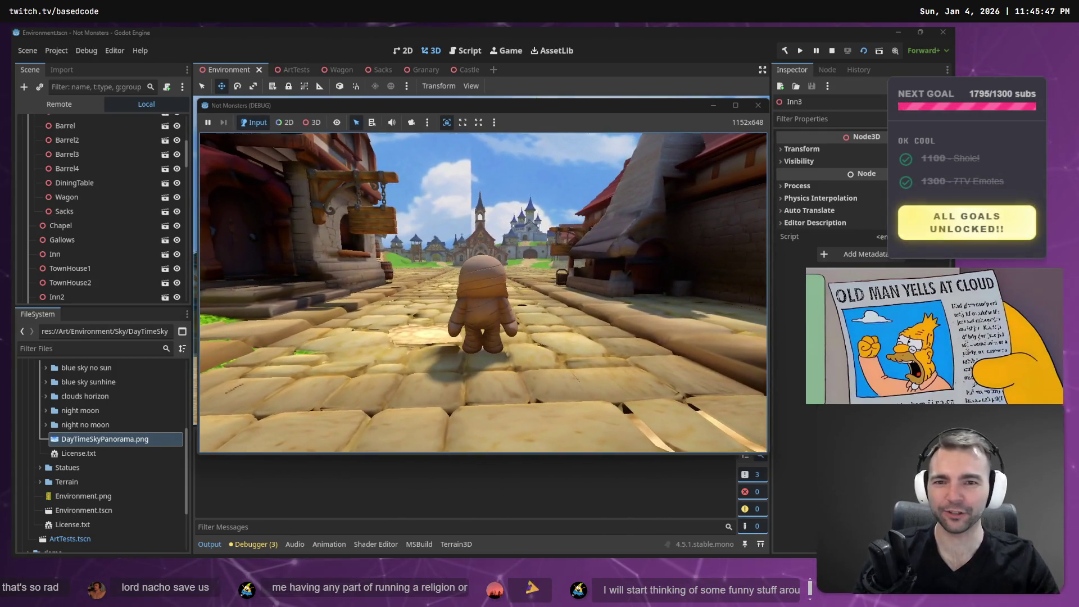
key(F8)
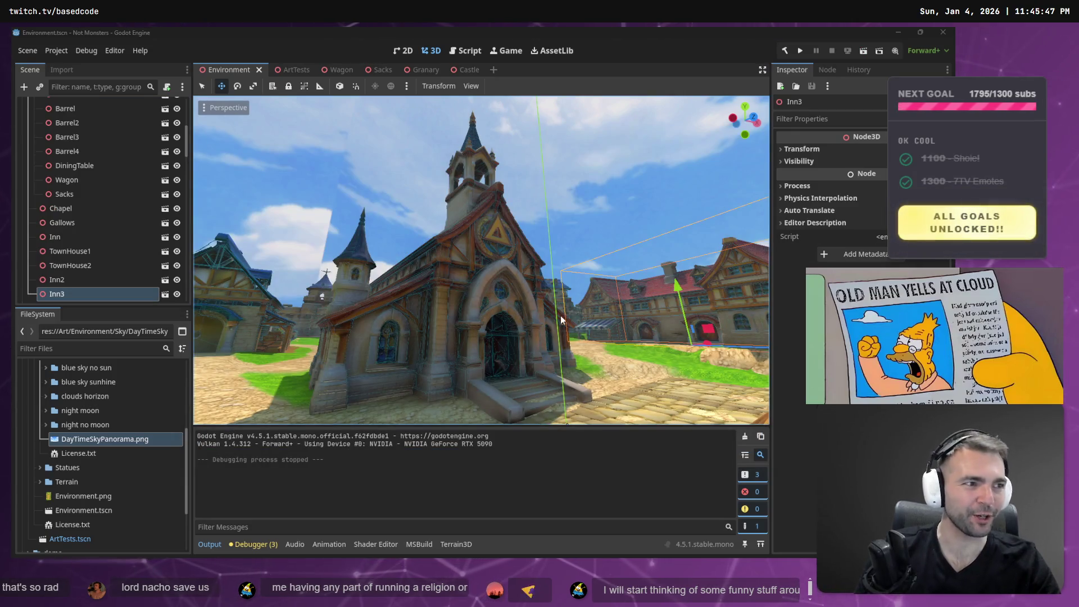
key(alt+Tab)
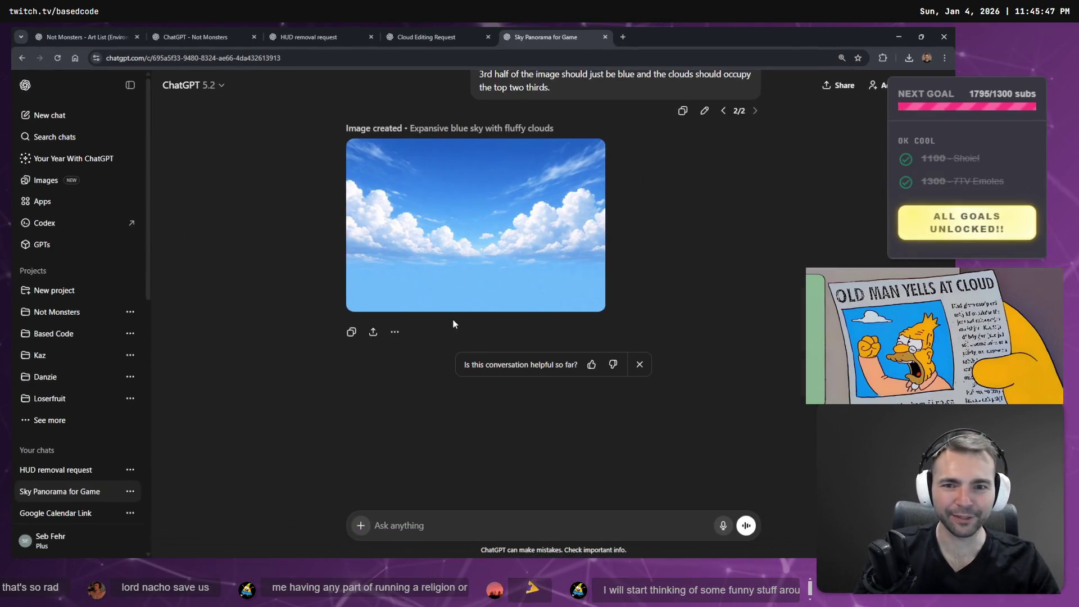
Start saving the sky image, browse the Save As dialog to C:\, and select the Work folder.
right_click(473, 240)
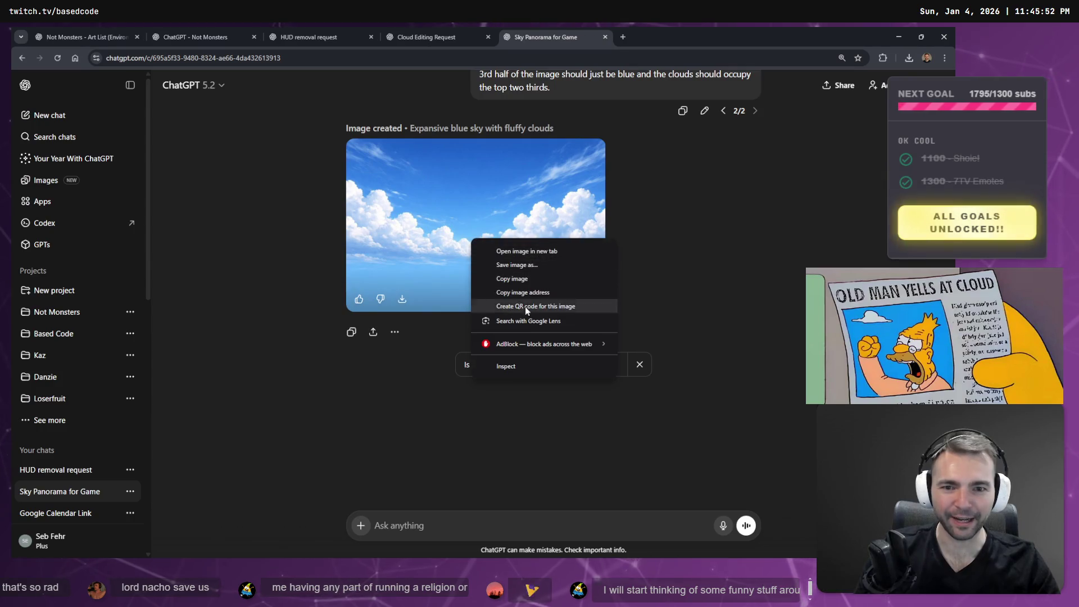
click(540, 267)
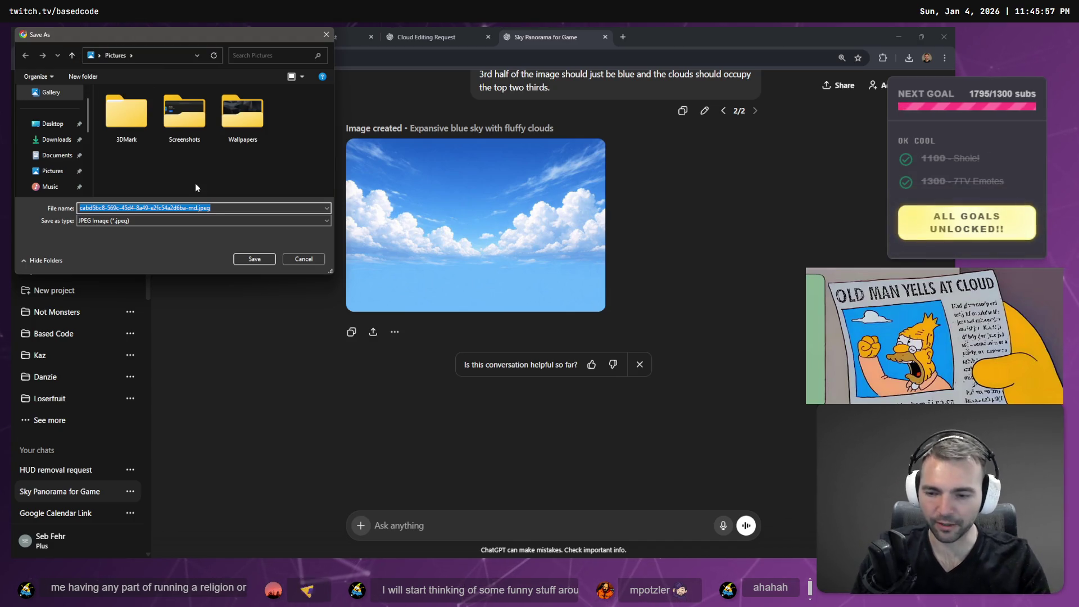
text(C:\)
key(Return)
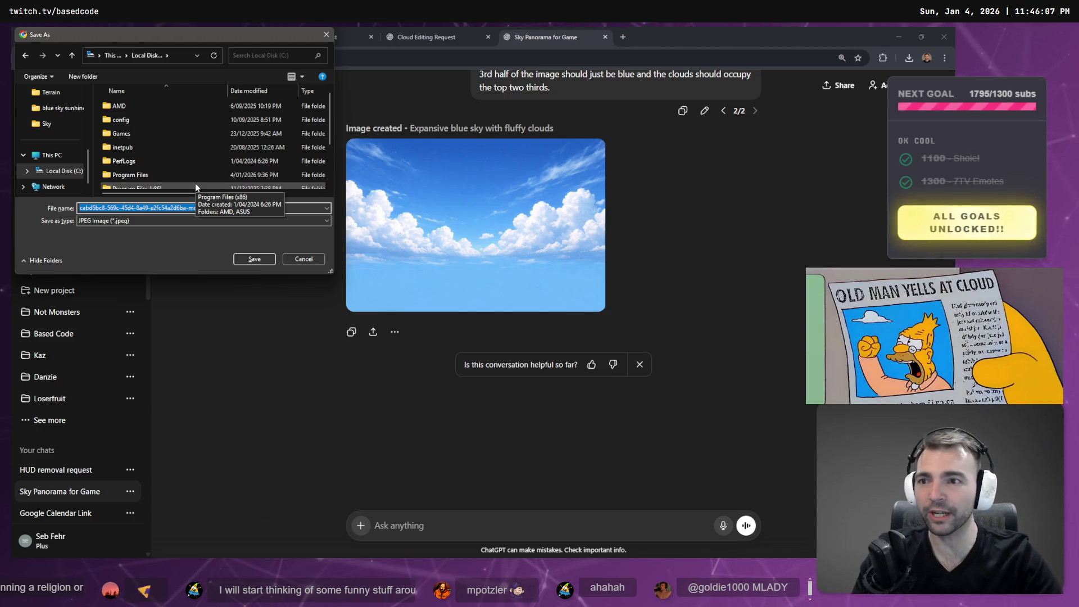
scroll(208, 154, down, 2)
click(157, 186)
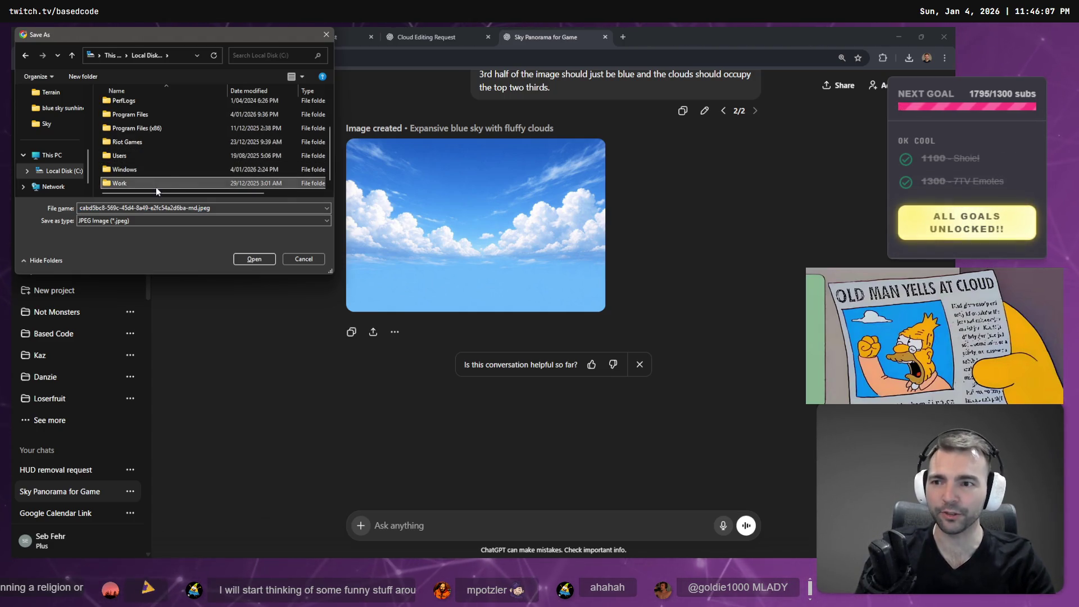
Open the Work folder and navigate into the Based.NotMonsters project folder.
double_click(157, 186)
scroll(163, 175, down, 3)
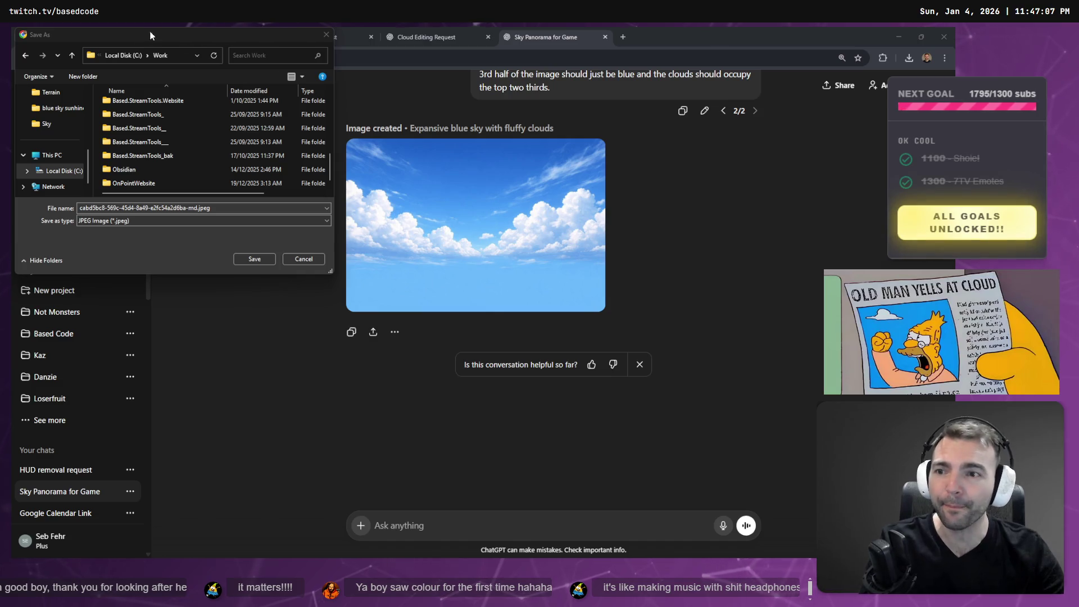
scroll(177, 170, up, 5)
scroll(179, 171, down, 5)
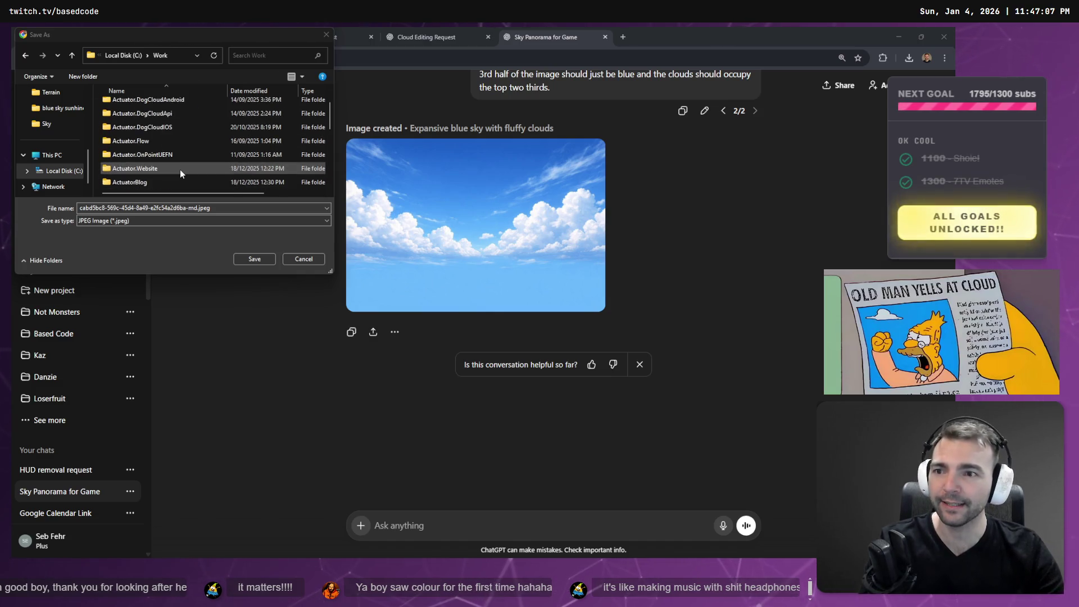
scroll(189, 169, up, 5)
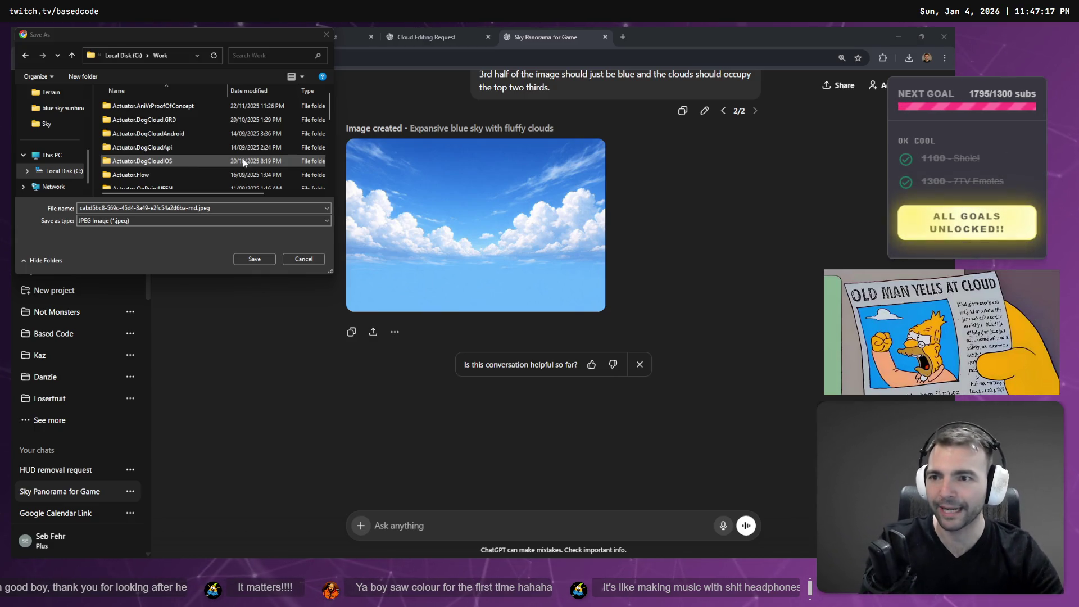
scroll(225, 160, down, 5)
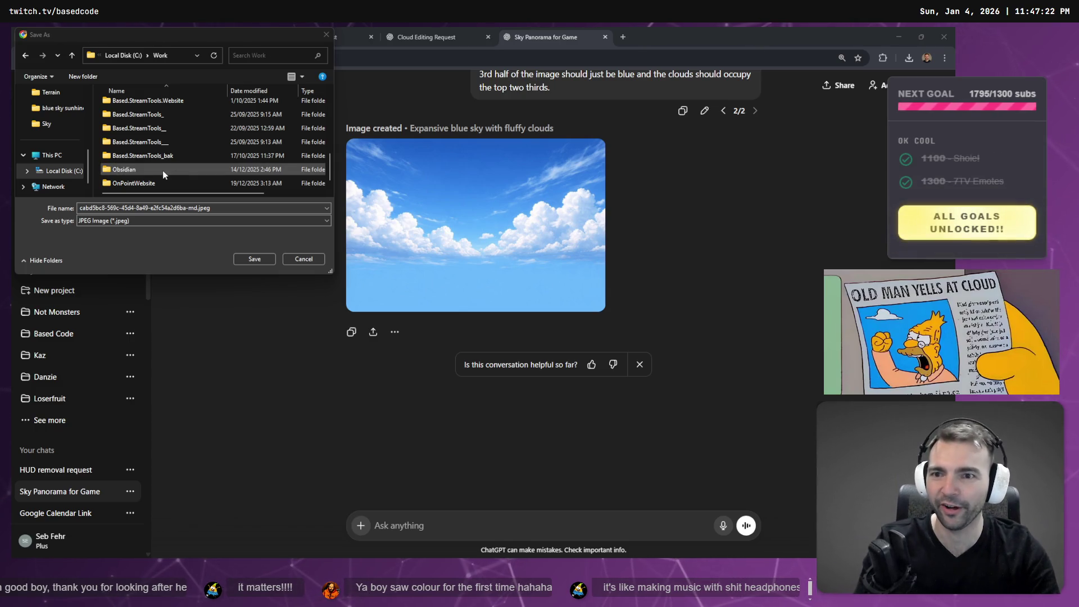
scroll(163, 173, up, 3)
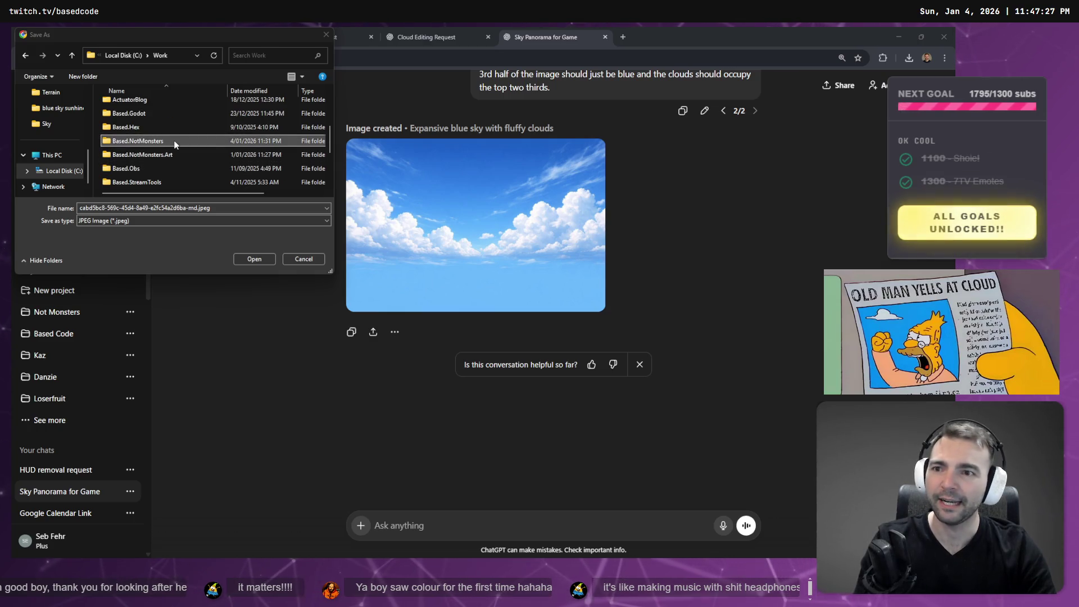
double_click(151, 140)
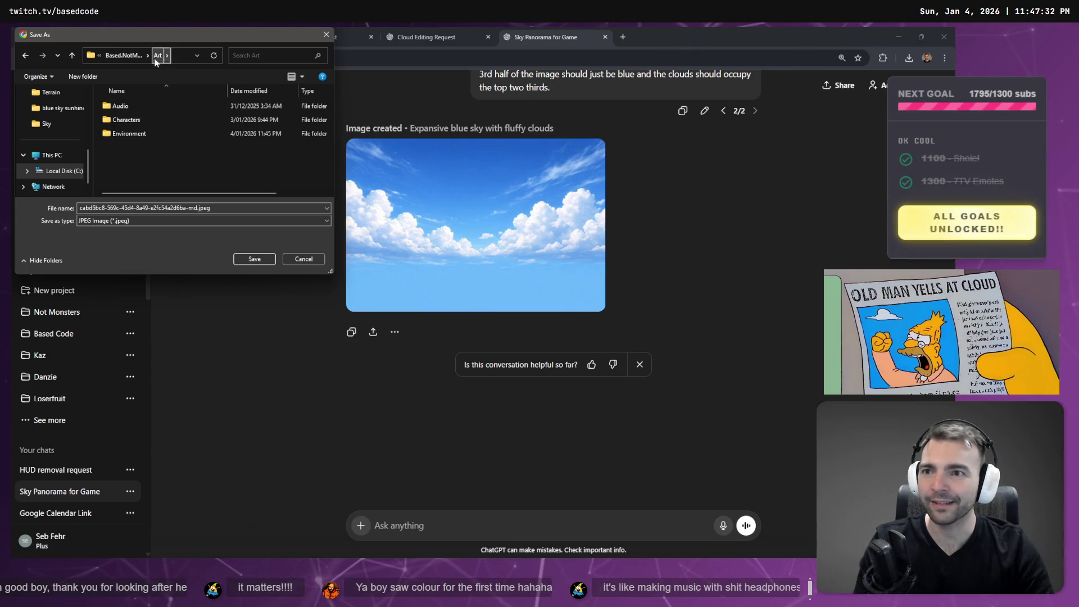
Go up to the project folder, delete the demo folder, and select Art.
click(72, 56)
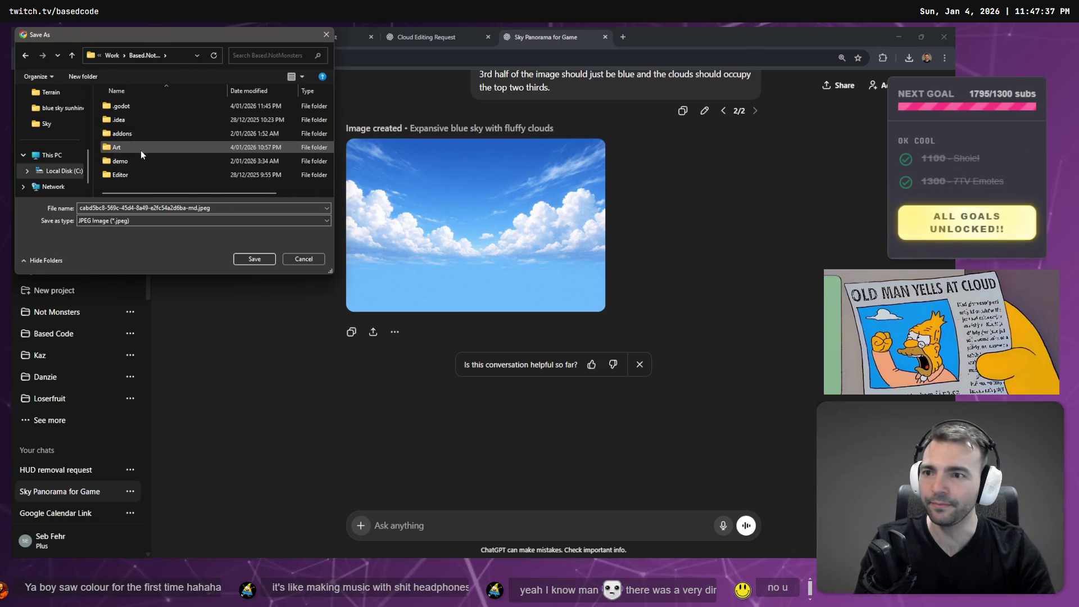
click(131, 163)
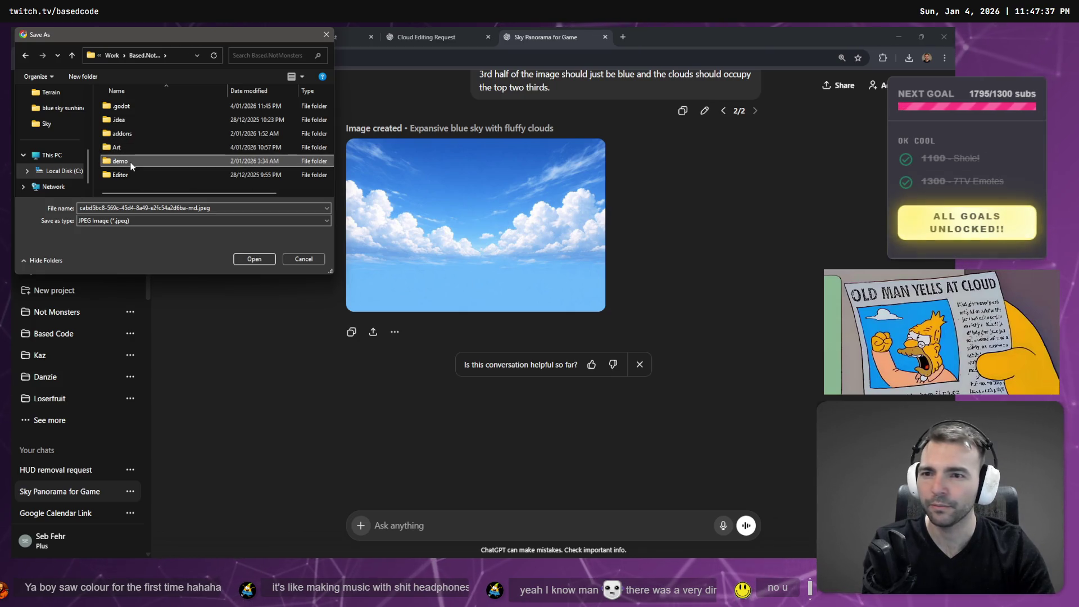
key(Delete)
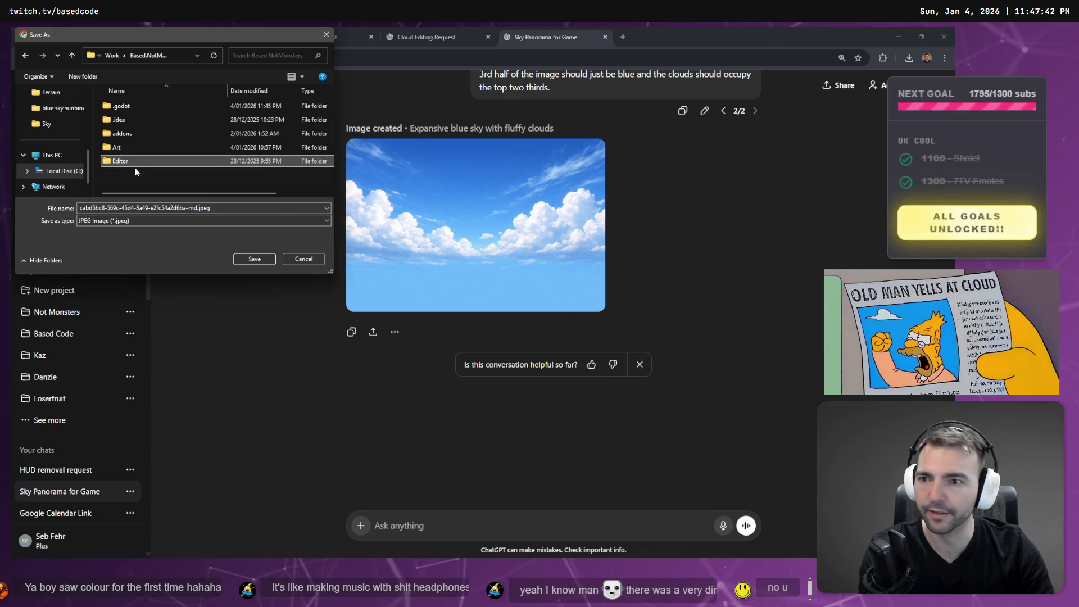
click(143, 150)
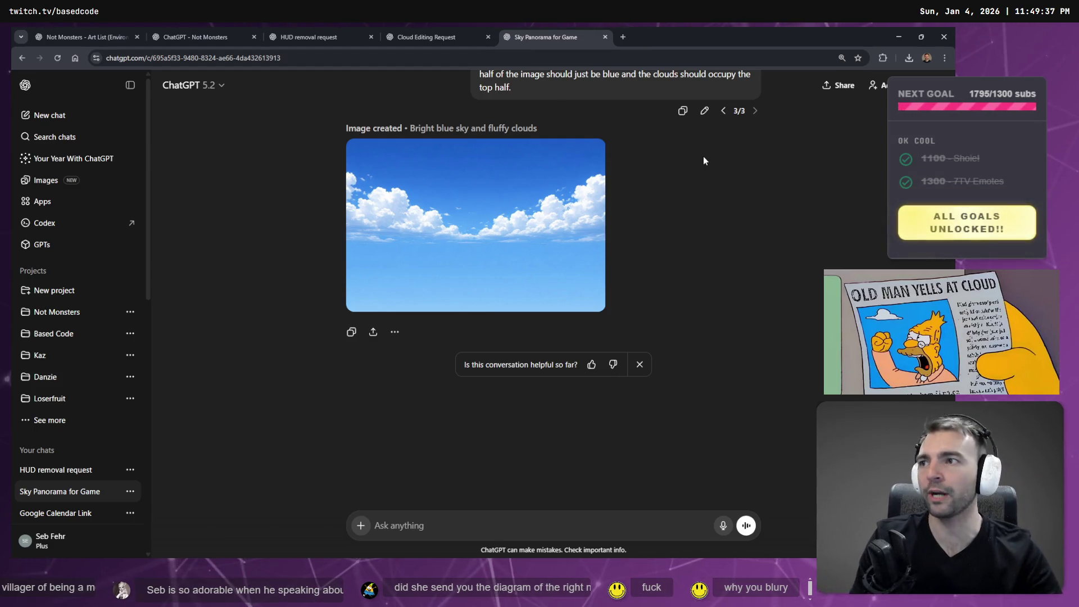
Save the enlarged sky image over DayTimeSkyPanorama.png, confirming the replacement.
click(560, 203)
right_click(494, 291)
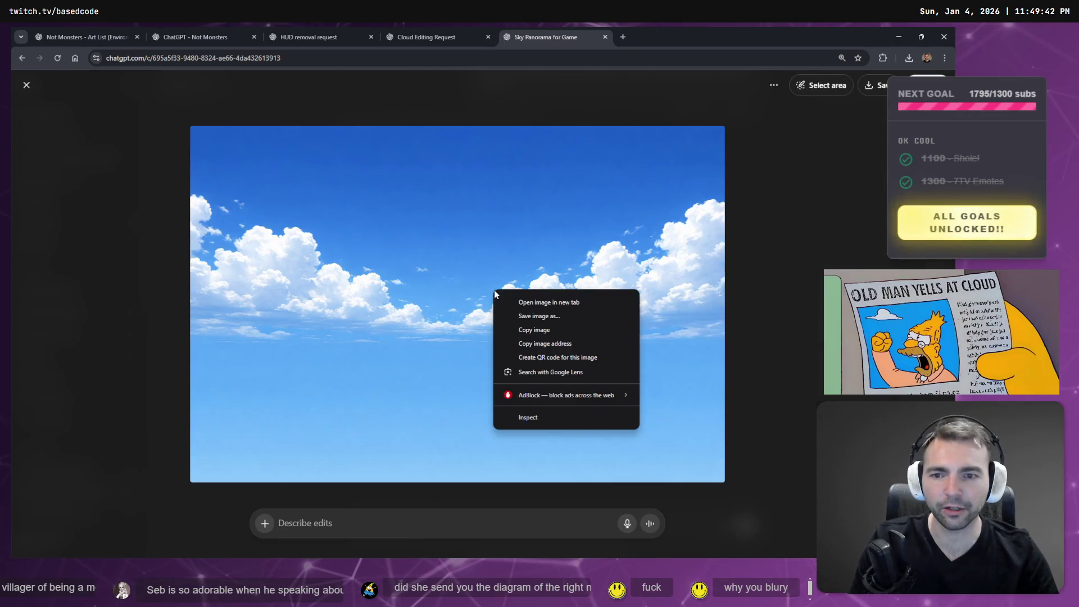
click(572, 316)
double_click(181, 175)
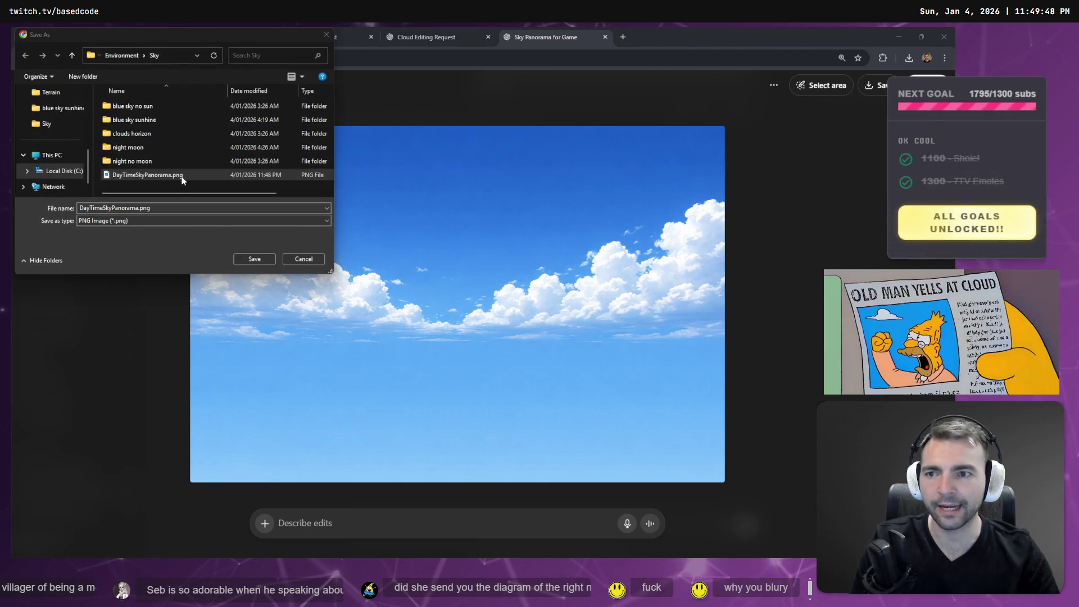
key(Return)
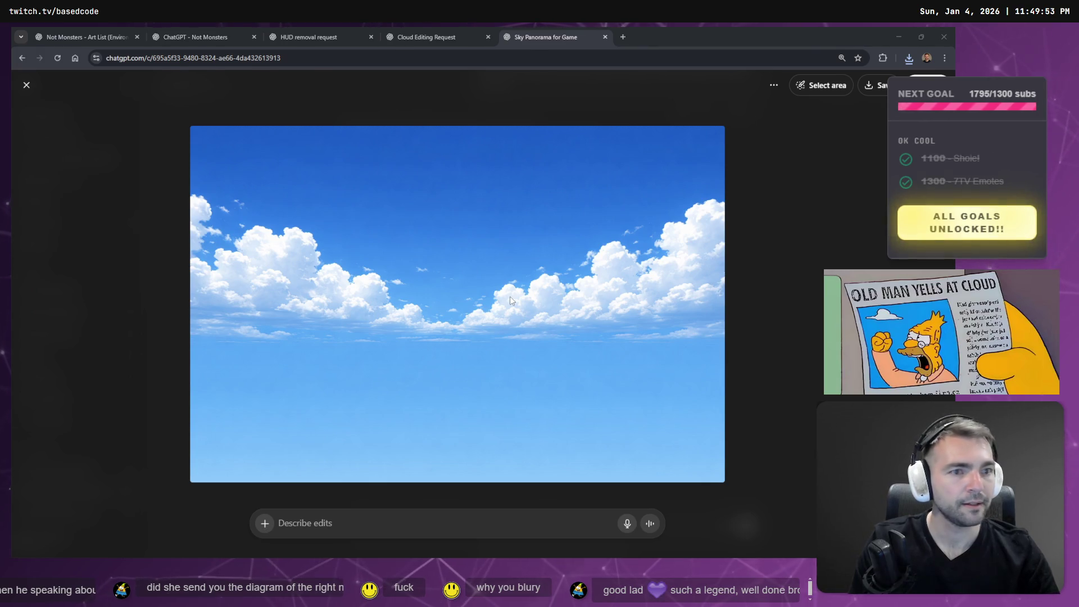
Switch to Godot, fly back through the town square, and briefly compare with the concept art.
key(alt+Tab)
right_click(567, 256)
key(s)
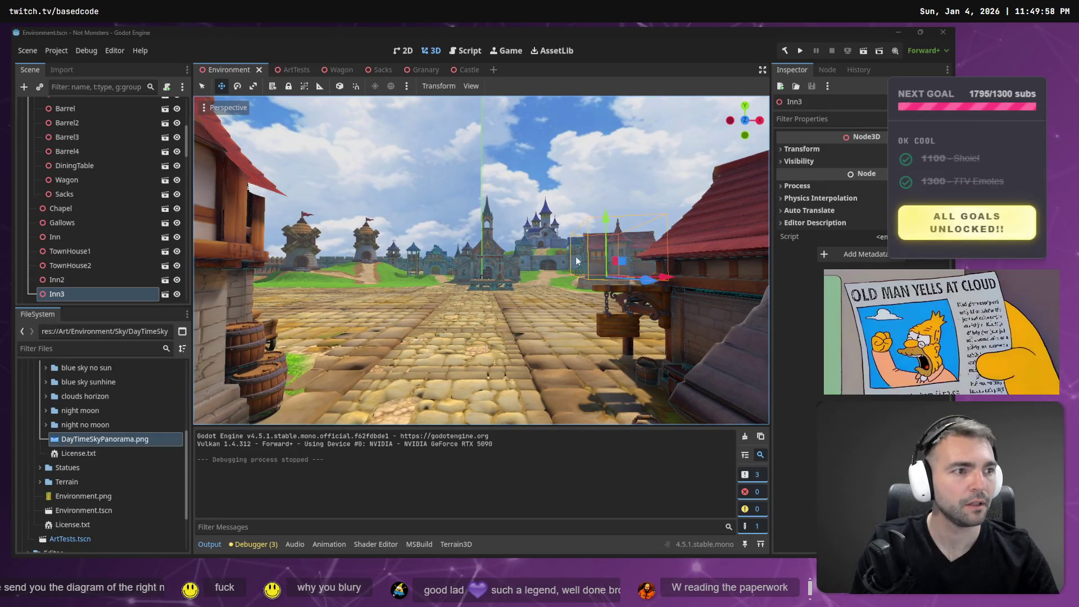
key(alt+Tab)
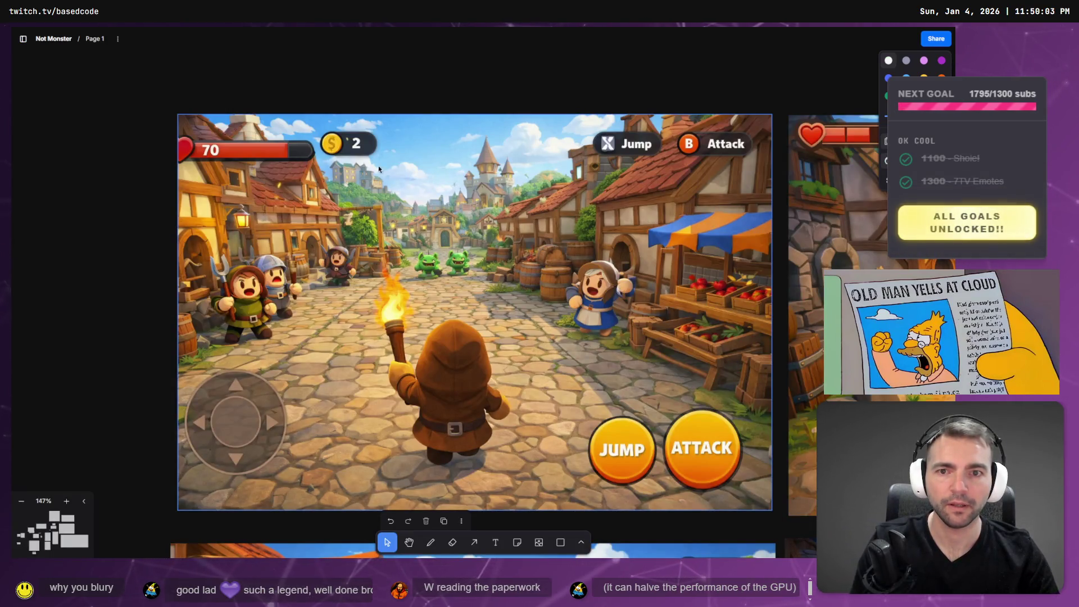
key(alt+Tab)
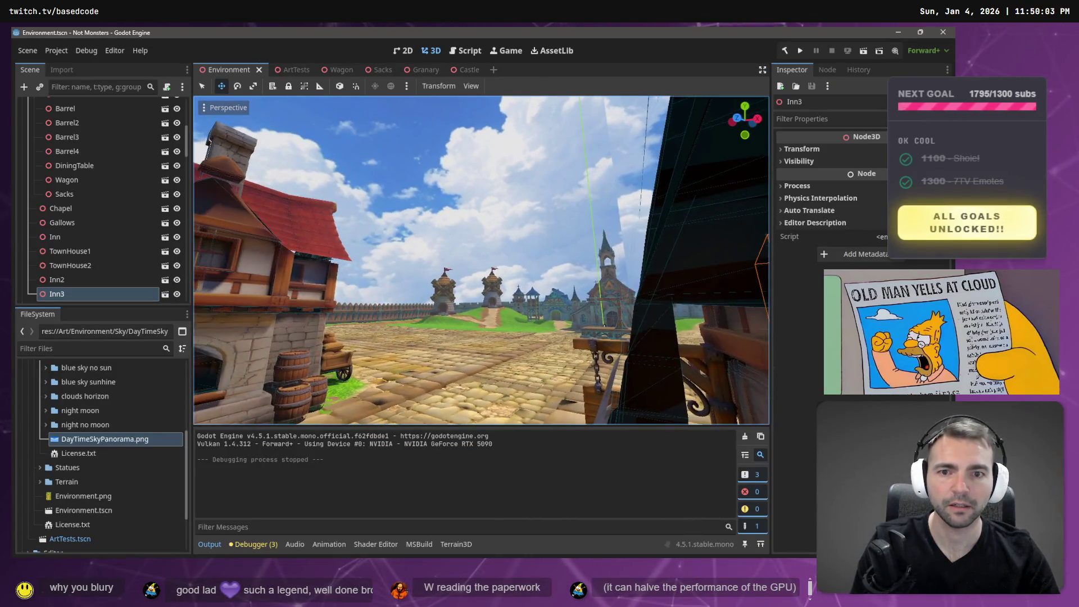
Fly over the rooftops toward the towers and sky, then drop to street level facing the castle.
key(w)
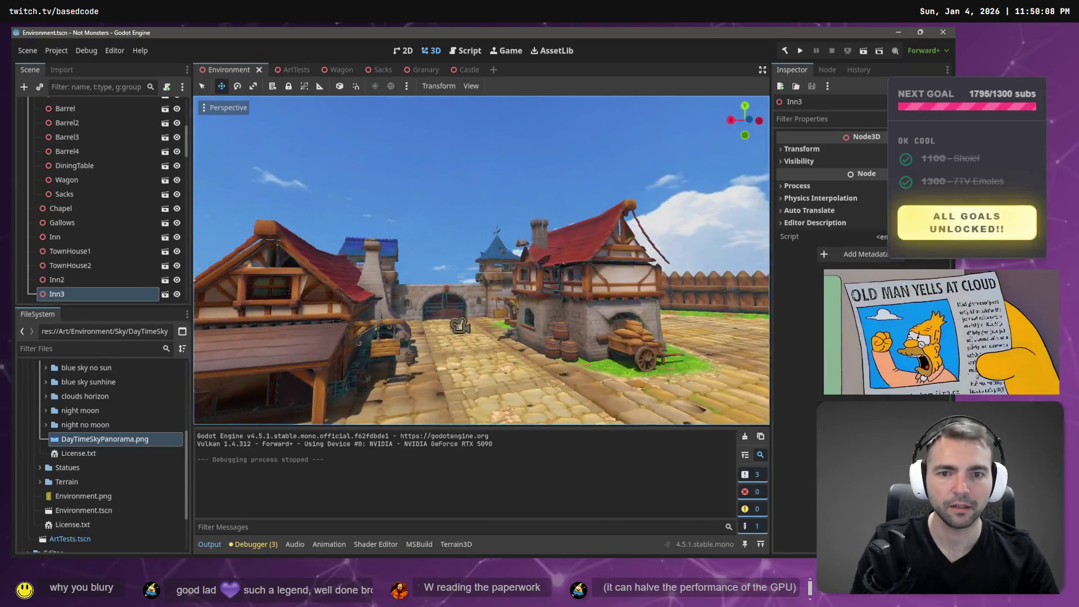
key(e)
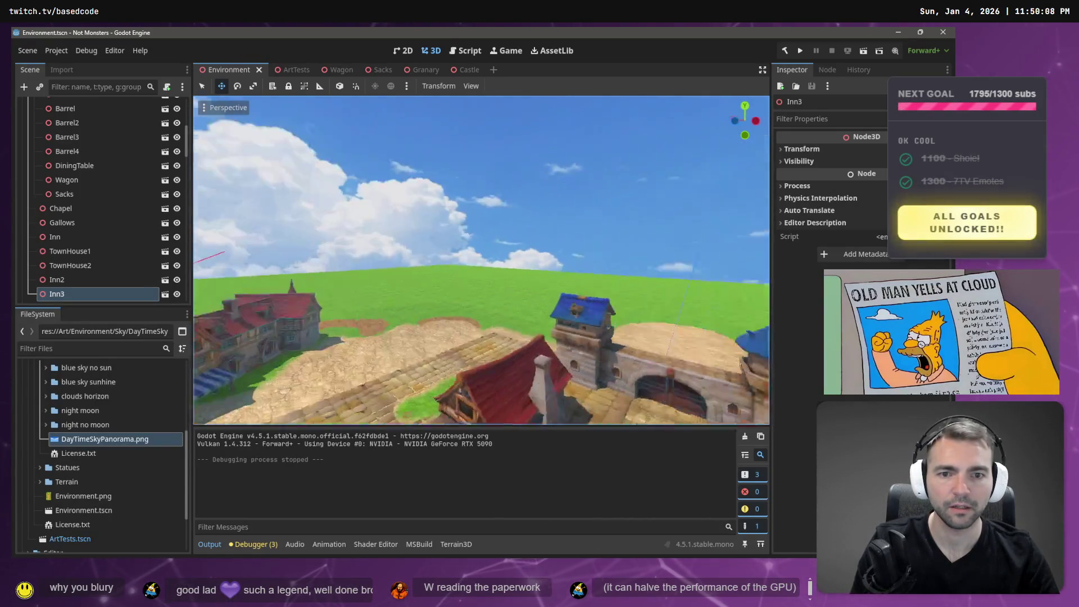
key(w)
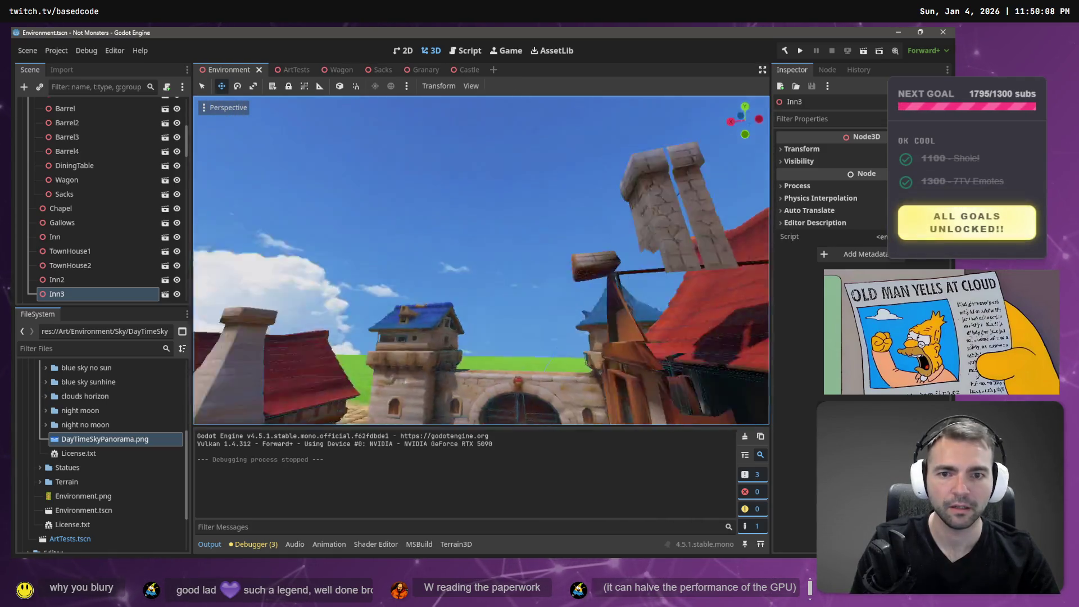
key(w)
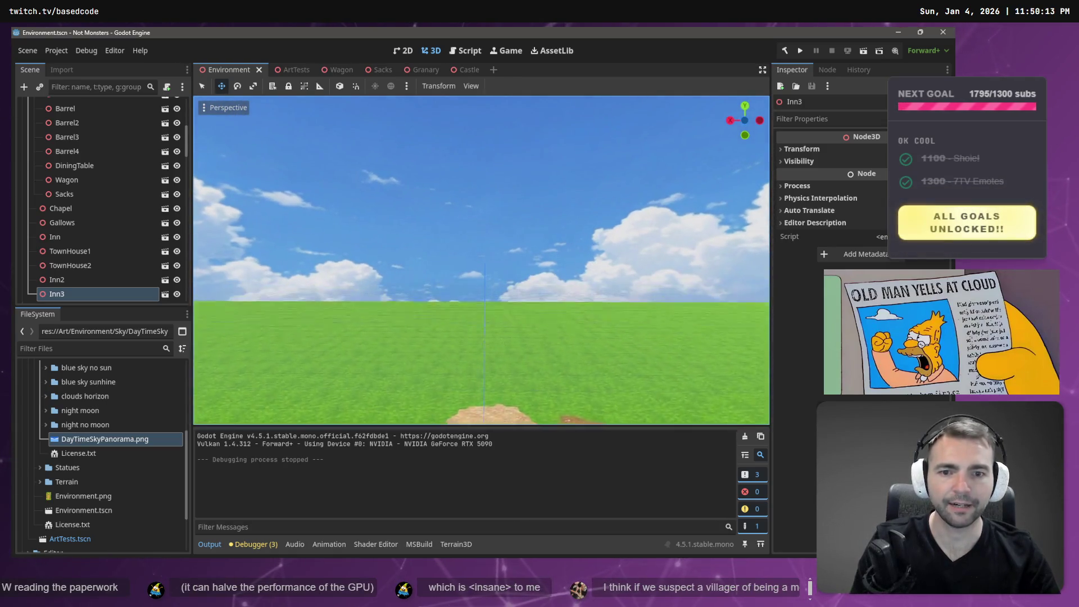
key(e)
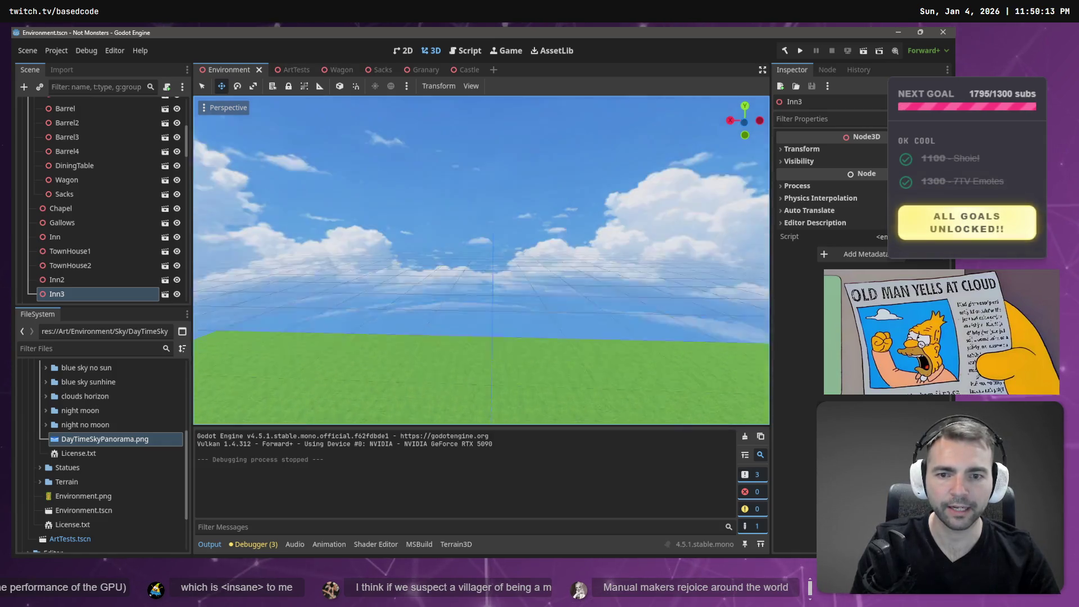
key(e)
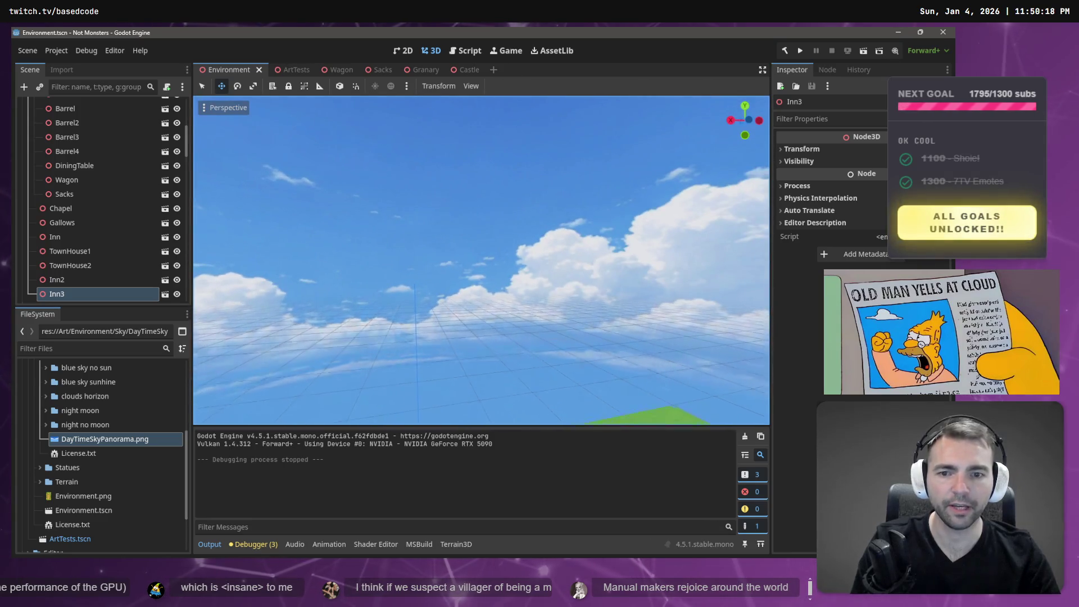
key(f)
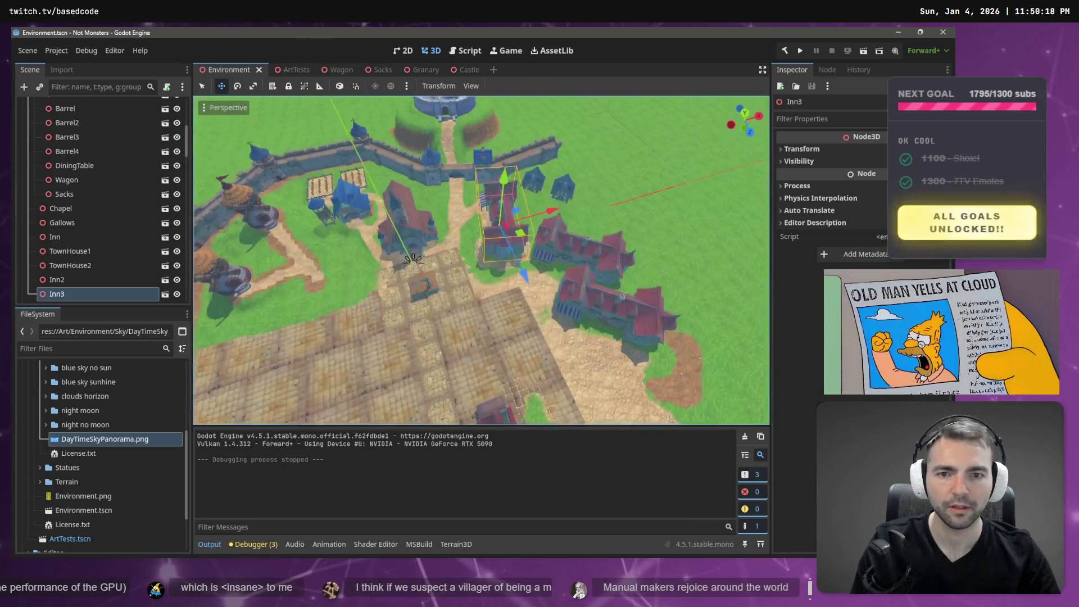
key(w)
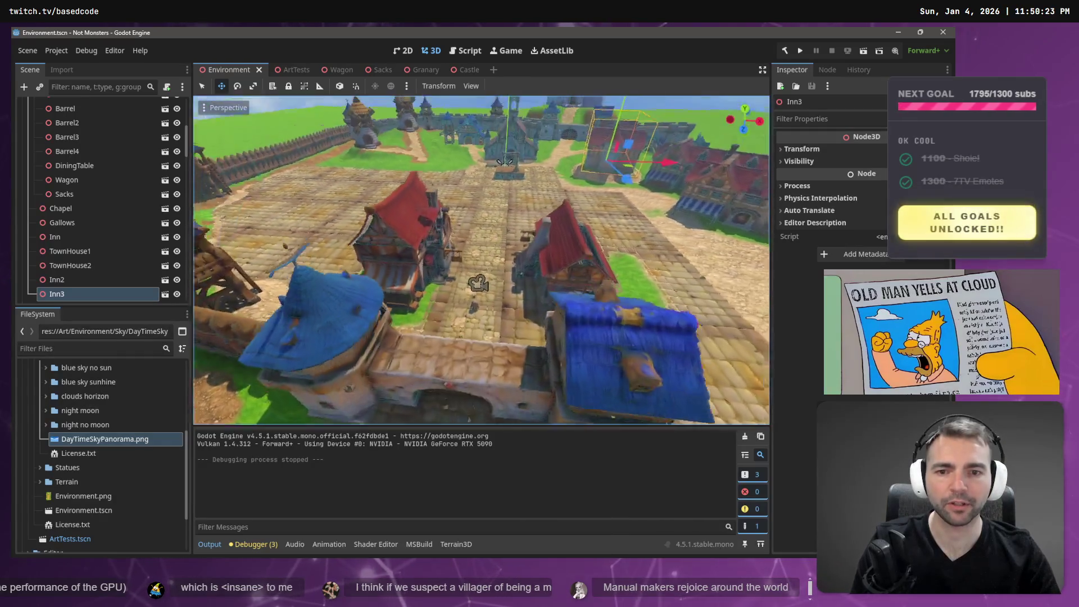
key(w)
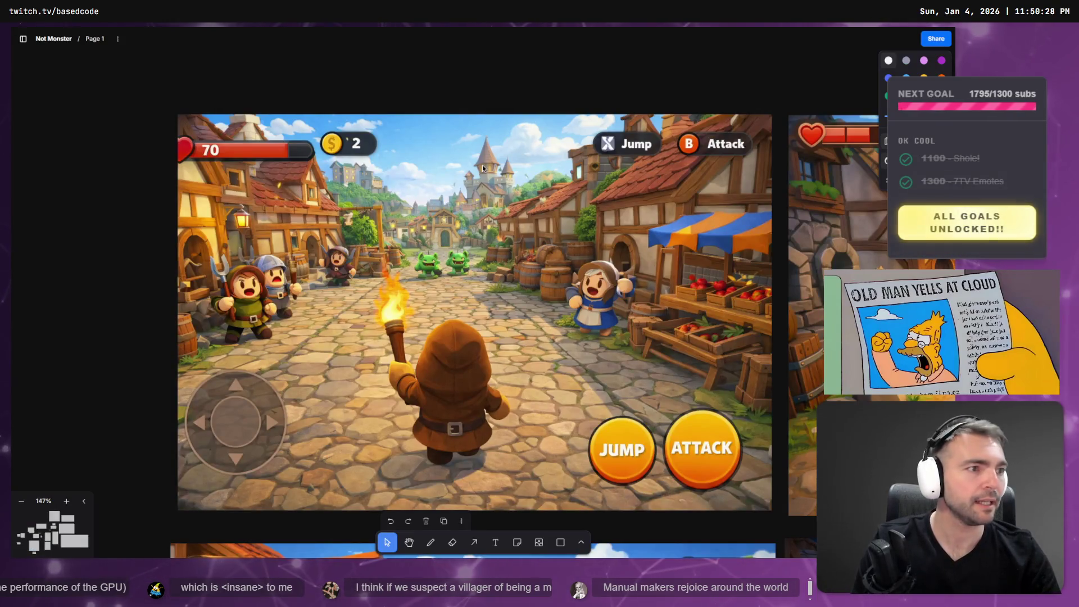
Return to ChatGPT and inspect the sky panorama prompt's first and second versions.
key(Escape)
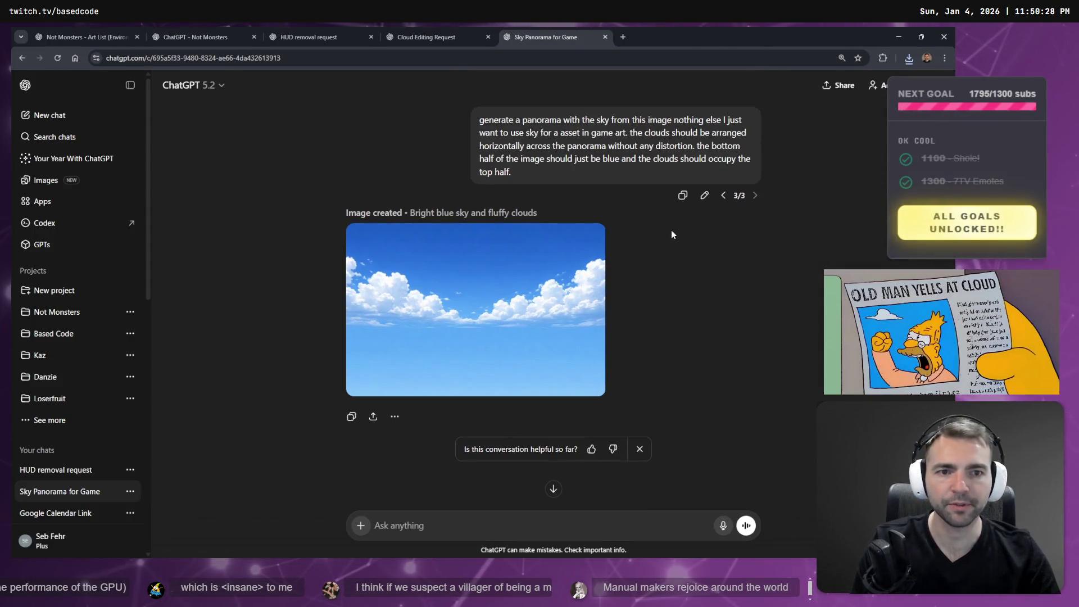
click(704, 195)
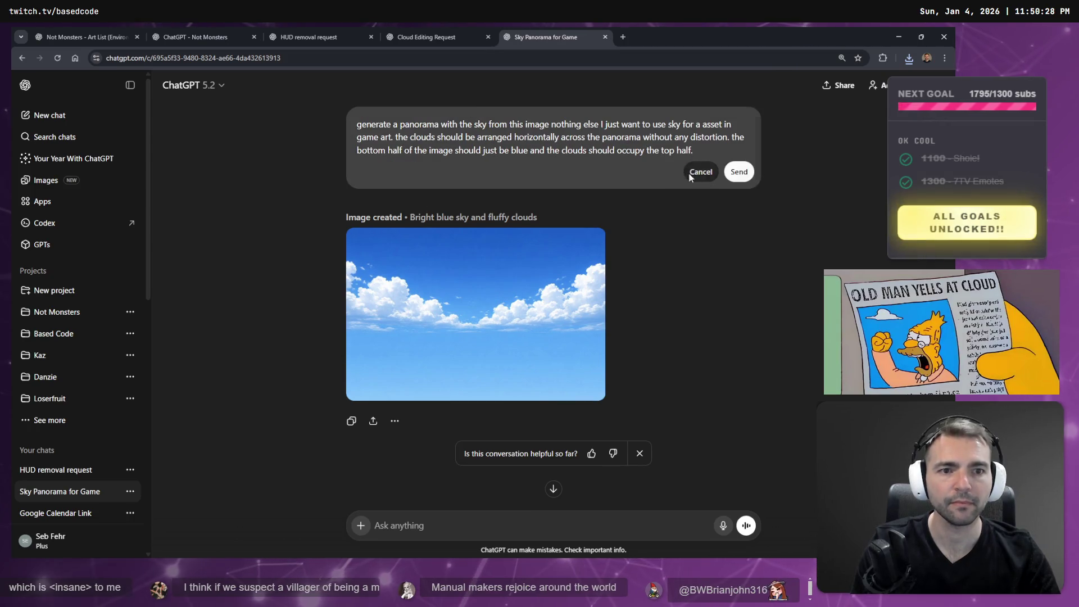
click(701, 172)
drag(517, 172, 467, 116)
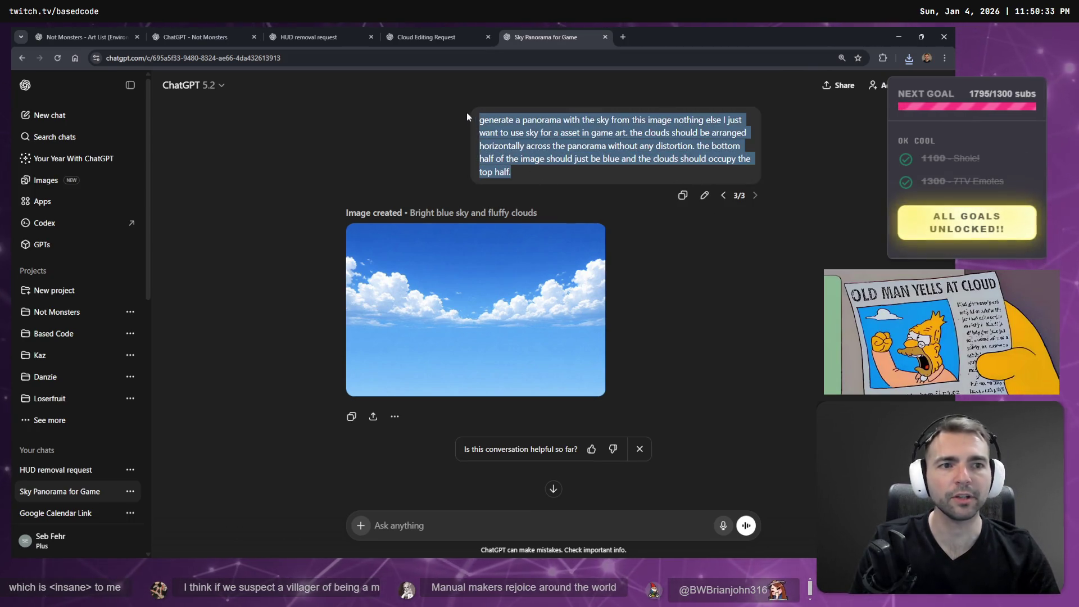
click(724, 195)
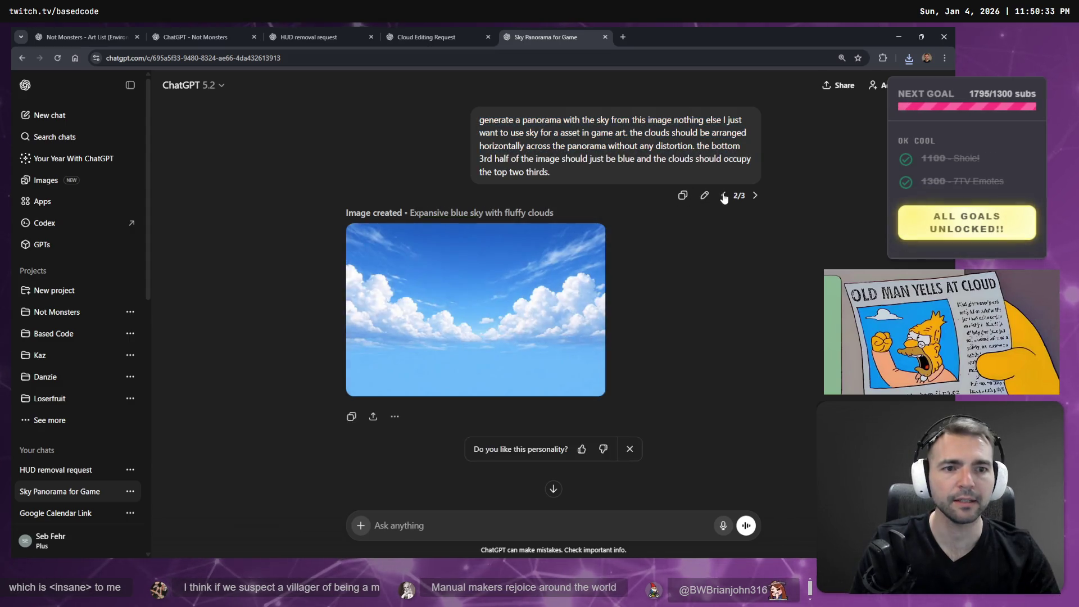
click(724, 196)
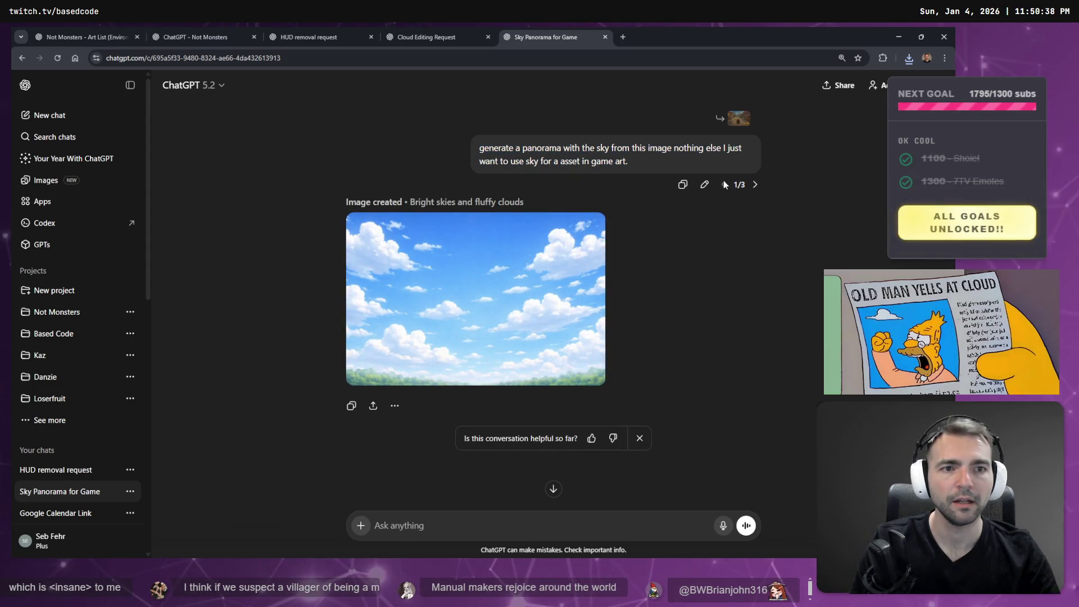
scroll(551, 365, down, 2)
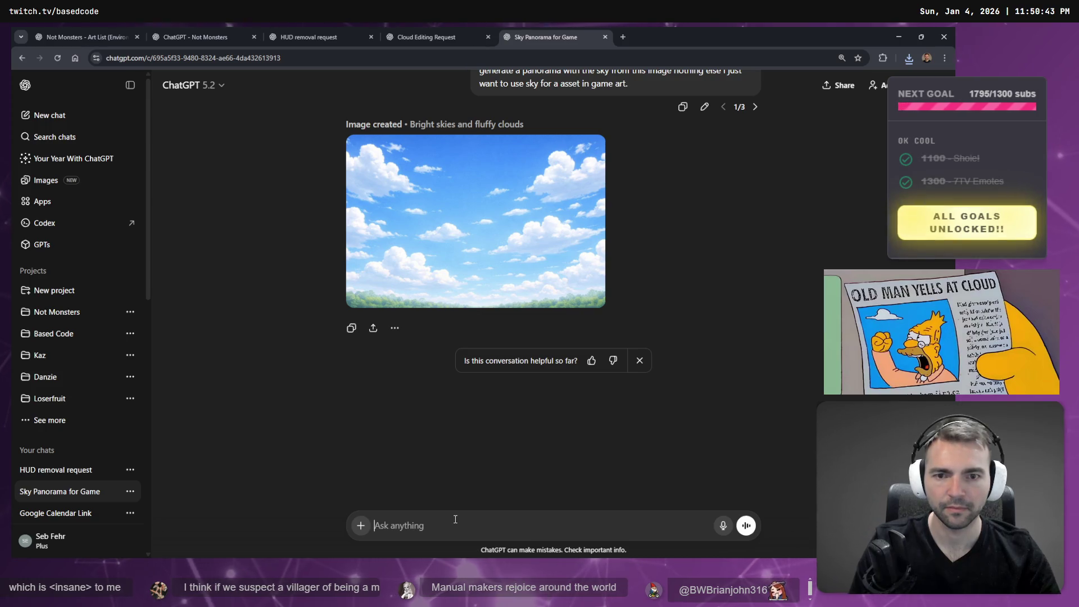
scroll(562, 393, up, 2)
Flip through all three prompt versions, including the top-half clouds one, ending on the first.
click(756, 183)
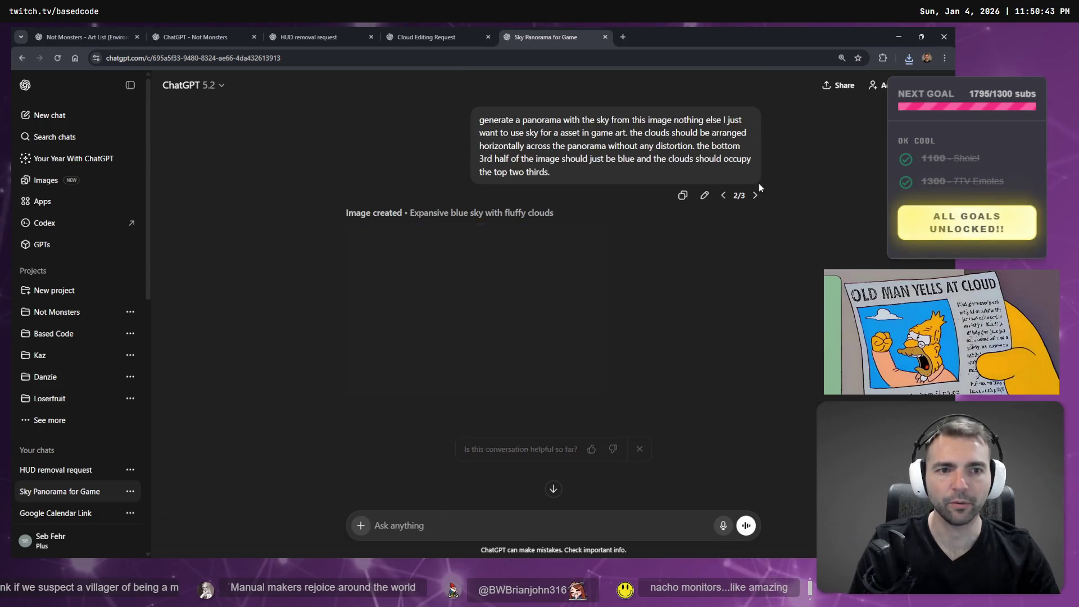
click(724, 194)
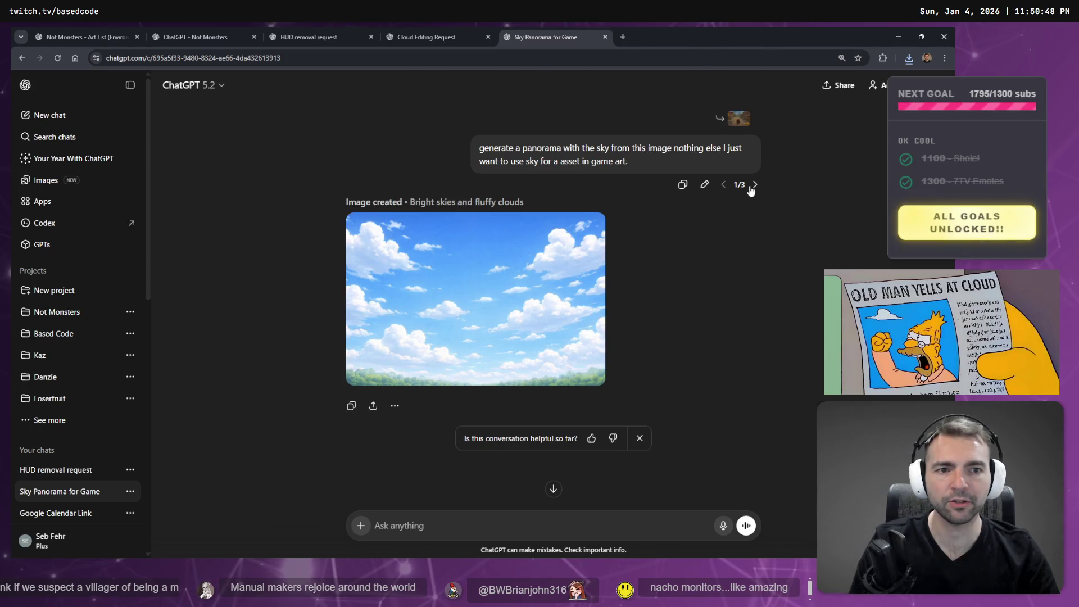
click(755, 192)
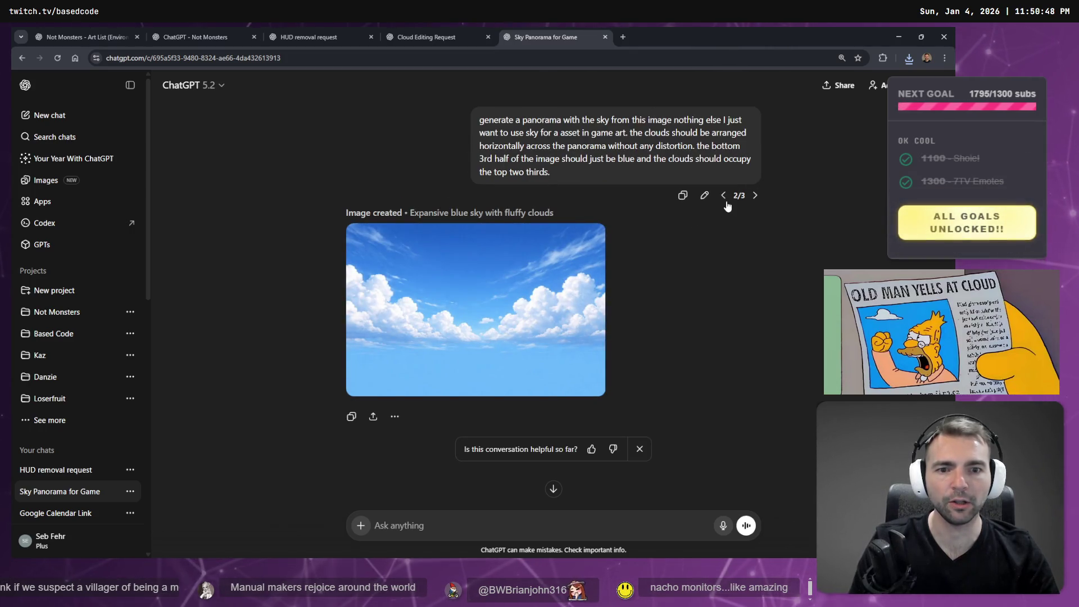
click(724, 195)
click(757, 196)
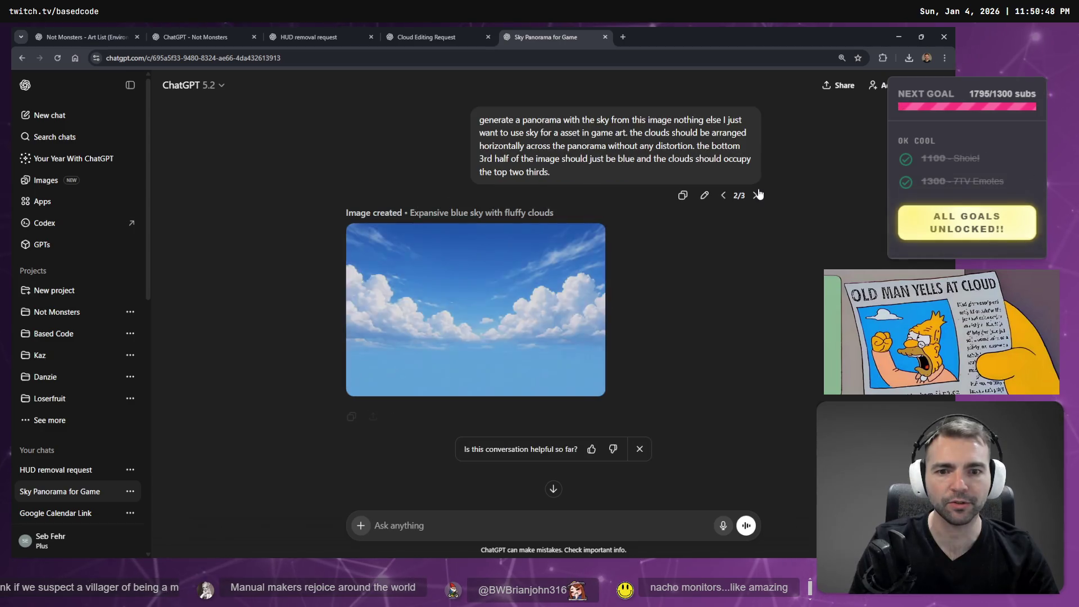
click(758, 195)
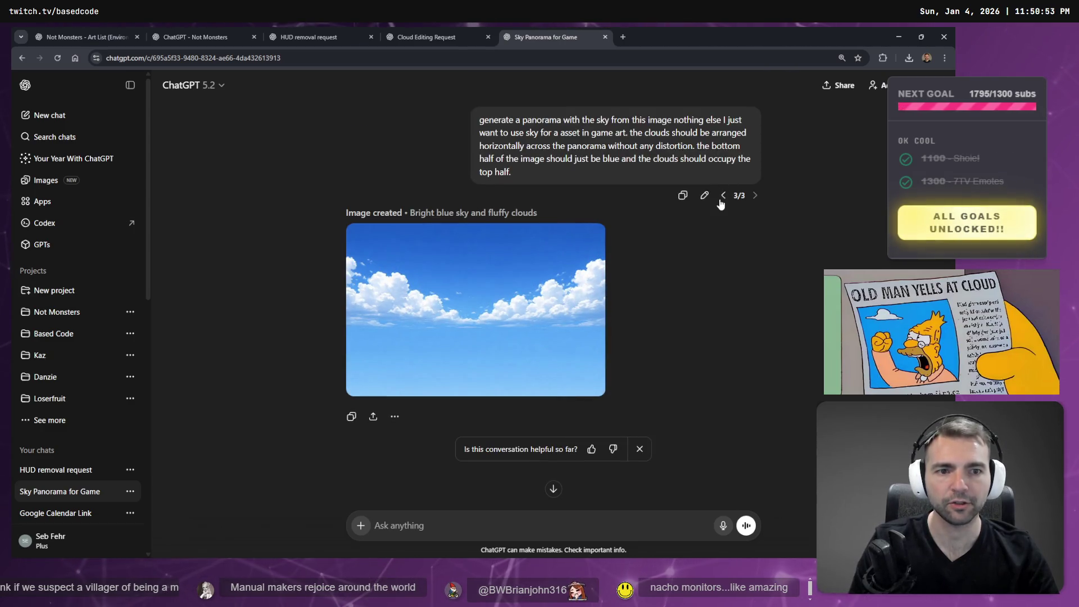
double_click(721, 203)
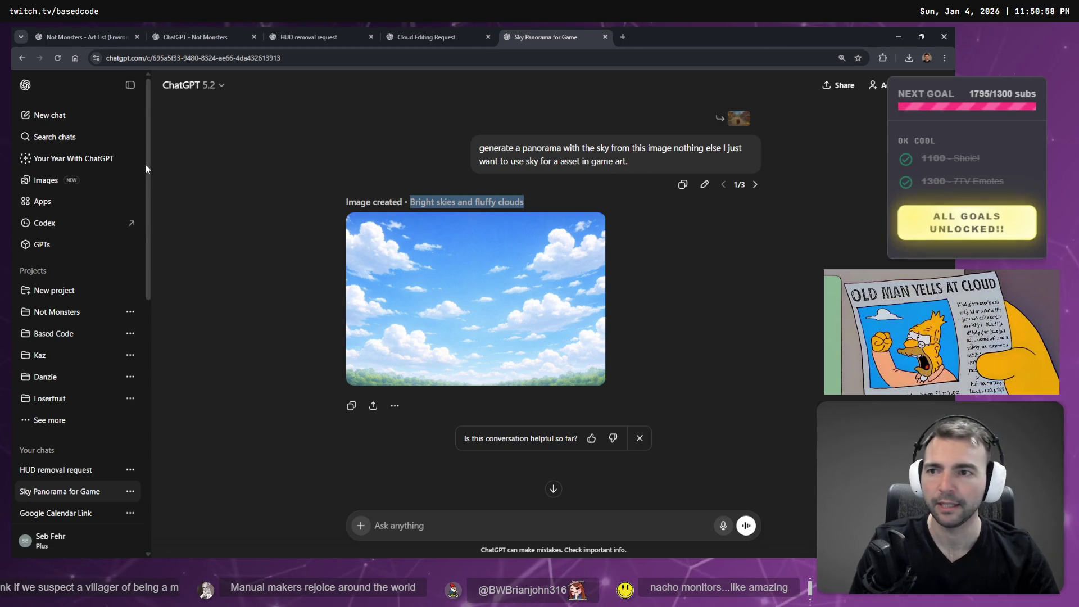
scroll(107, 385, down, 4)
scroll(106, 386, up, 3)
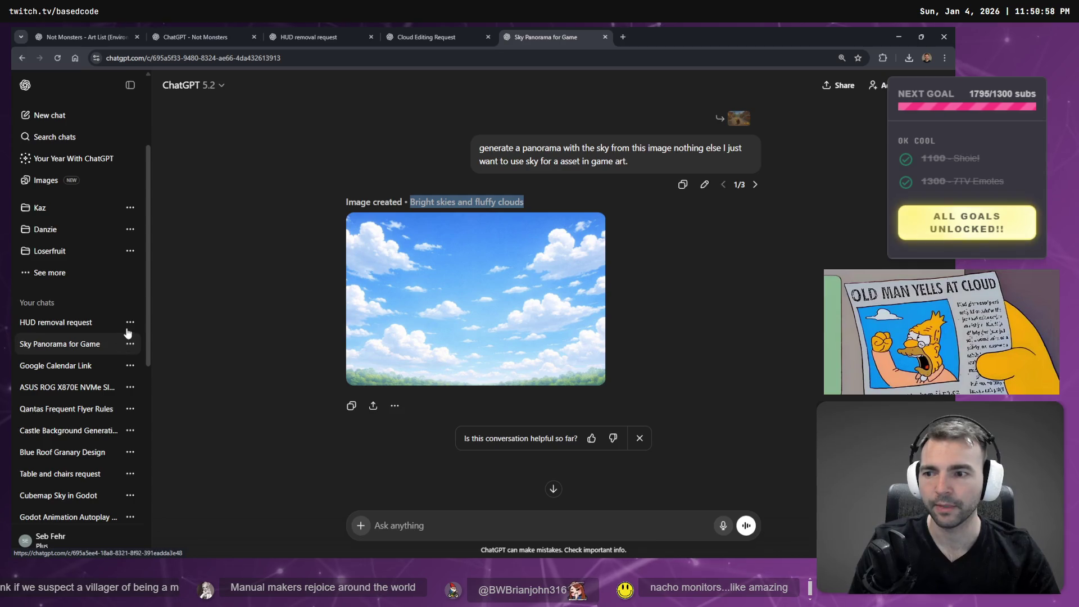
Delete the Sky Panorama for Game chat and open the HUD removal request chat.
click(132, 342)
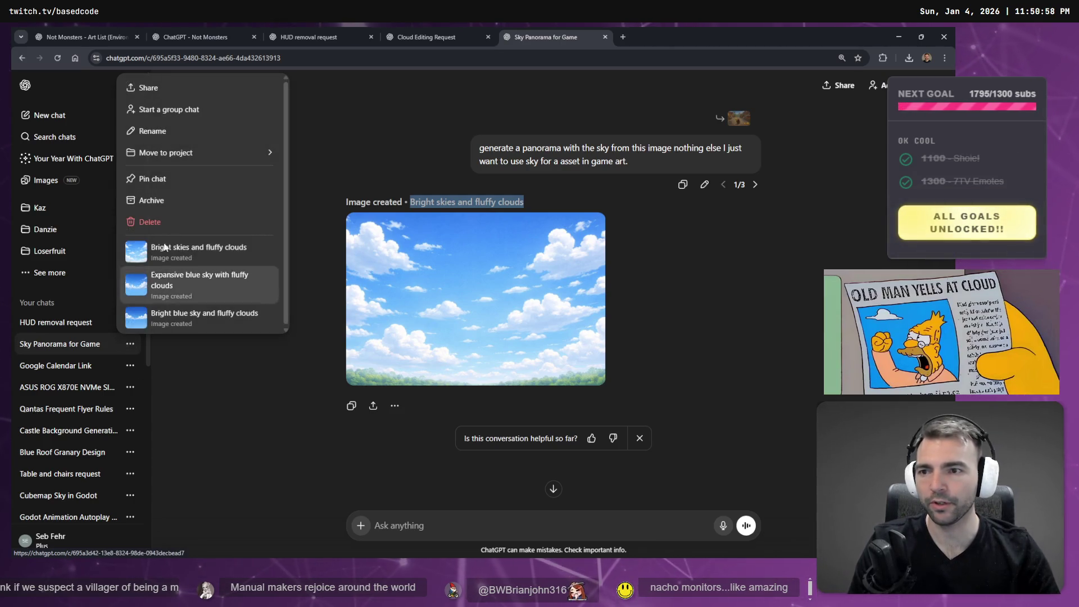
key(Escape)
key(ctrl+shift+BackSpace)
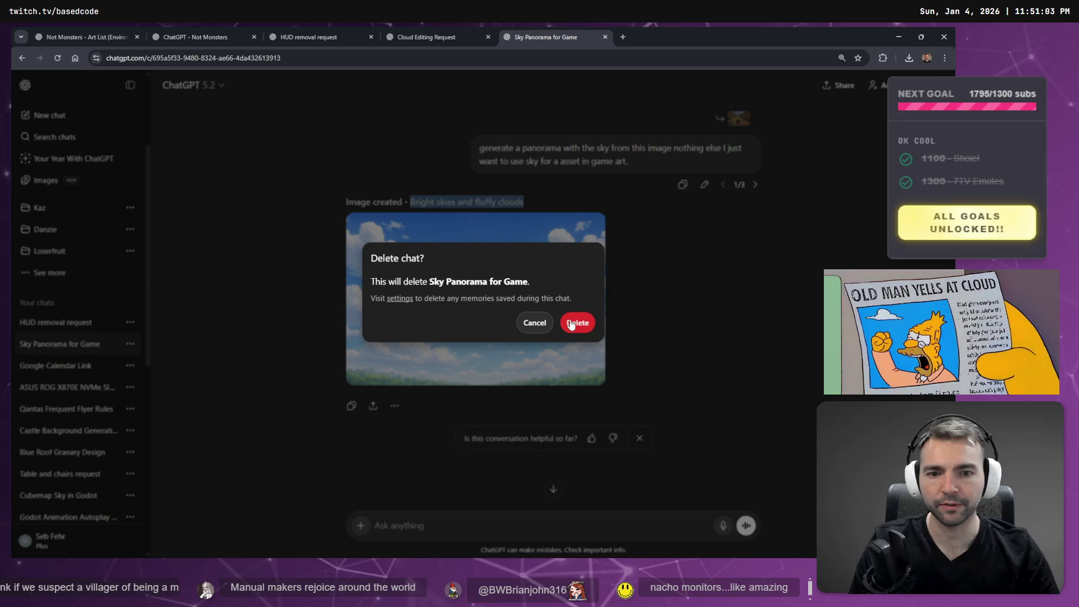
click(570, 324)
click(79, 321)
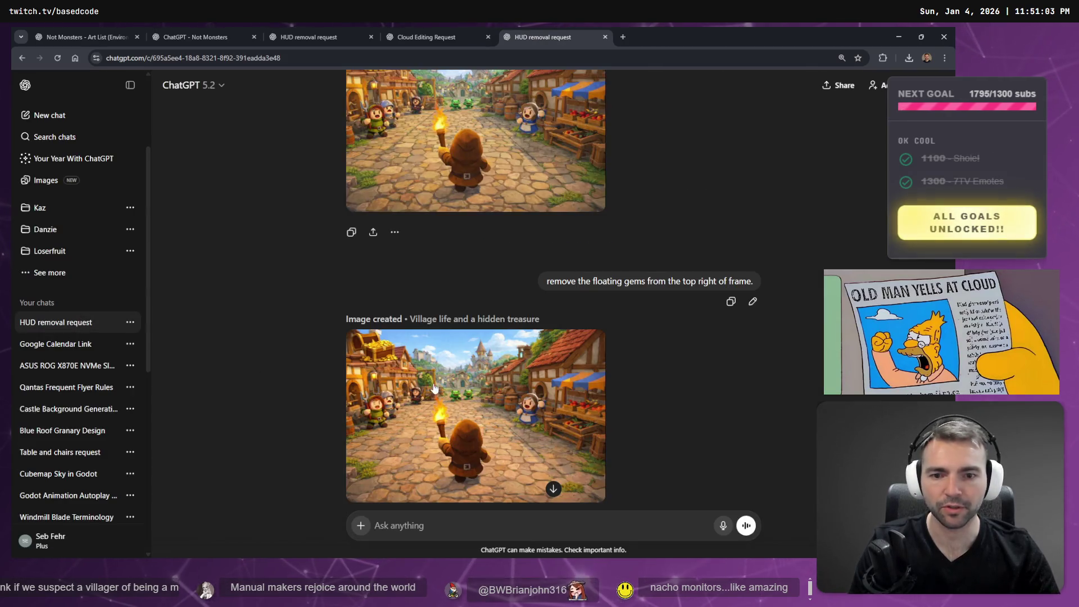
Copy the full-size HUD-free village image and paste it onto the tldraw board.
click(466, 337)
right_click(482, 307)
click(513, 343)
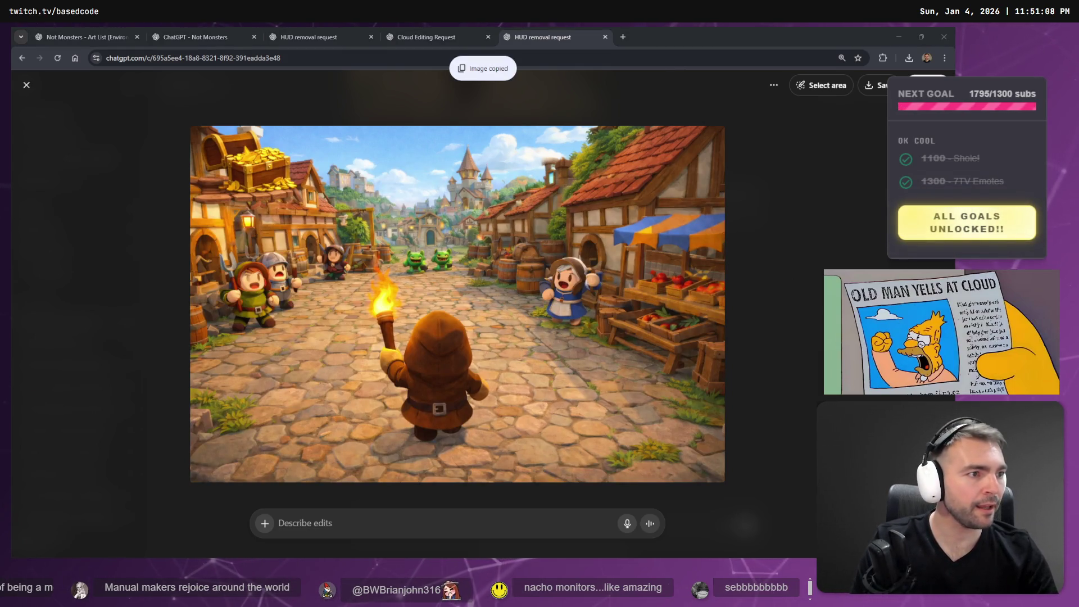
key(alt+Tab)
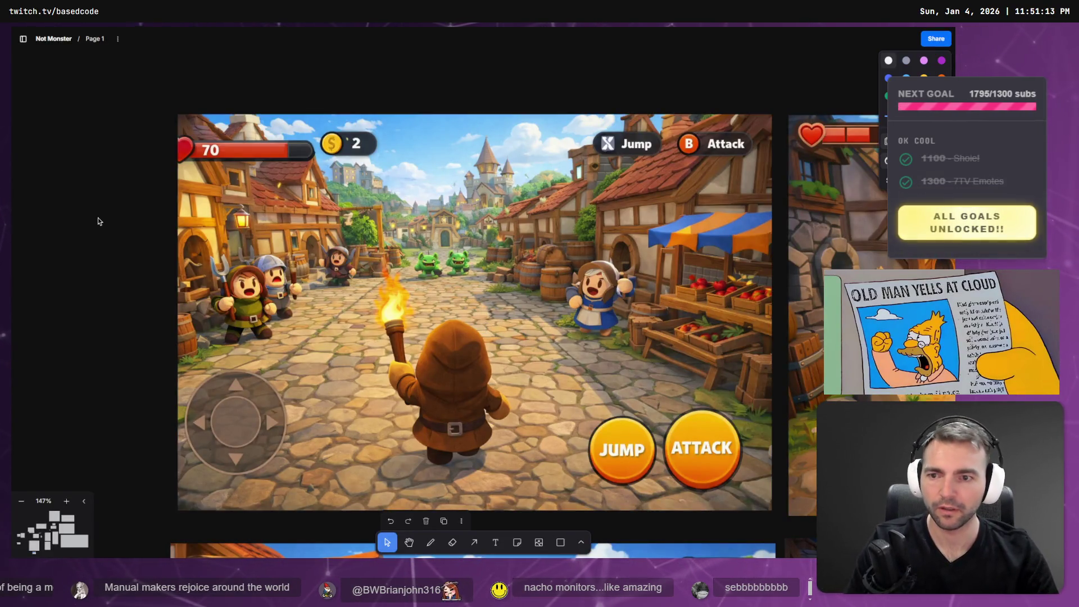
key(ctrl+v)
Shrink and position the pasted village image among the concept art, then return to ChatGPT.
scroll(277, 277, down, 1)
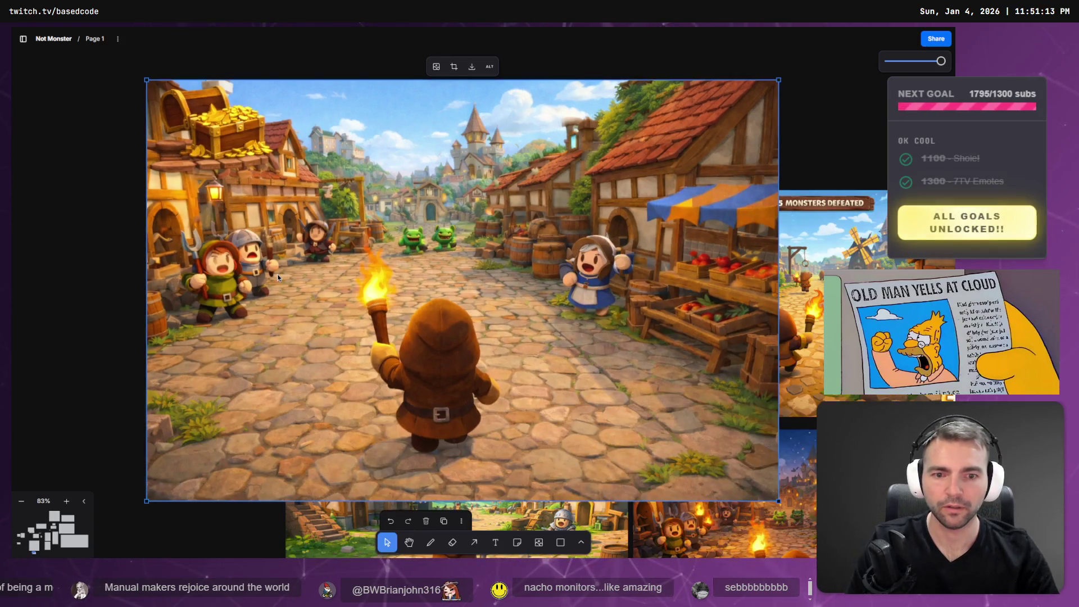
mouse_move(239, 140)
mouse_down()
mouse_move(354, 248)
mouse_move(379, 434)
mouse_move(300, 236)
mouse_move(223, 145)
mouse_up()
drag(147, 105, 289, 191)
mouse_move(326, 303)
mouse_down()
mouse_move(335, 298)
mouse_move(340, 317)
mouse_up()
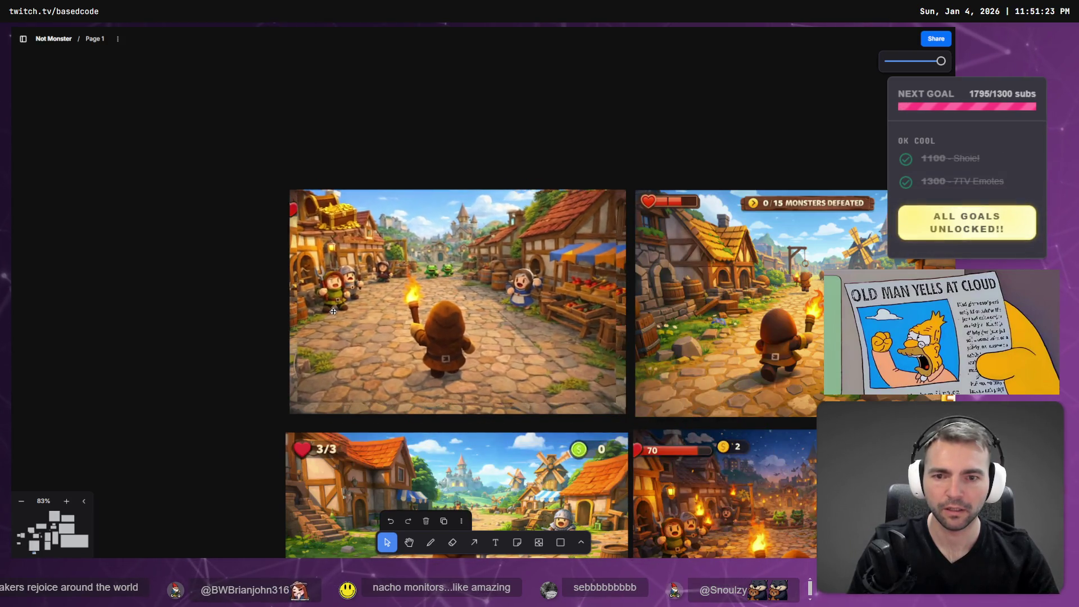
click(300, 235)
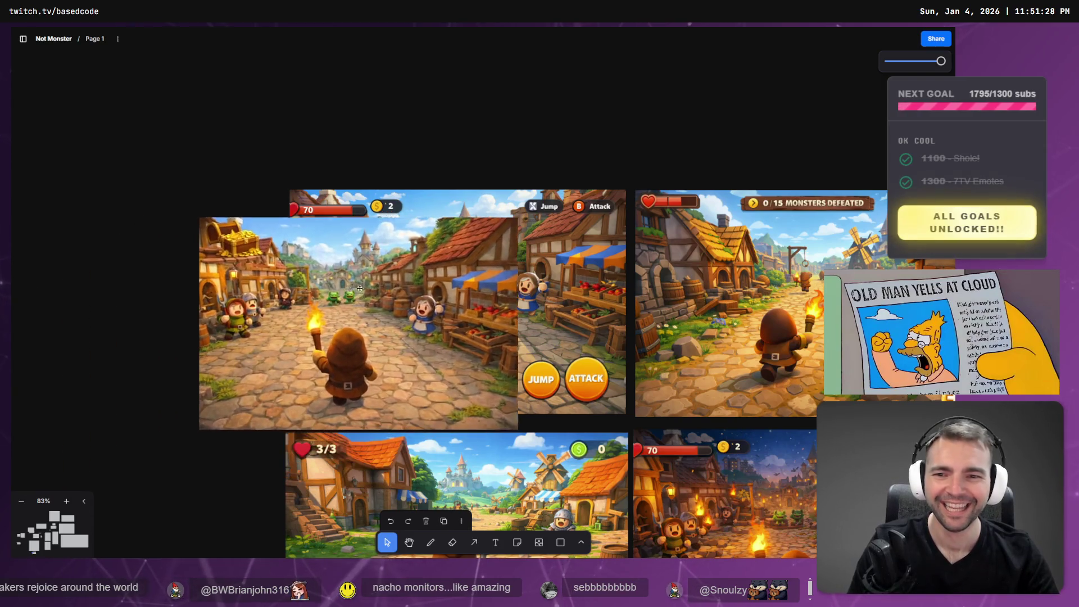
key(alt+Tab)
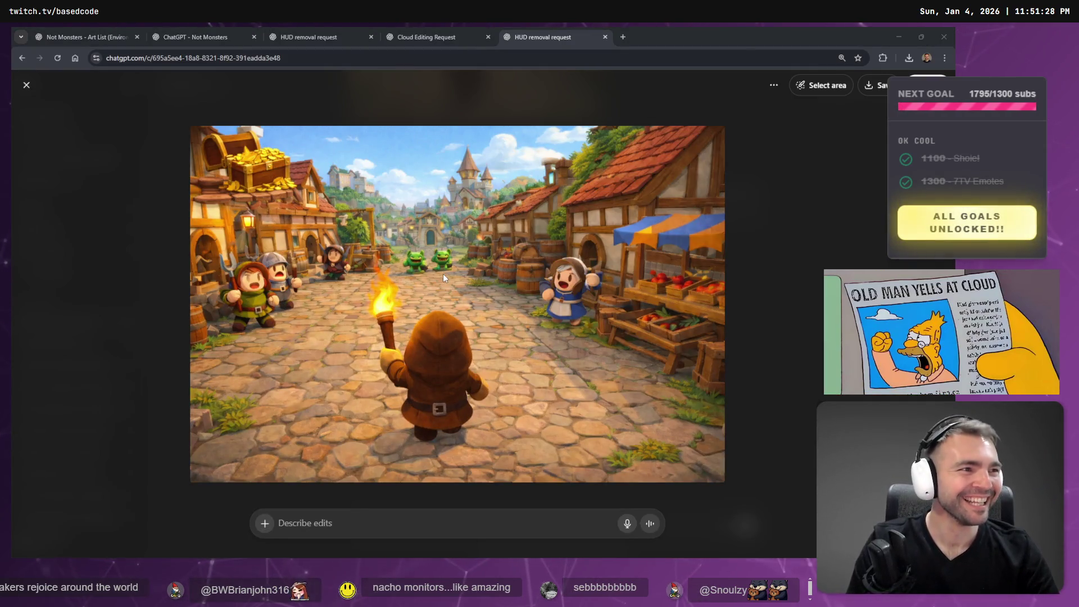
Close the full-size image view and look through the chat's generated images.
click(810, 180)
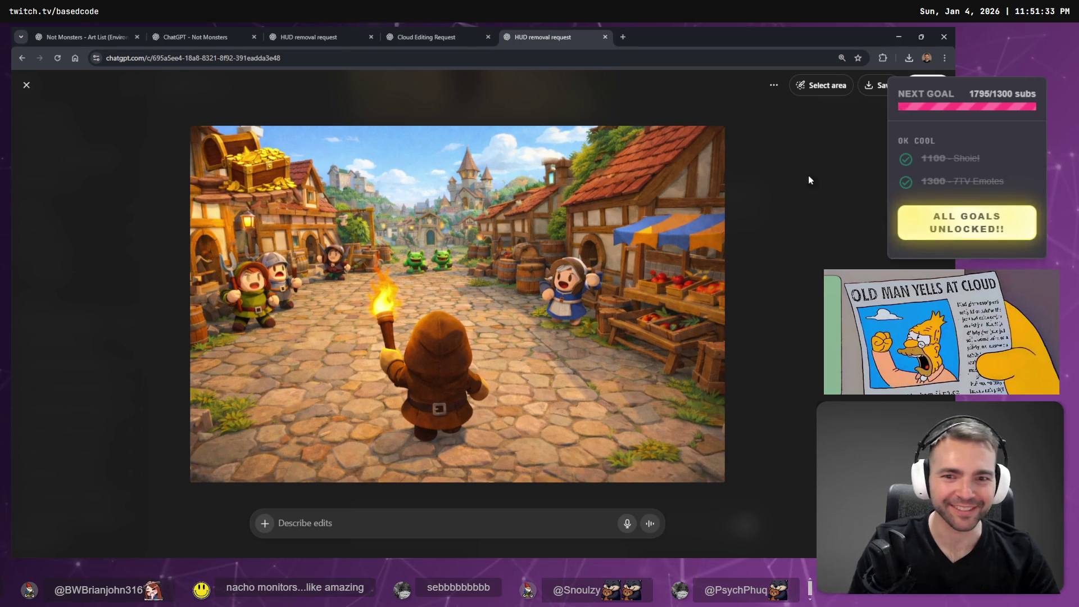
click(752, 227)
scroll(660, 254, up, 4)
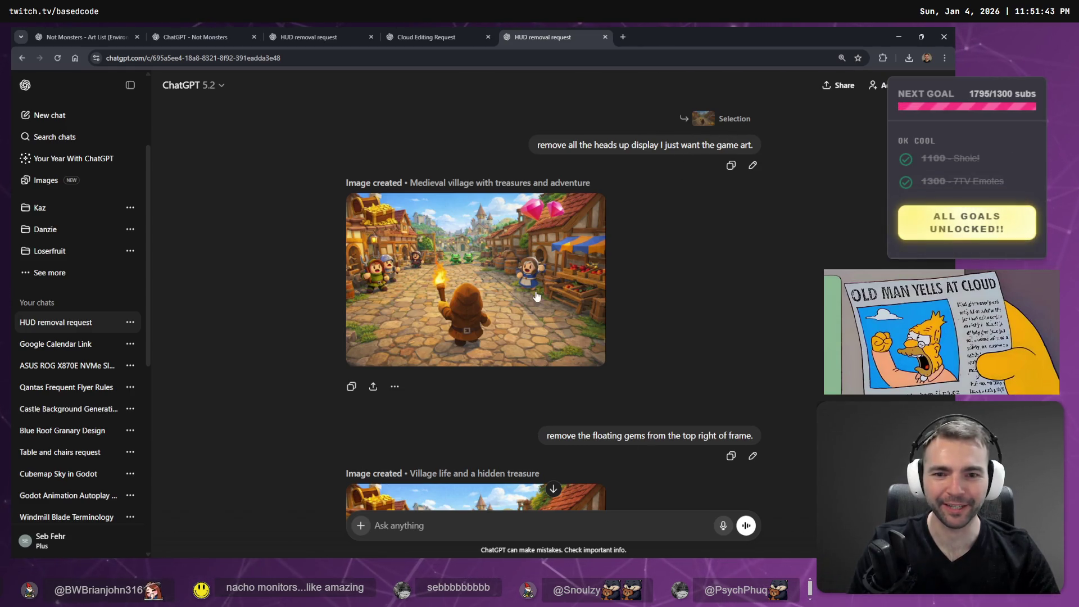
scroll(571, 240, down, 3)
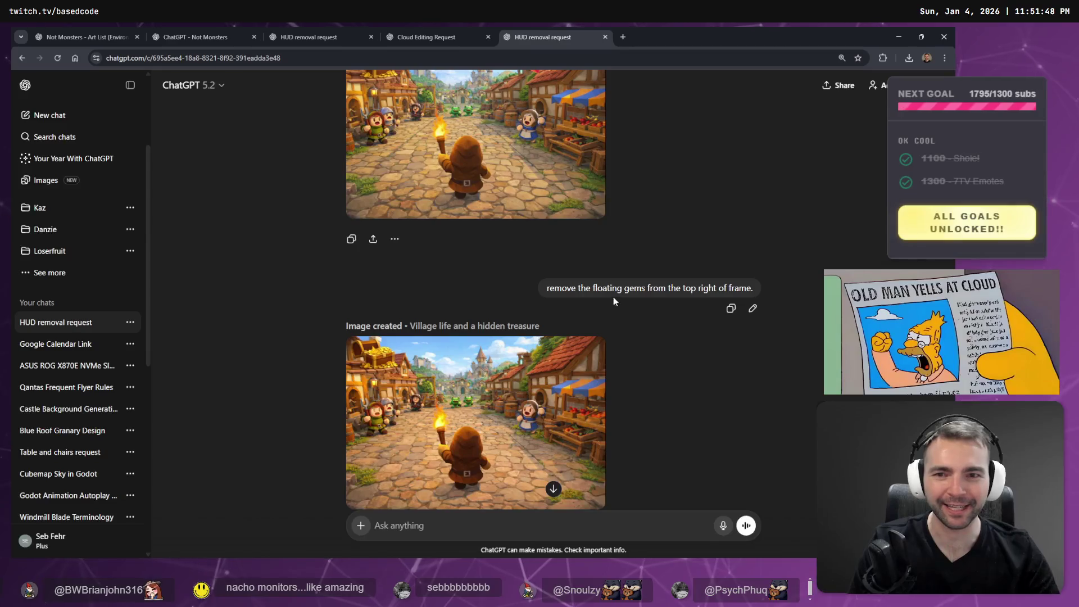
scroll(708, 297, up, 3)
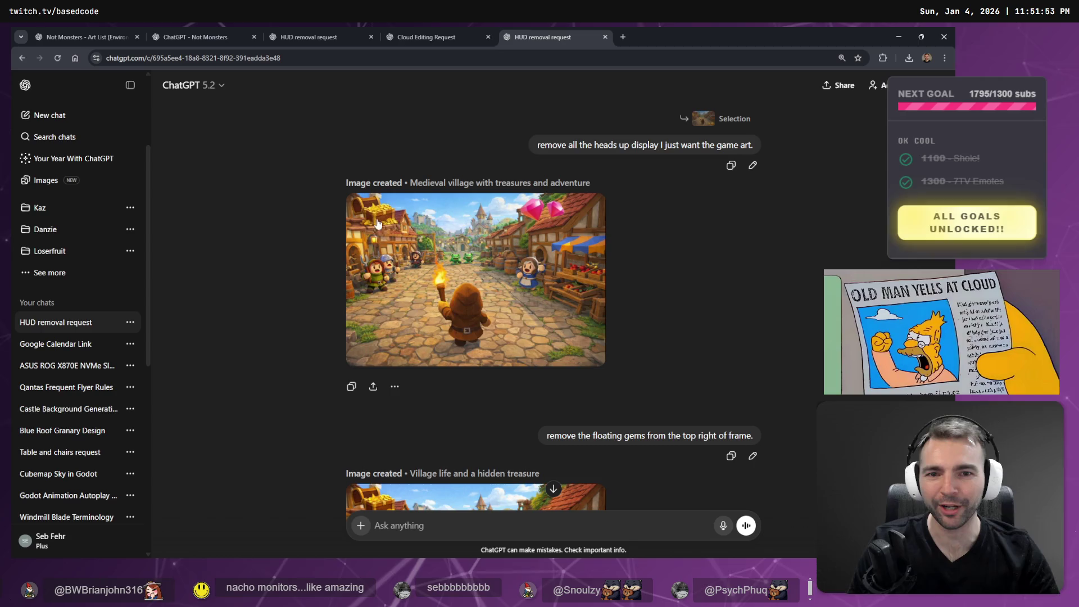
scroll(370, 253, down, 5)
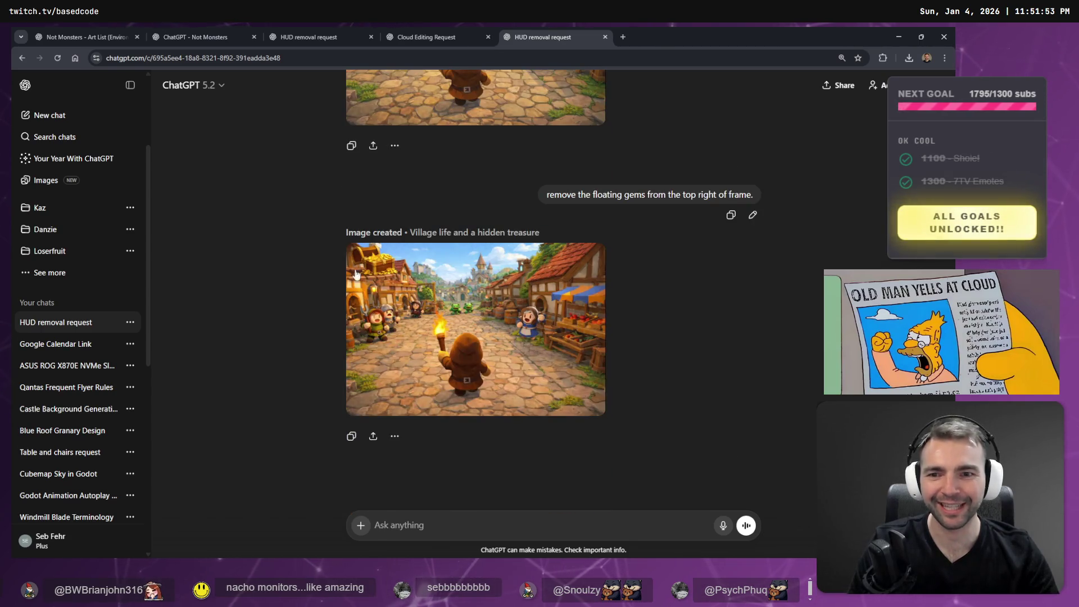
scroll(464, 289, up, 5)
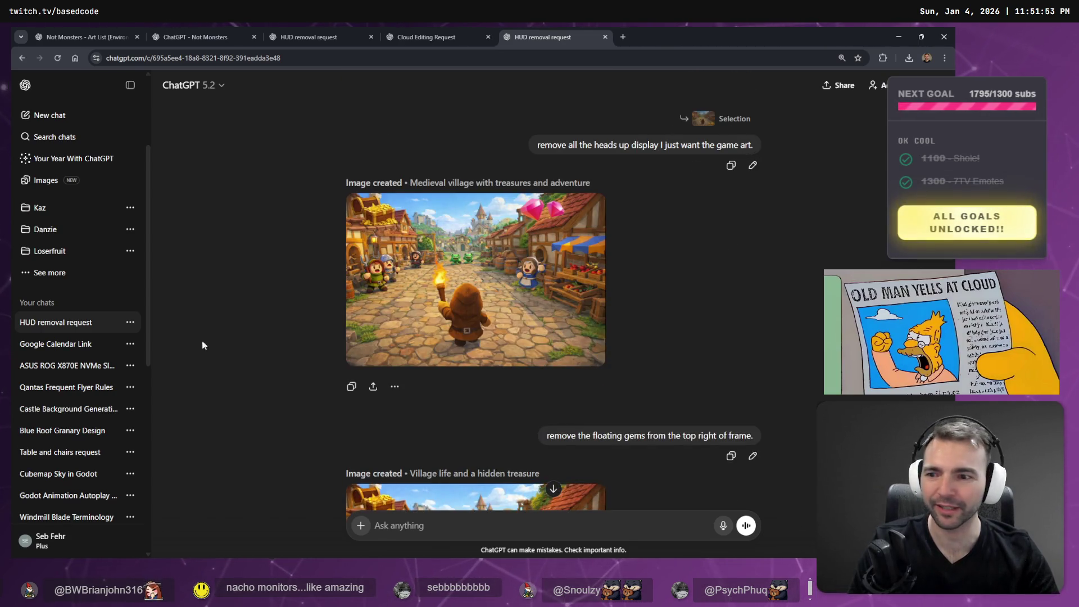
Delete the 'HUD removal request' chat from the sidebar and confirm.
click(130, 322)
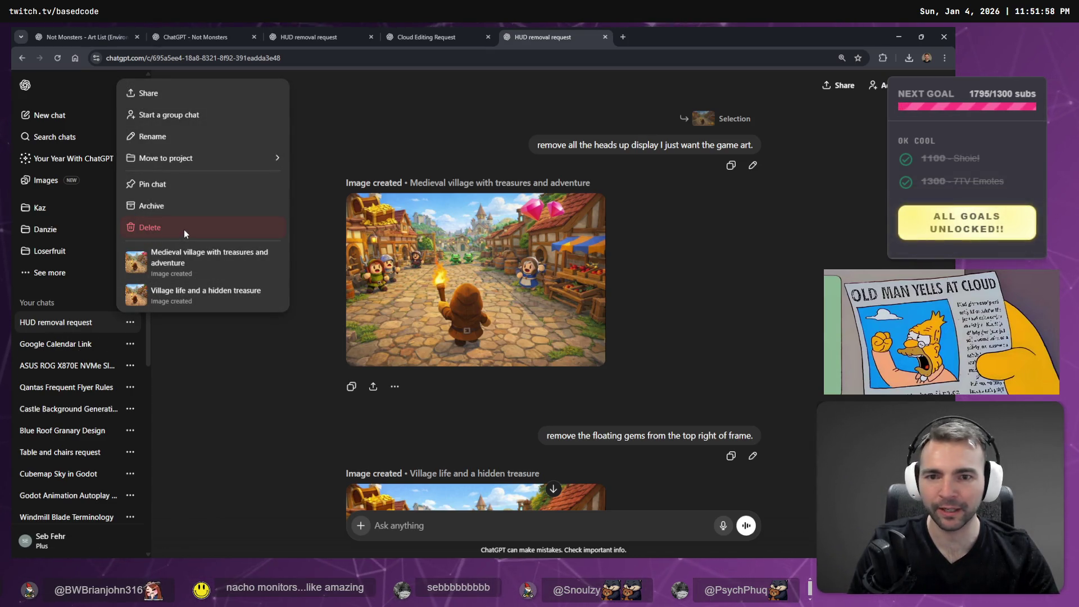
click(184, 228)
click(570, 324)
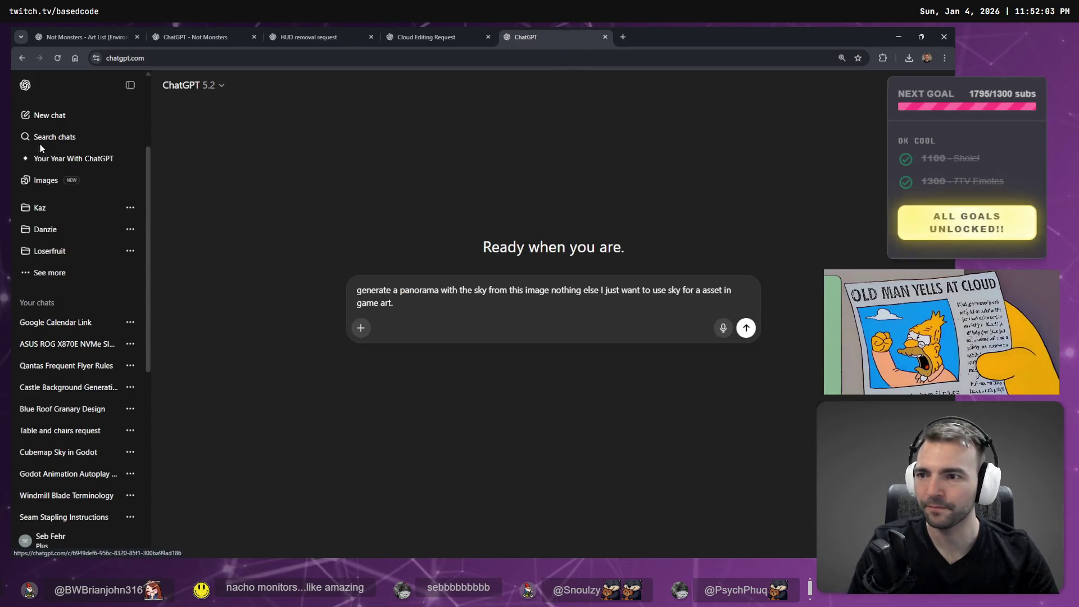
From the Images gallery, open the medieval town image and dictate a request to remove all HUD.
click(43, 179)
scroll(352, 278, down, 5)
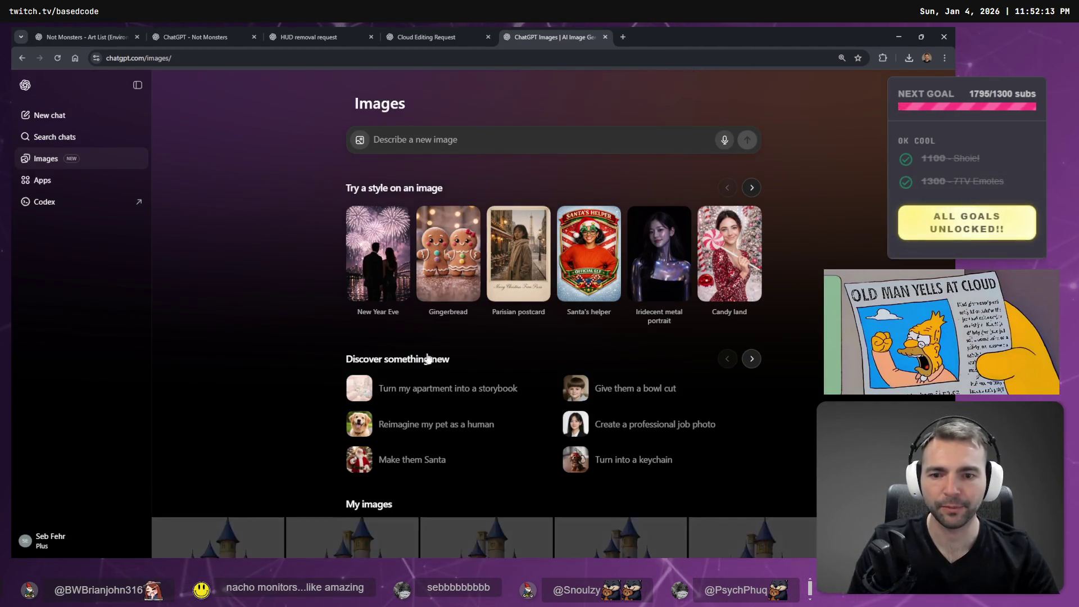
scroll(397, 274, down, 5)
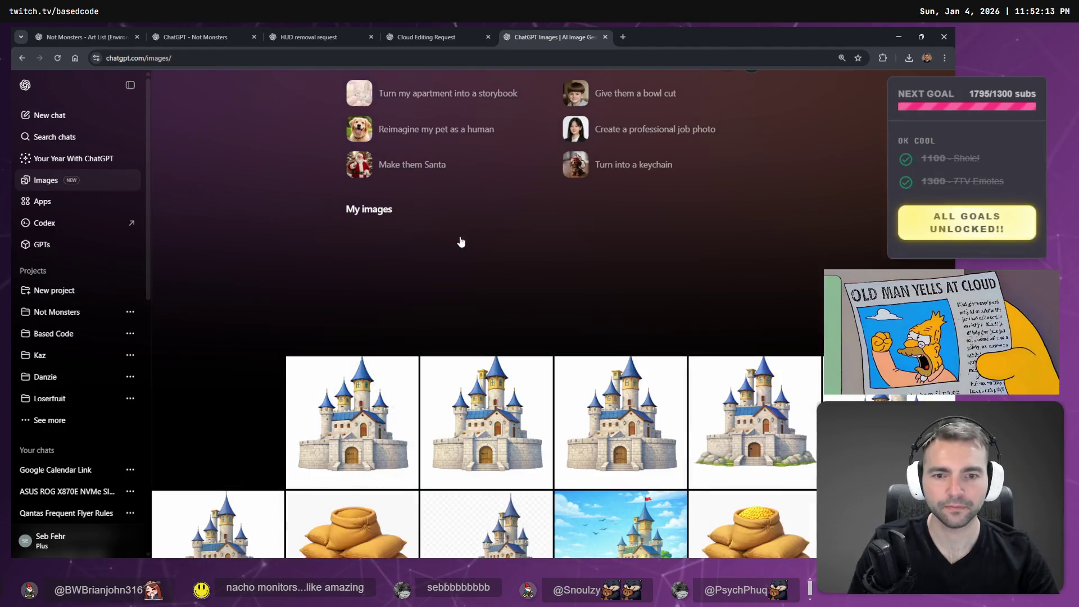
scroll(517, 304, down, 1)
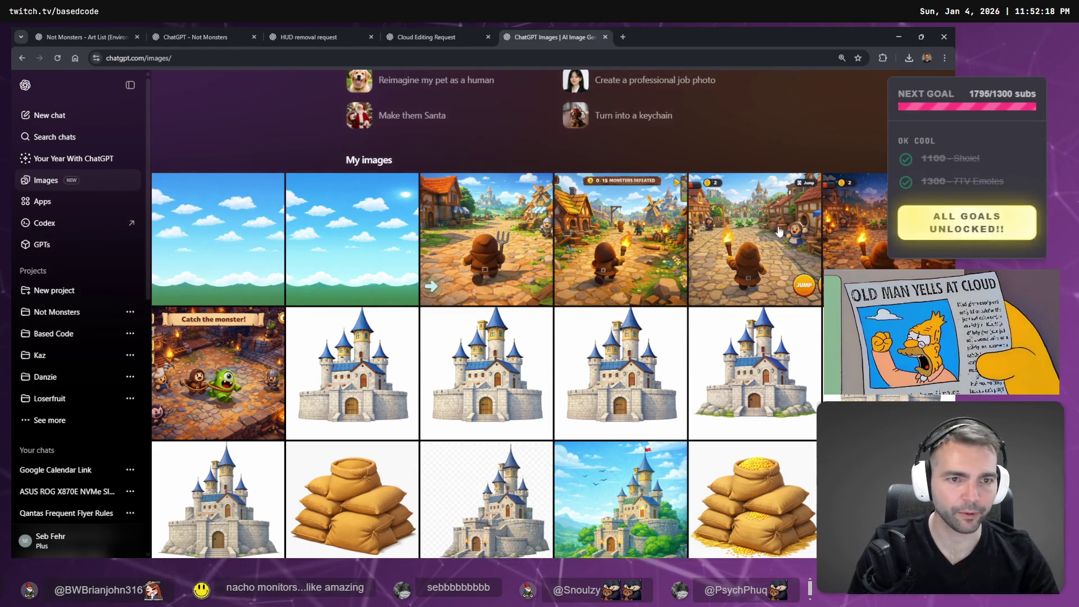
click(749, 243)
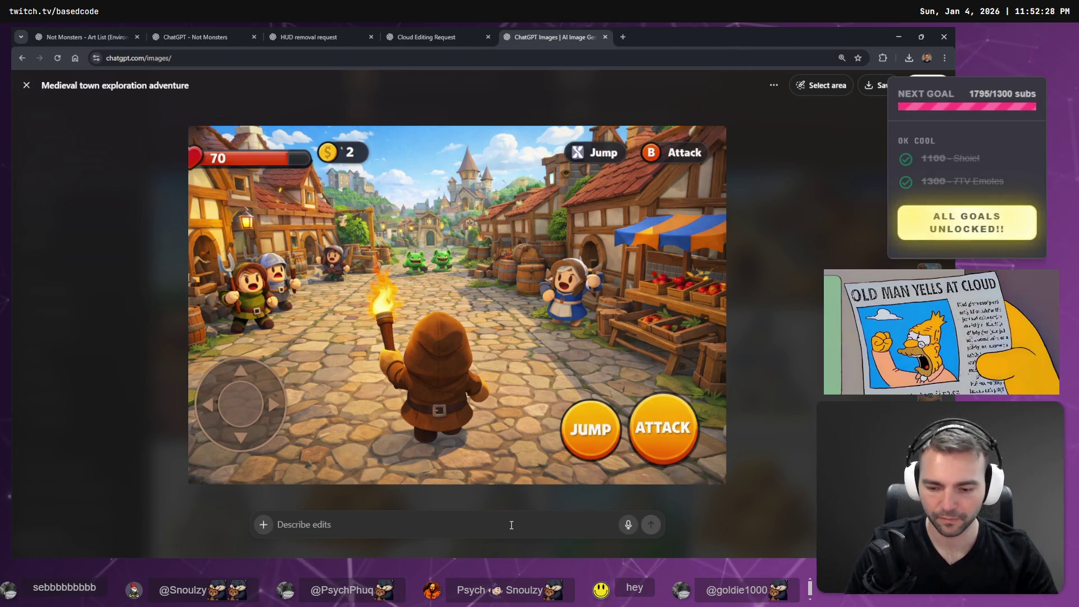
key(super+h)
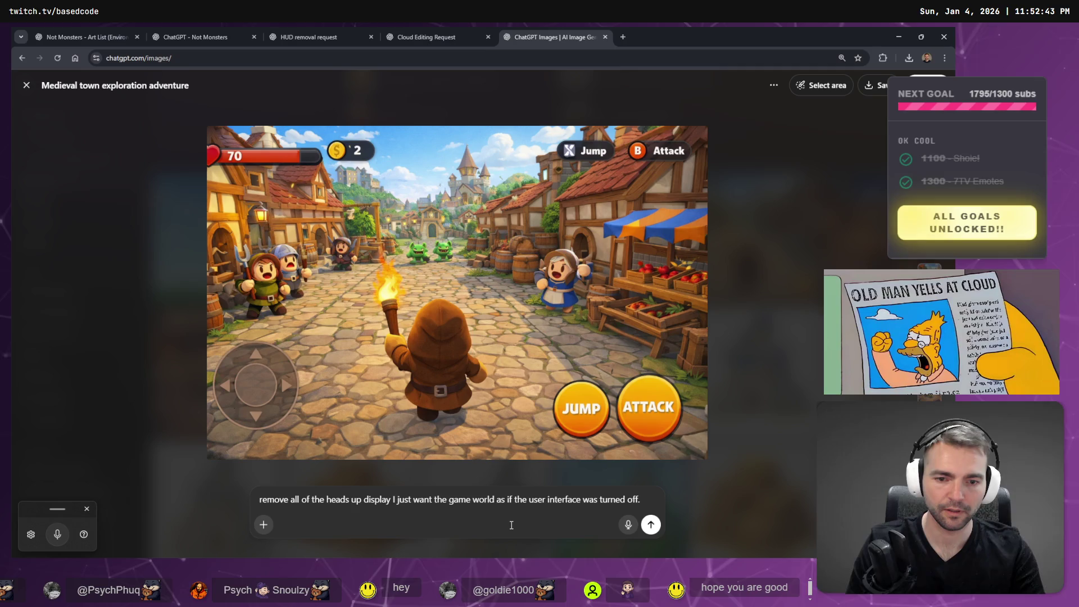
key(Return)
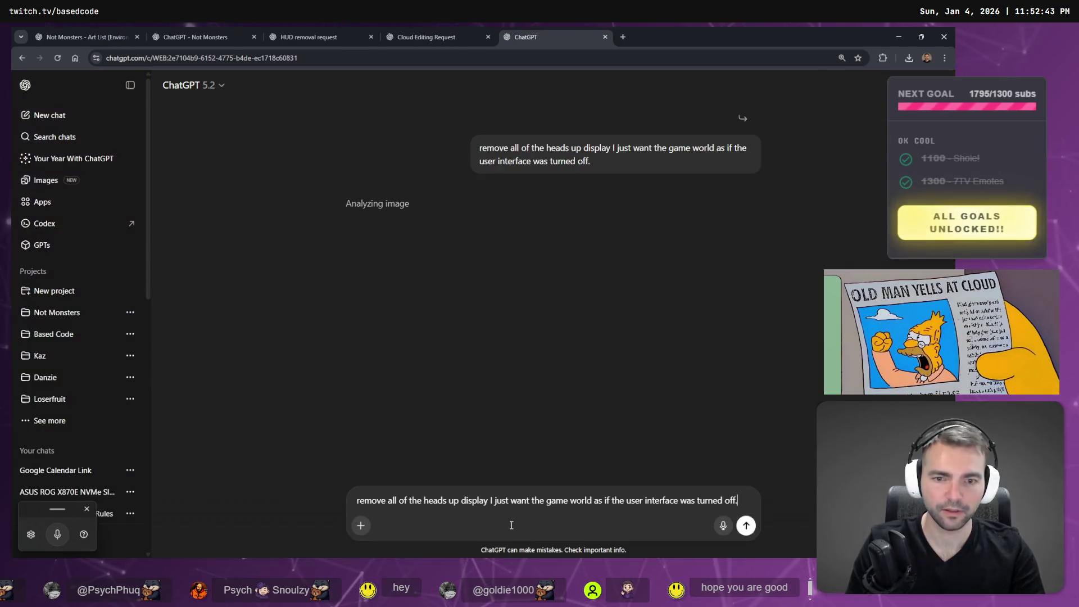
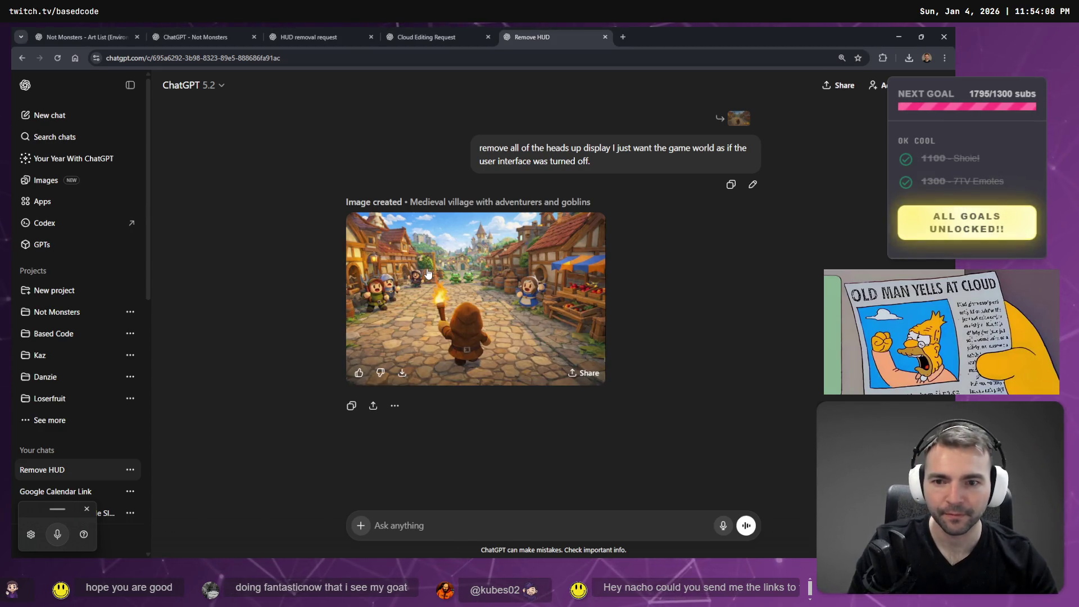
Copy the HUD-free medieval village image from ChatGPT and paste it onto the tldraw board.
click(460, 308)
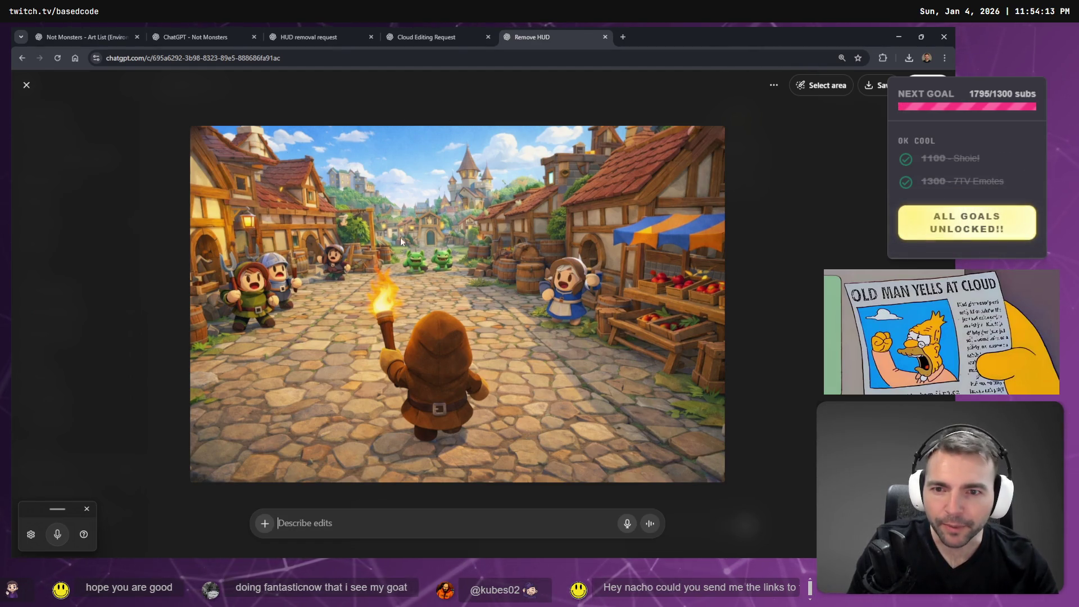
right_click(385, 211)
click(458, 251)
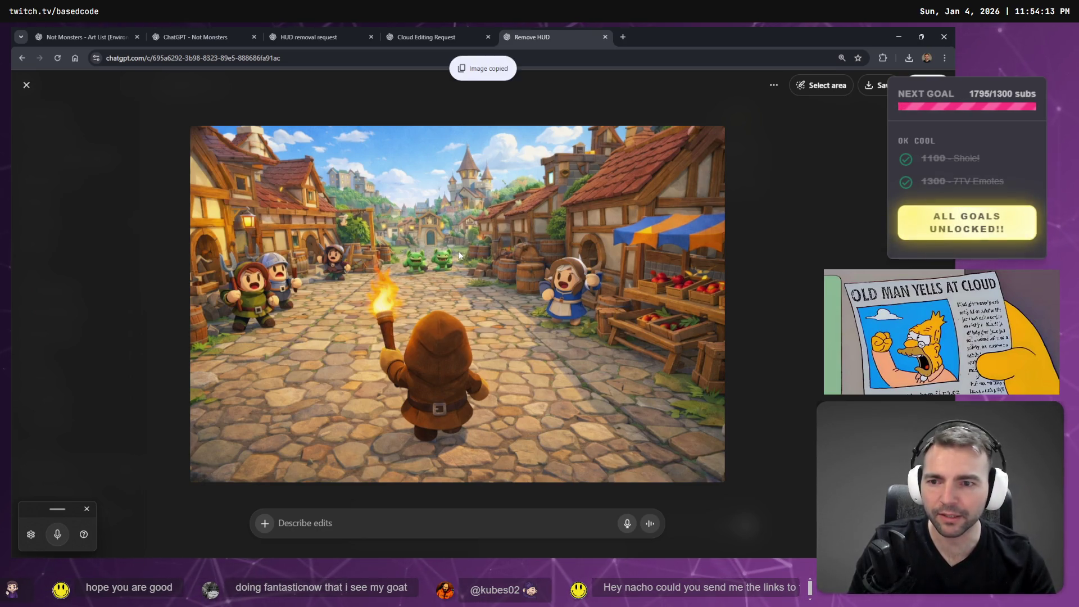
key(alt+Tab)
key(ctrl+v)
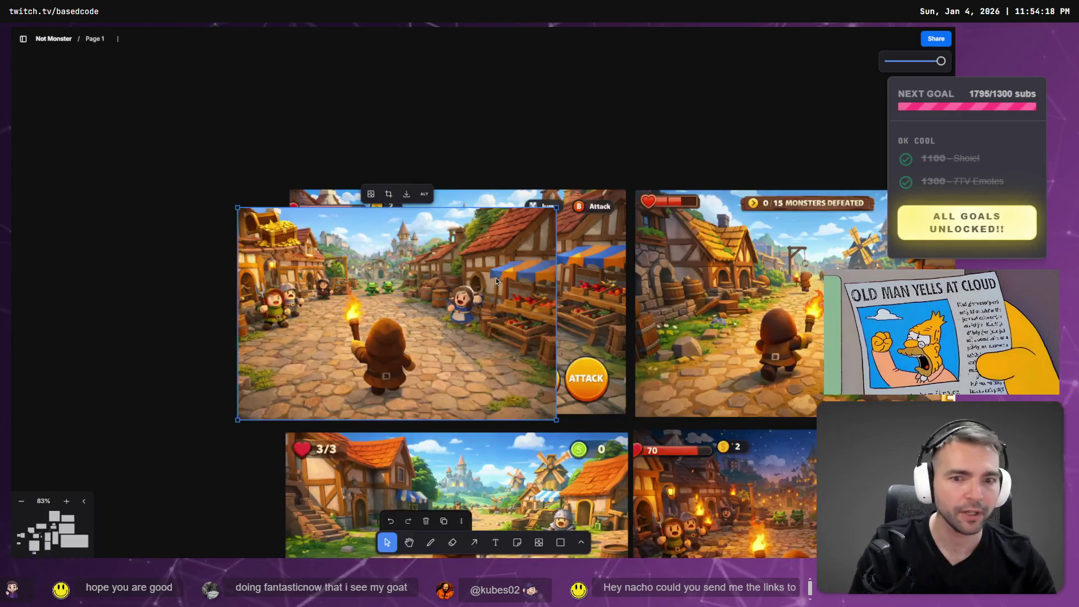
Move the pasted village image to the left and survey the HUD screenshot grid.
mouse_move(435, 311)
mouse_down()
mouse_move(147, 288)
mouse_move(159, 296)
mouse_up()
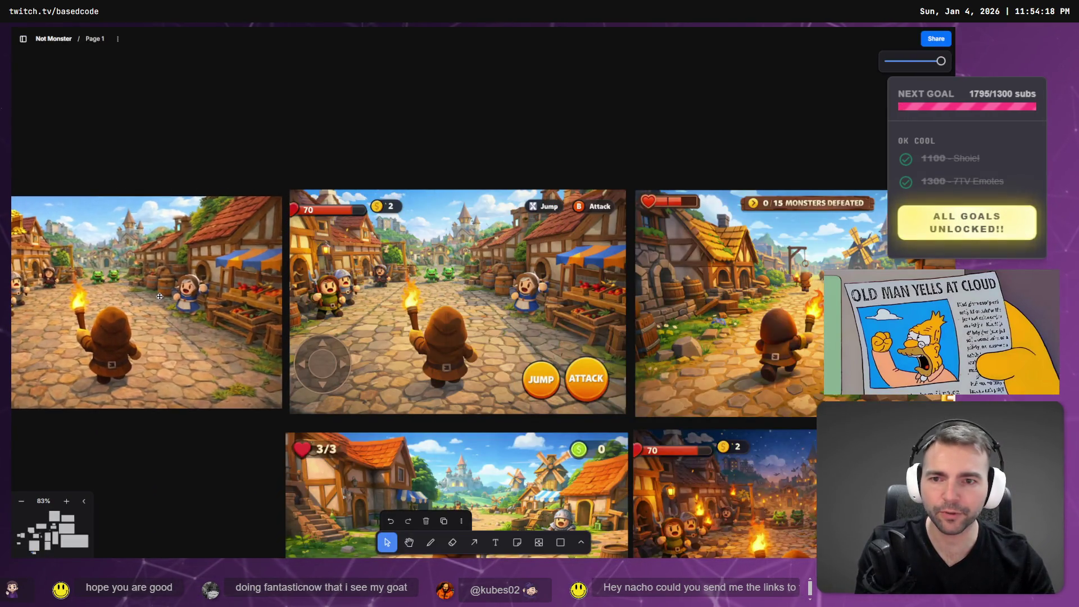
click(228, 152)
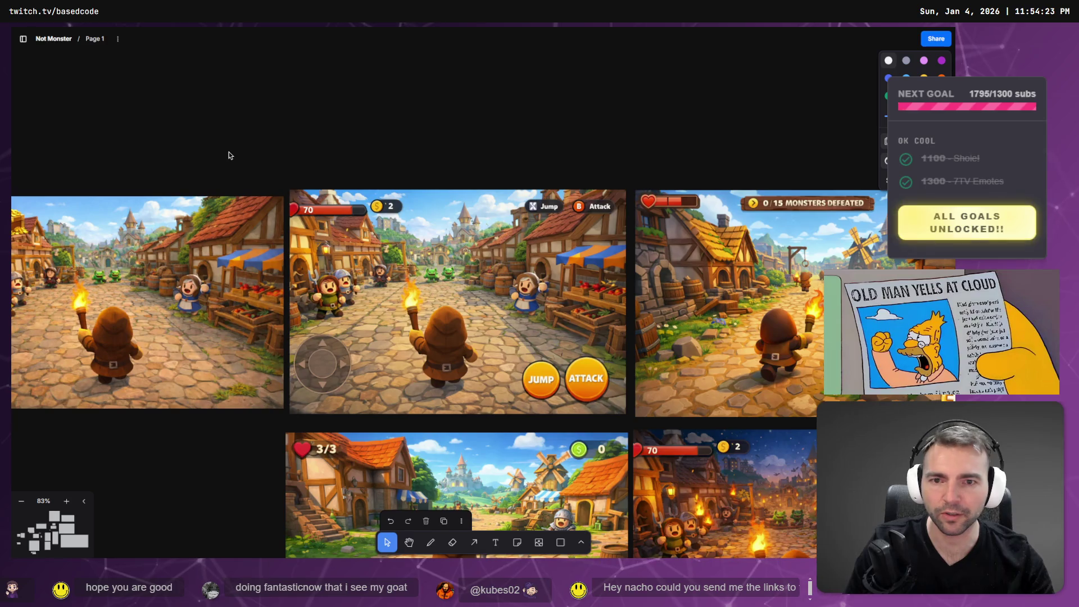
click(571, 247)
scroll(571, 247, up, 10)
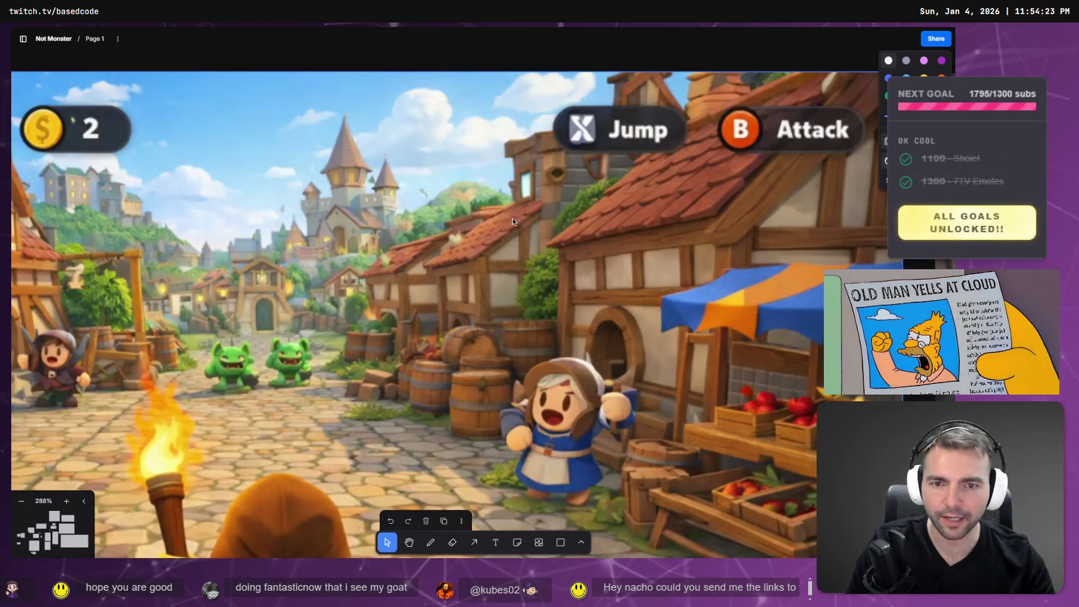
scroll(513, 218, down, 8)
scroll(227, 283, up, 4)
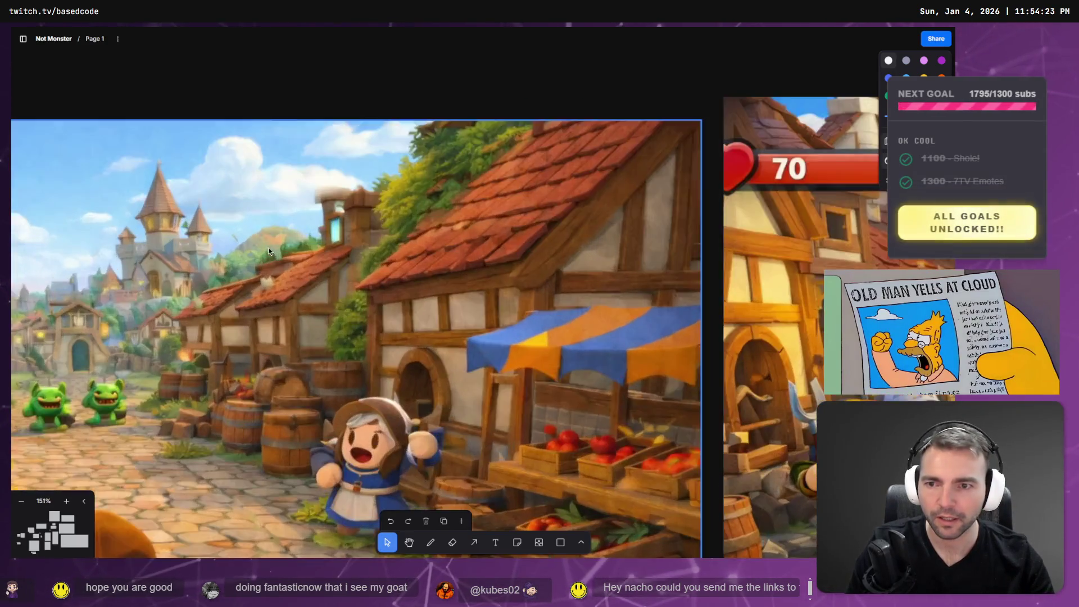
scroll(315, 250, up, 10)
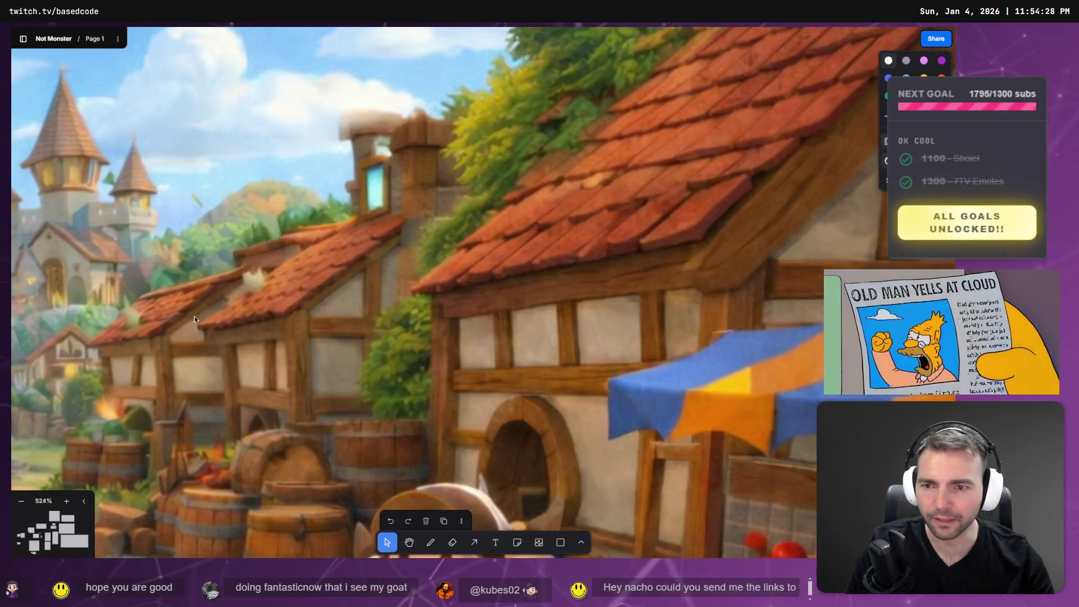
scroll(608, 281, down, 8)
scroll(576, 286, up, 4)
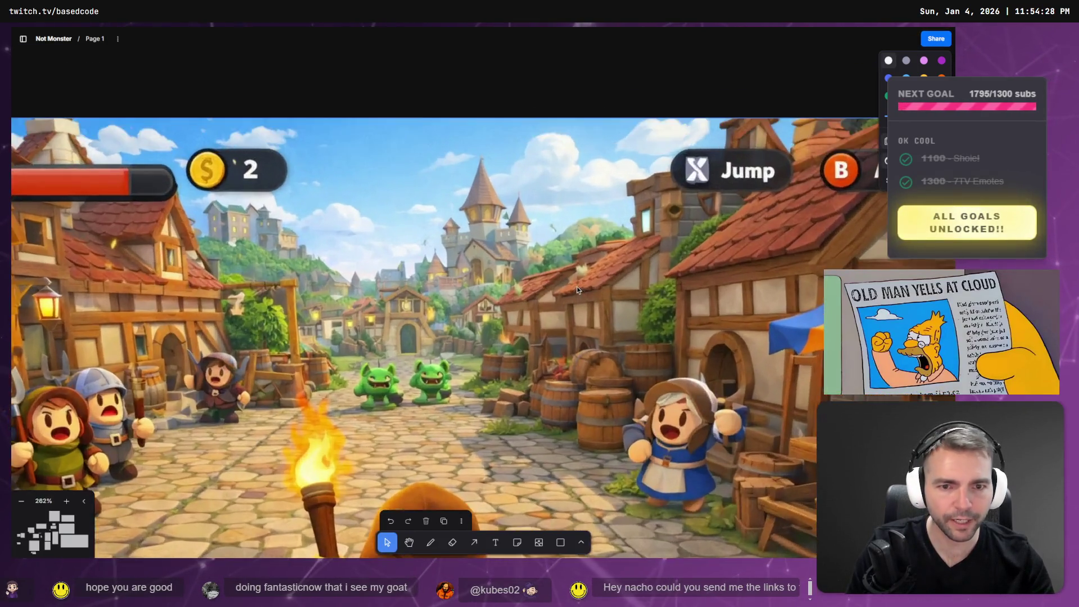
scroll(577, 289, up, 5)
scroll(394, 321, down, 5)
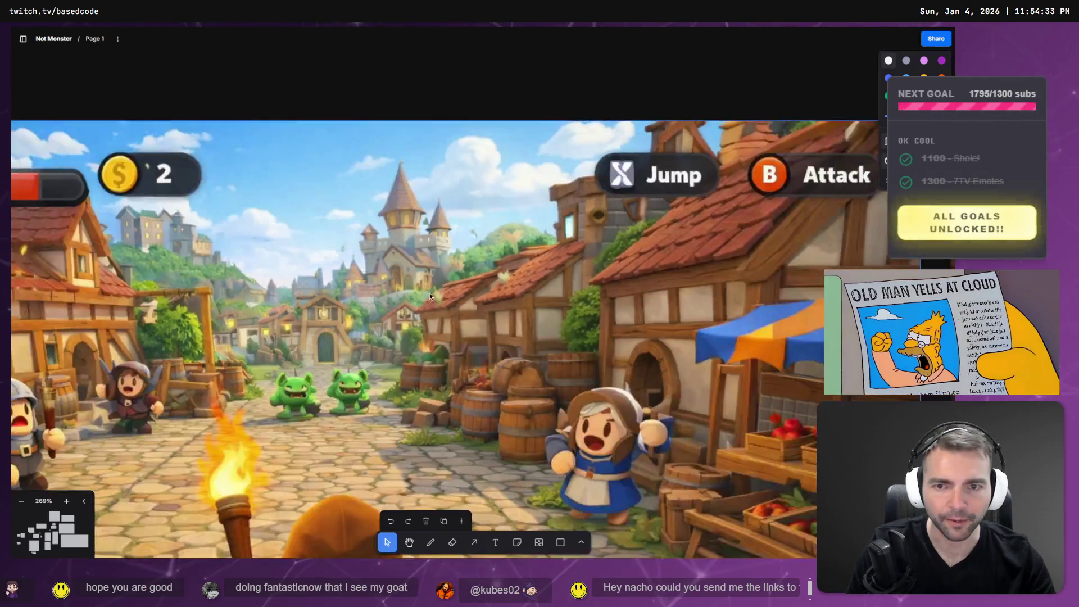
scroll(429, 293, right, 5)
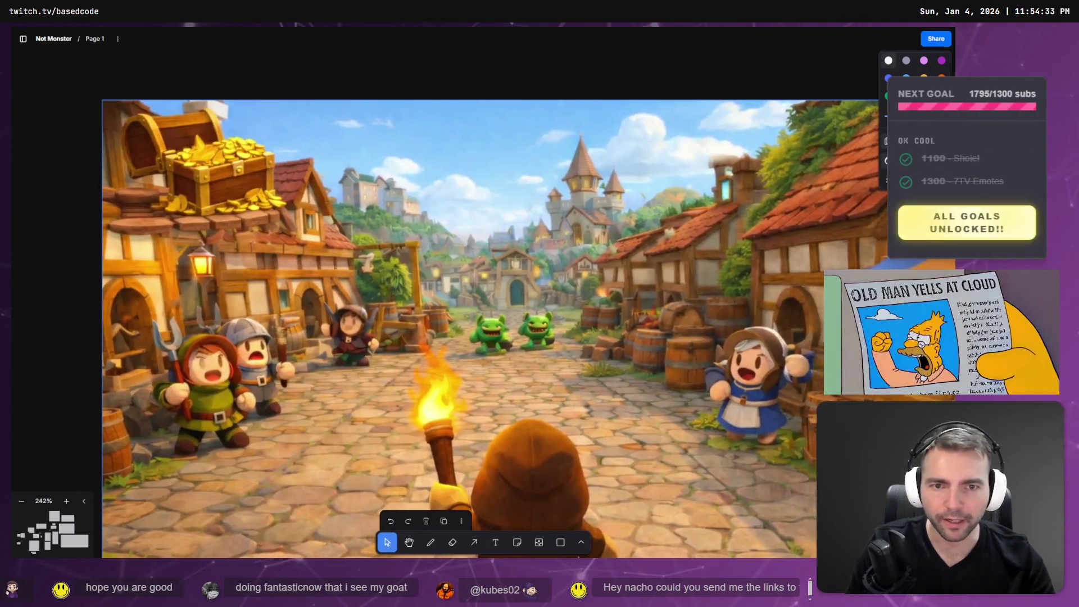
scroll(791, 235, left, 5)
scroll(791, 234, right, 5)
scroll(790, 235, up, 2)
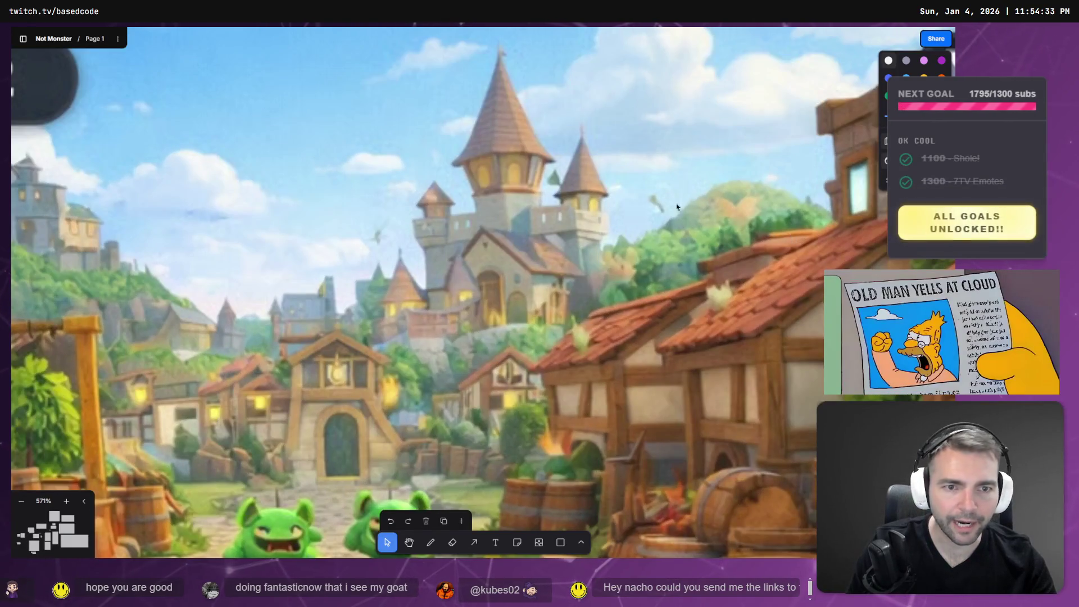
scroll(322, 305, down, 5)
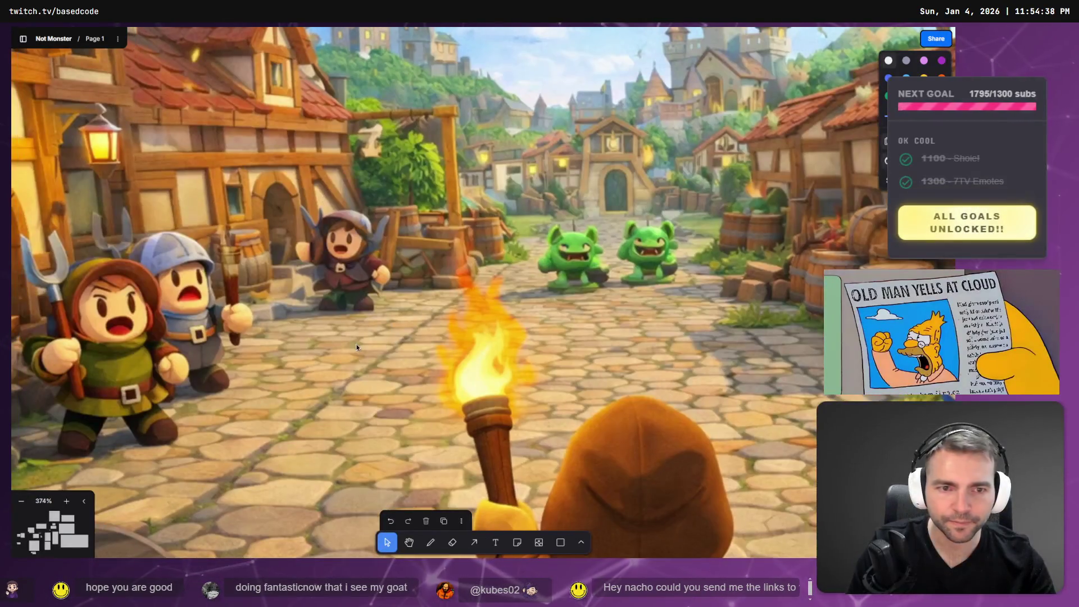
scroll(557, 328, right, 5)
scroll(337, 304, left, 3)
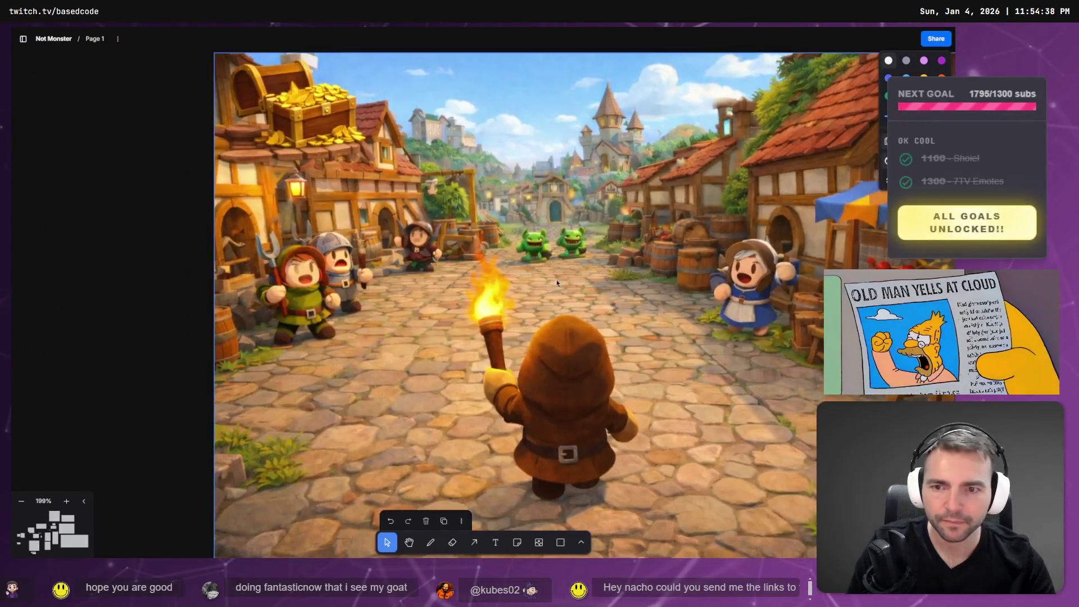
scroll(137, 281, up, 2)
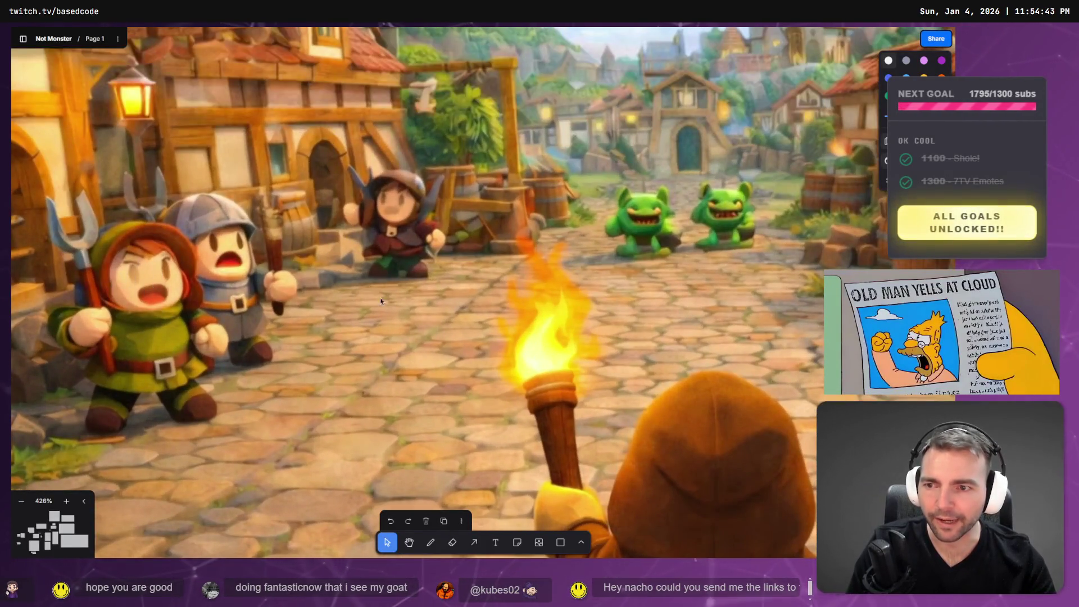
scroll(381, 302, down, 5)
scroll(450, 281, right, 3)
scroll(553, 251, up, 3)
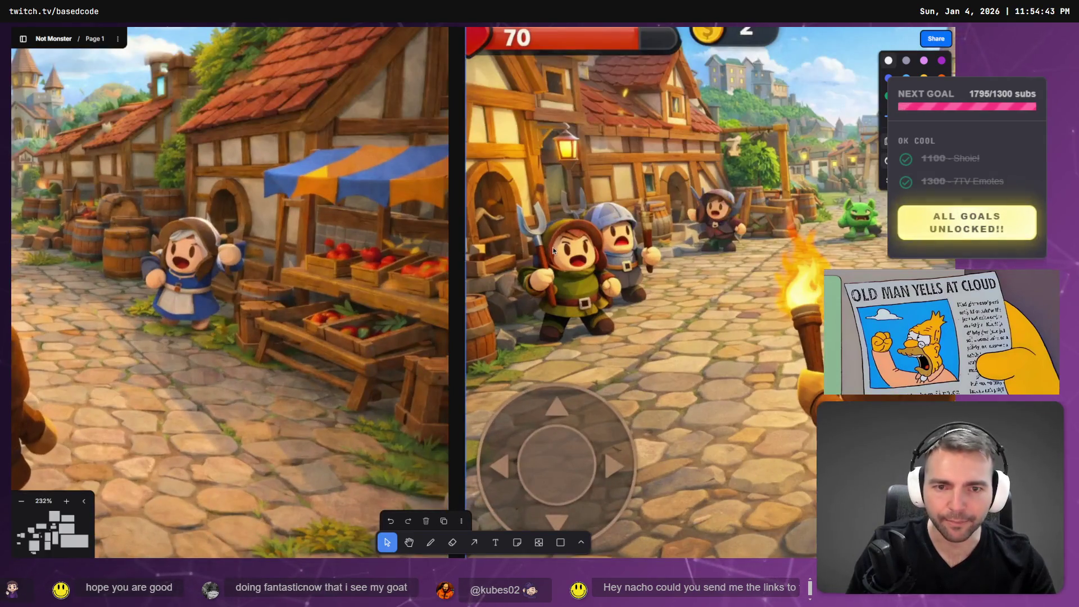
scroll(571, 251, down, 10)
Shrink the HUD-free village image to match its neighbours and lay it over its HUD version.
click(378, 305)
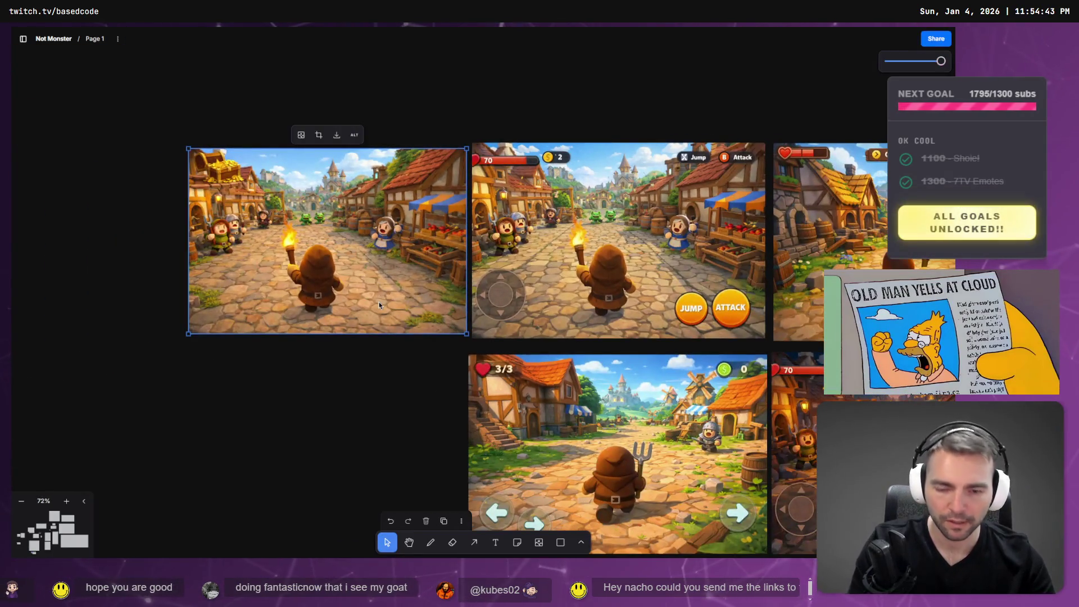
key(ctrl+x)
key(ctrl+v)
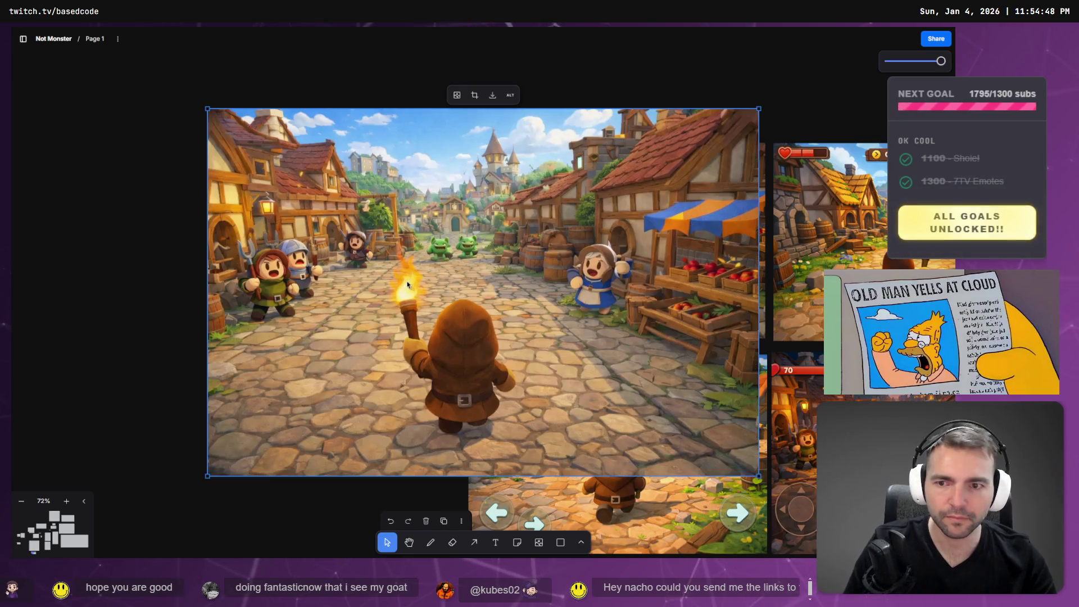
mouse_move(450, 180)
mouse_down()
mouse_move(320, 352)
mouse_move(460, 151)
mouse_move(135, 393)
mouse_move(157, 372)
mouse_up()
key(ctrl+z)
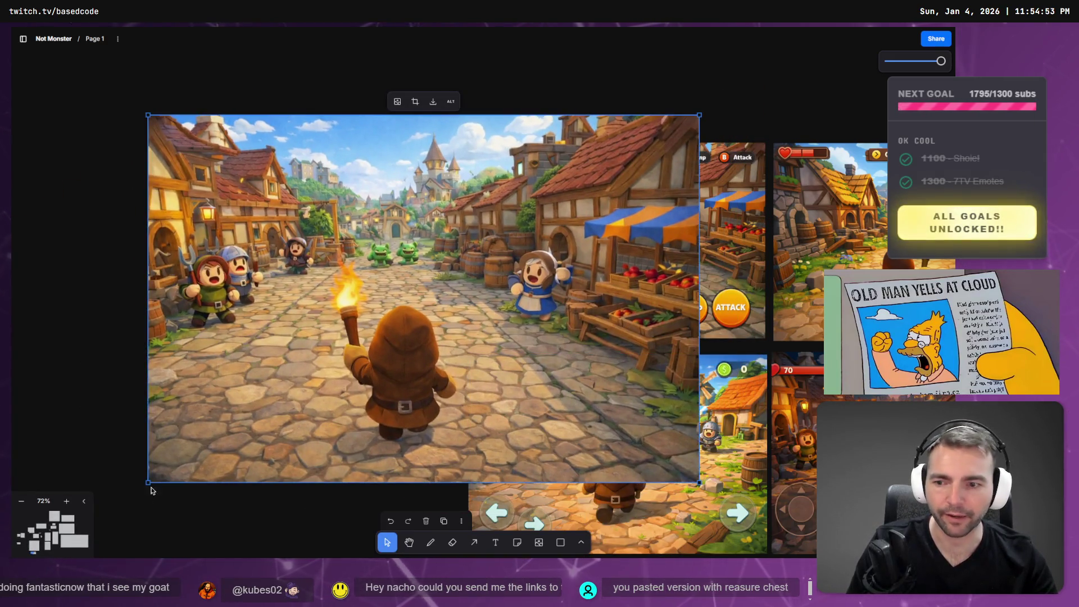
mouse_move(148, 482)
mouse_down()
mouse_move(272, 332)
mouse_move(392, 315)
mouse_up()
mouse_move(563, 233)
mouse_down()
mouse_move(639, 291)
mouse_move(642, 271)
mouse_up()
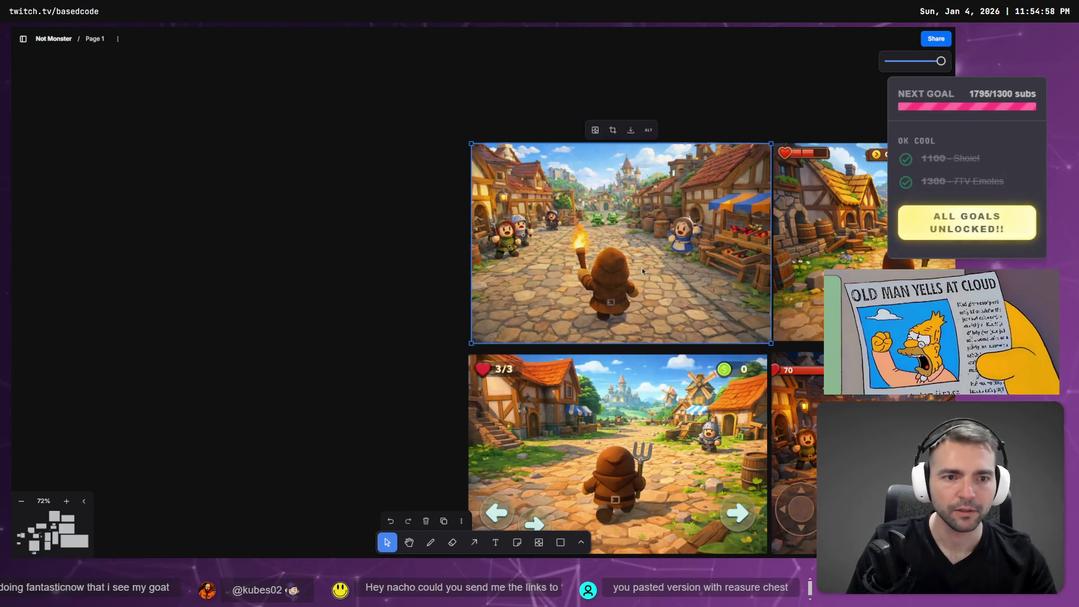
key(alt+Tab)
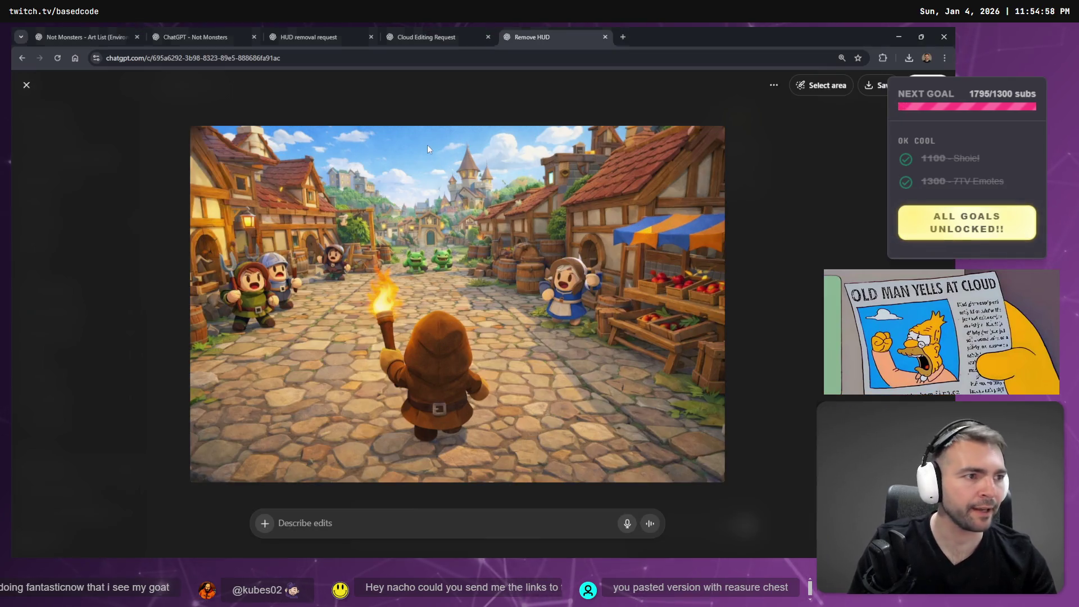
Look through the project's chats and return to the Remove HUD image editor.
click(477, 30)
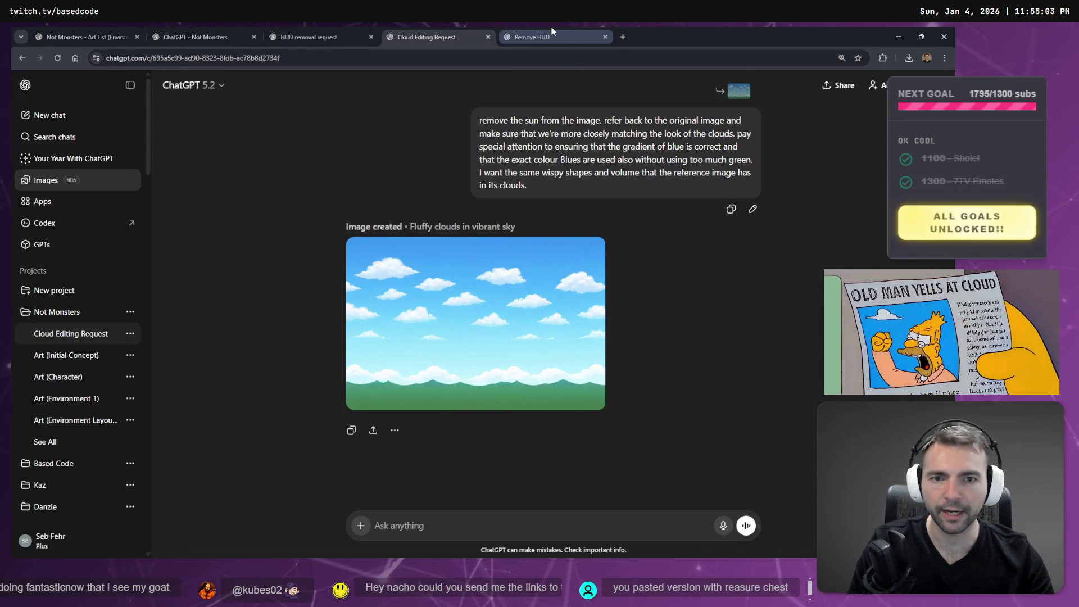
click(552, 30)
click(452, 29)
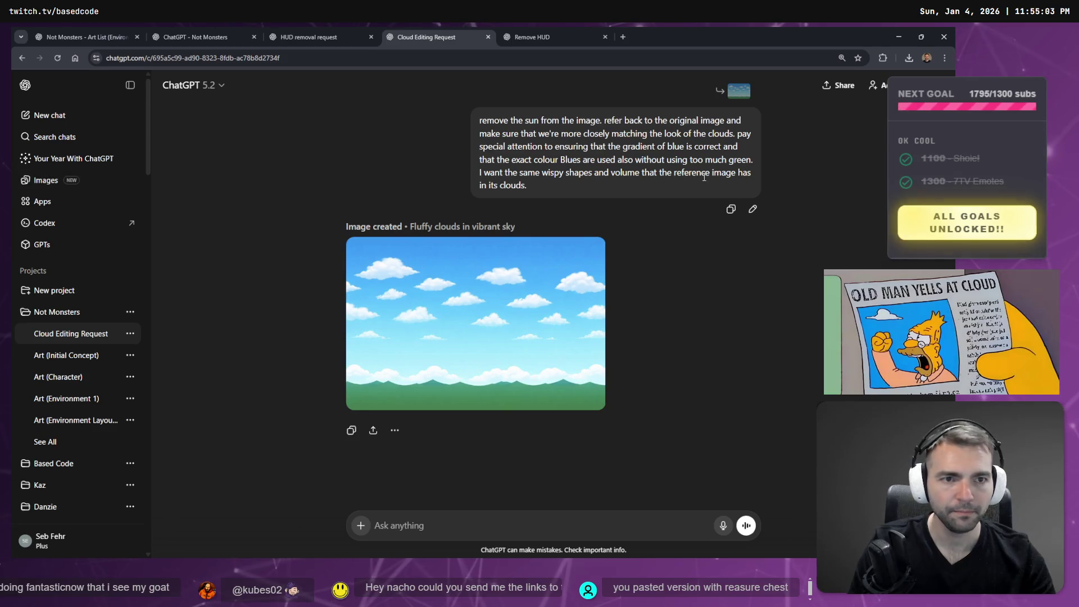
click(315, 35)
click(216, 31)
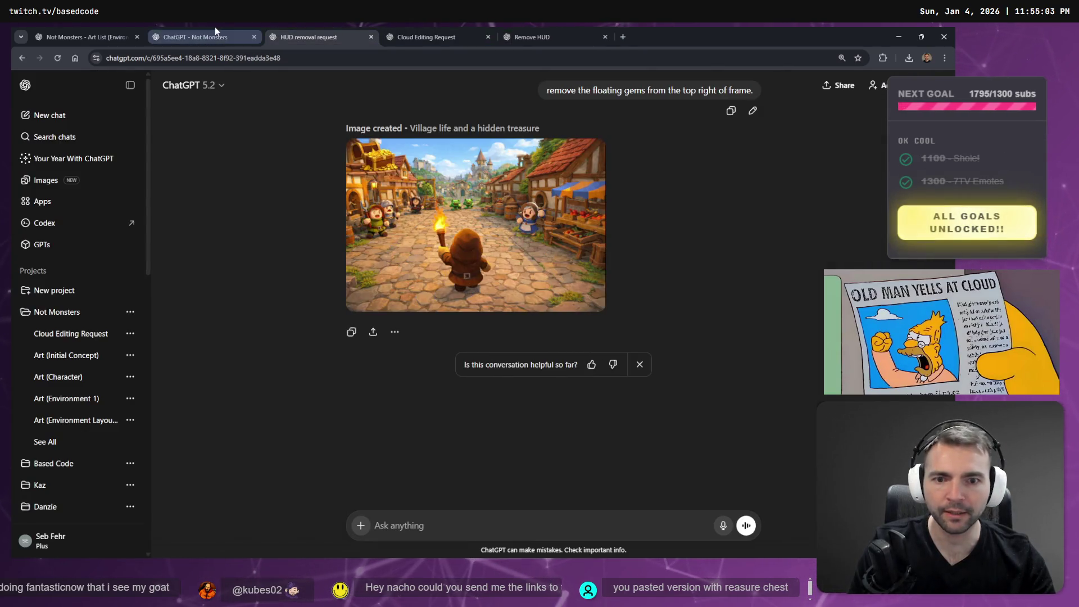
click(309, 35)
click(123, 31)
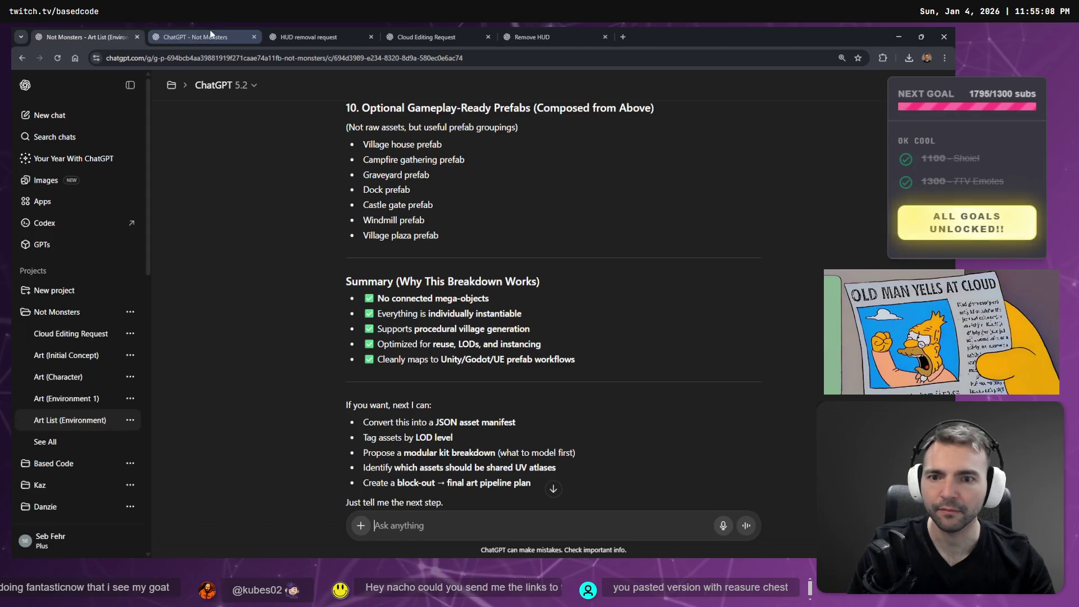
click(208, 33)
click(315, 34)
click(405, 31)
click(529, 36)
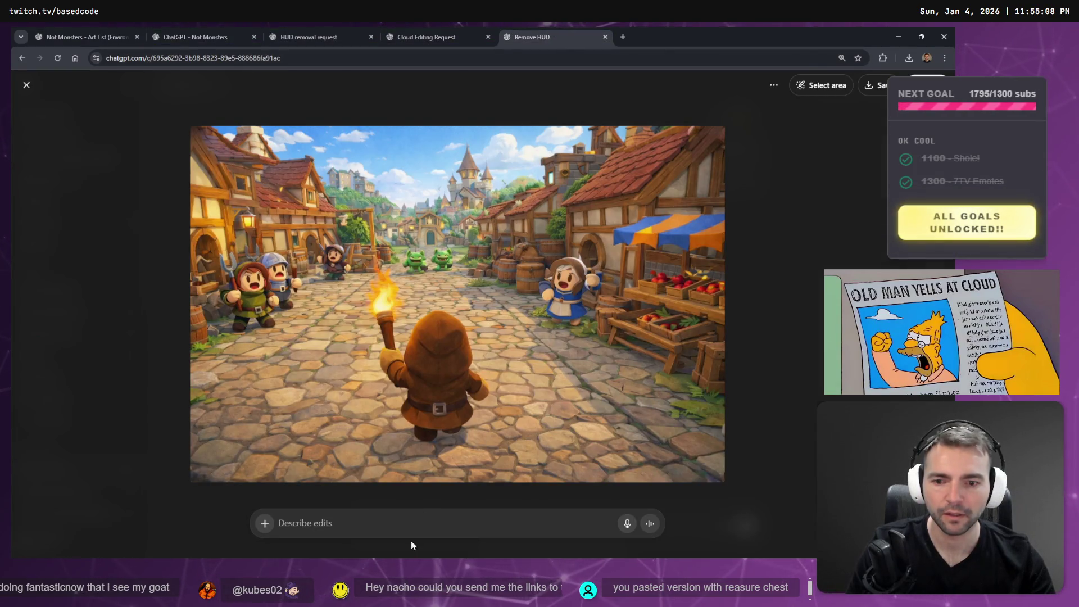
Paste the saved panorama prompt, dictate additions, insert 'roughly', and send the sky-only request.
key(super+v)
click(363, 408)
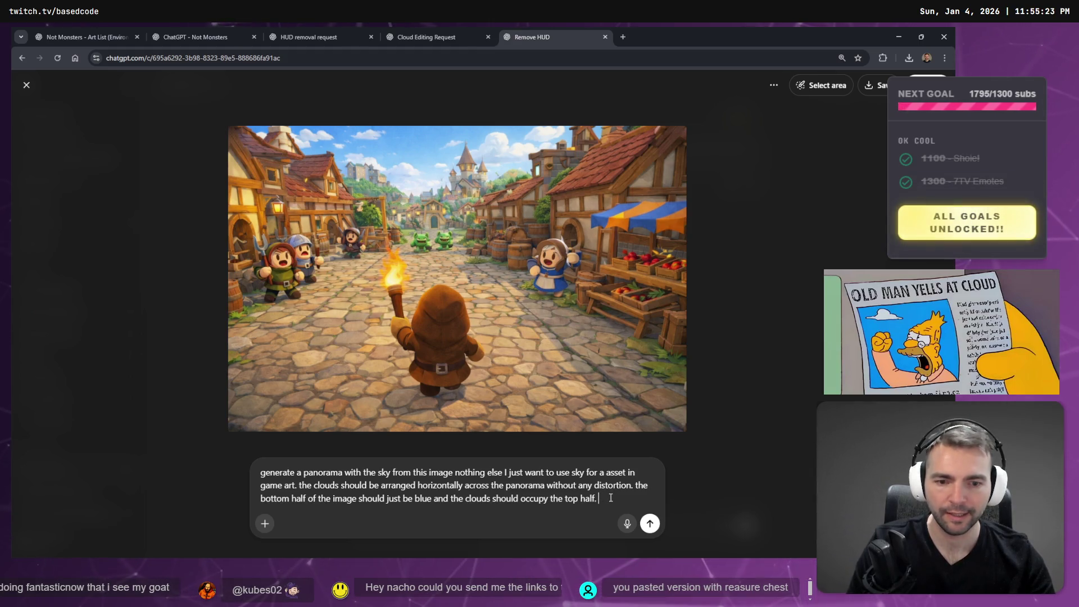
key(super+h)
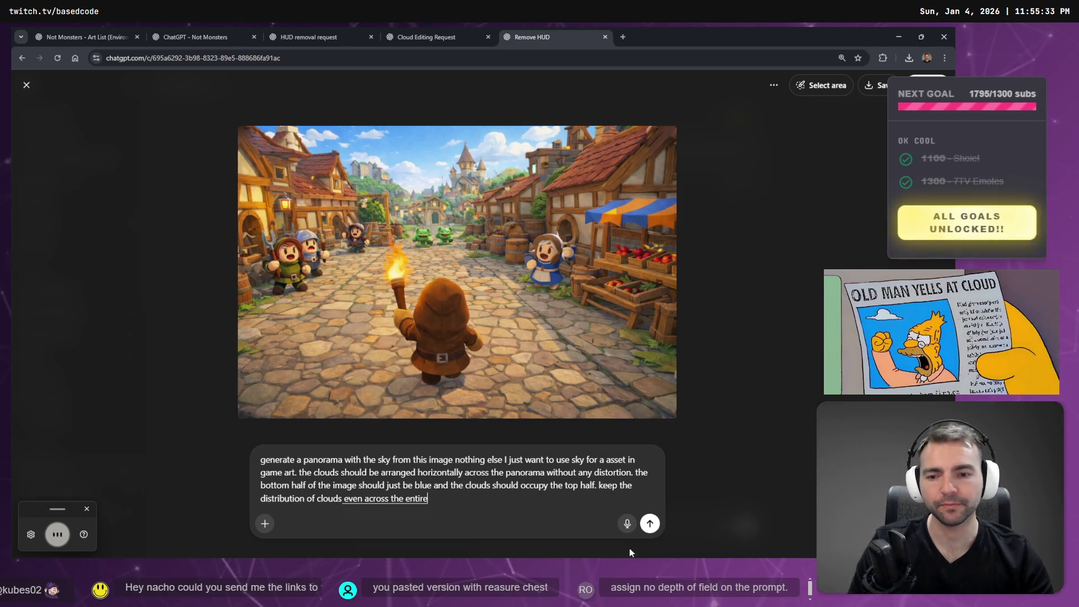
click(345, 499)
text(roughly)
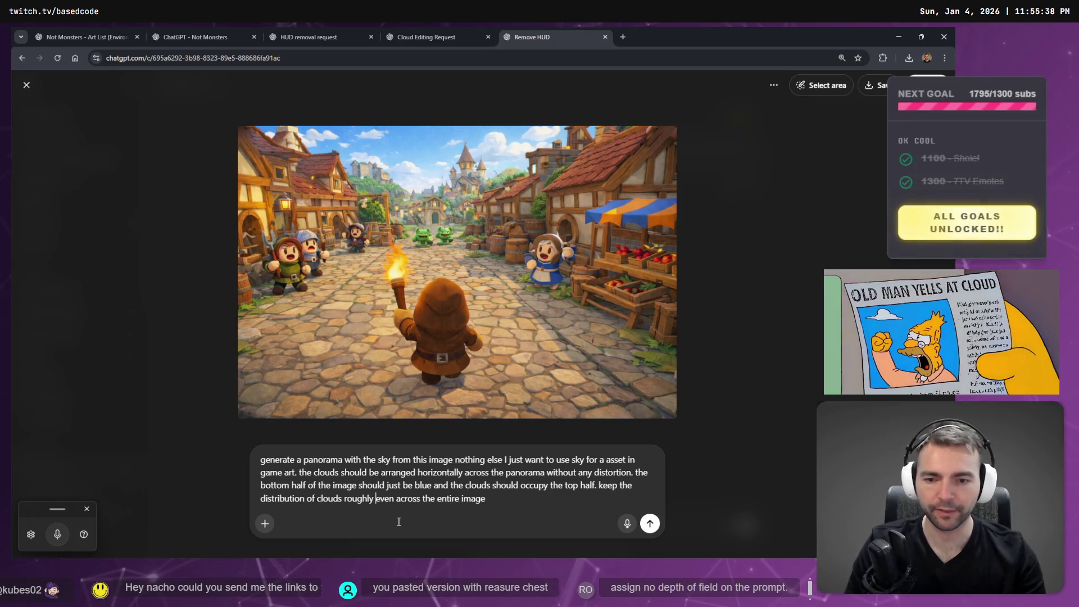
click(497, 499)
text(.)
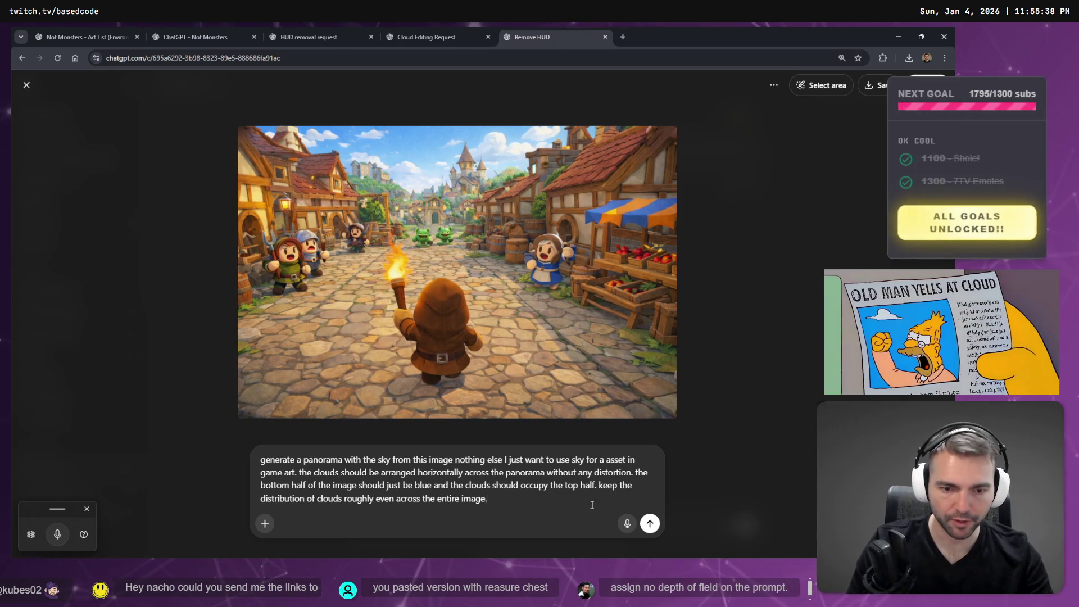
key(Return)
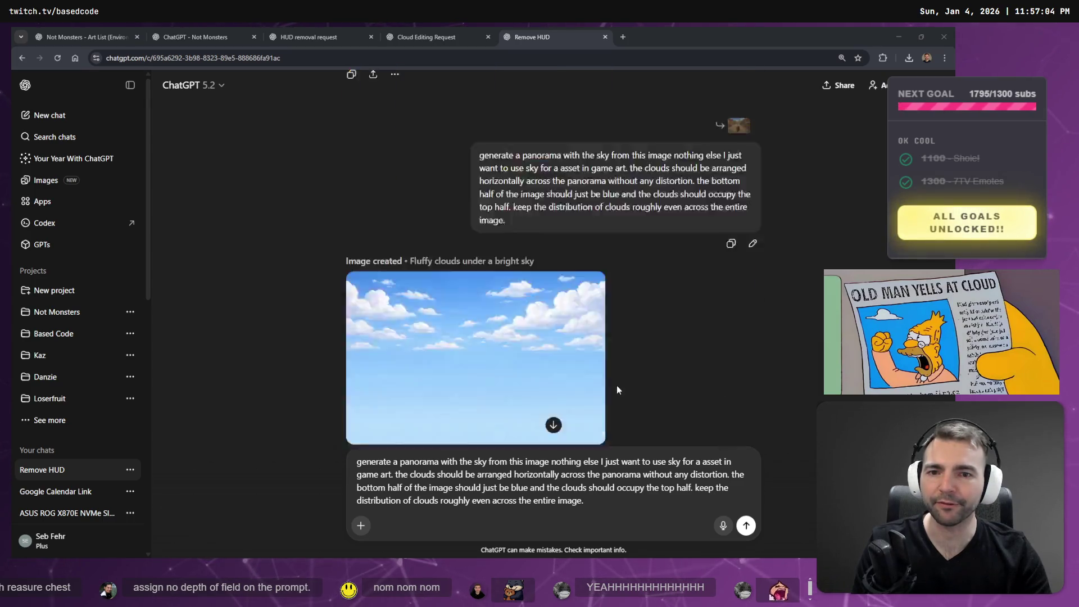
Open the finished 'Fluffy clouds under a bright sky' image at full size.
click(535, 295)
Copy the sky panorama to the clipboard and review it in the chat.
right_click(534, 251)
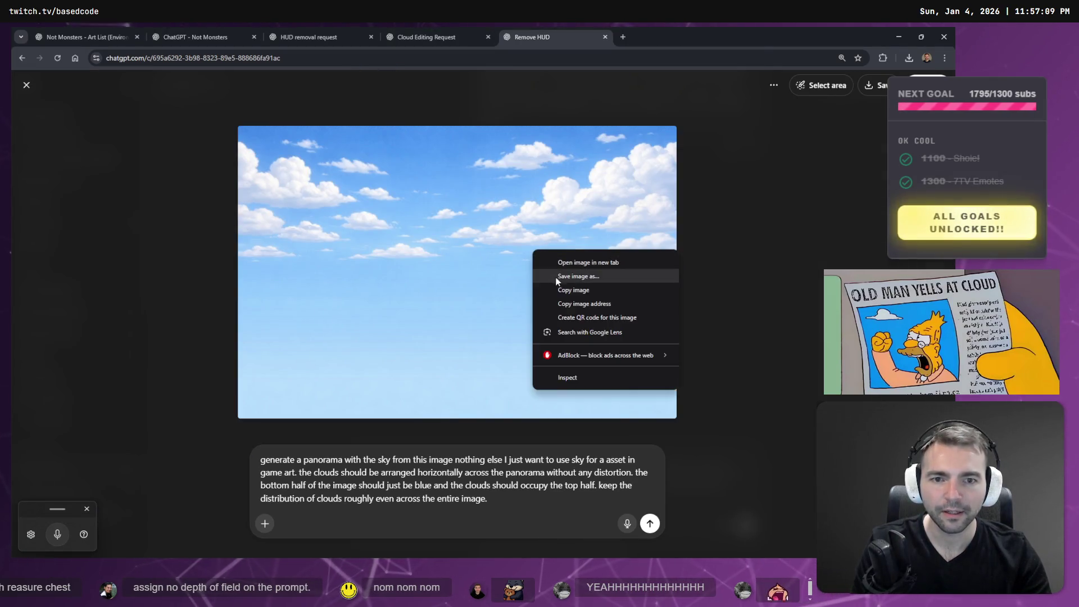
click(563, 290)
key(alt+Tab)
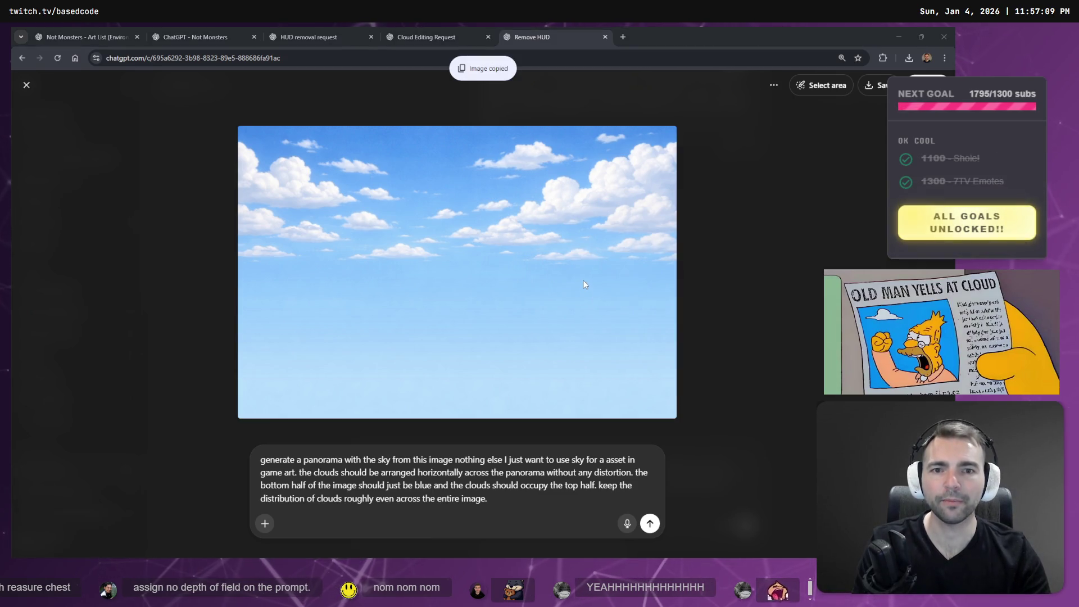
click(717, 278)
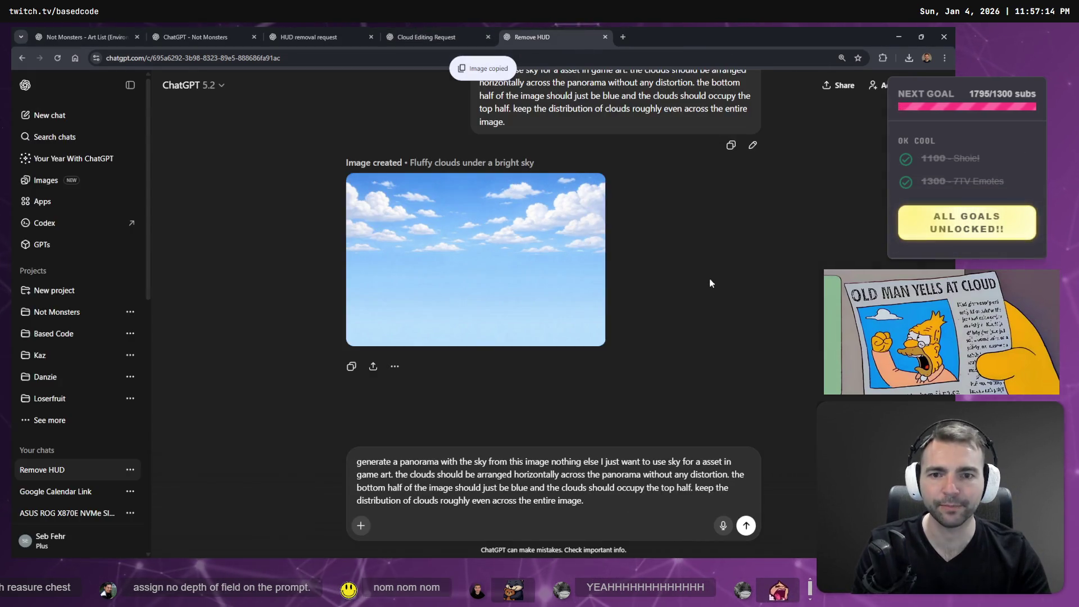
scroll(632, 258, down, 5)
scroll(634, 265, up, 5)
scroll(637, 261, down, 2)
scroll(637, 265, down, 5)
scroll(634, 268, up, 7)
scroll(618, 258, down, 7)
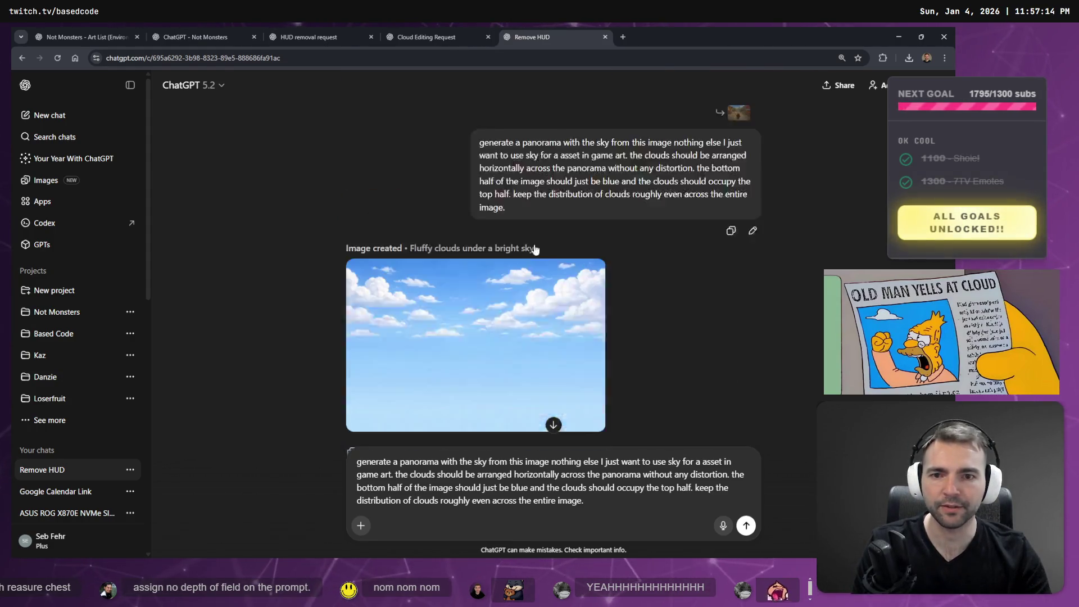
scroll(578, 267, up, 5)
scroll(576, 268, down, 5)
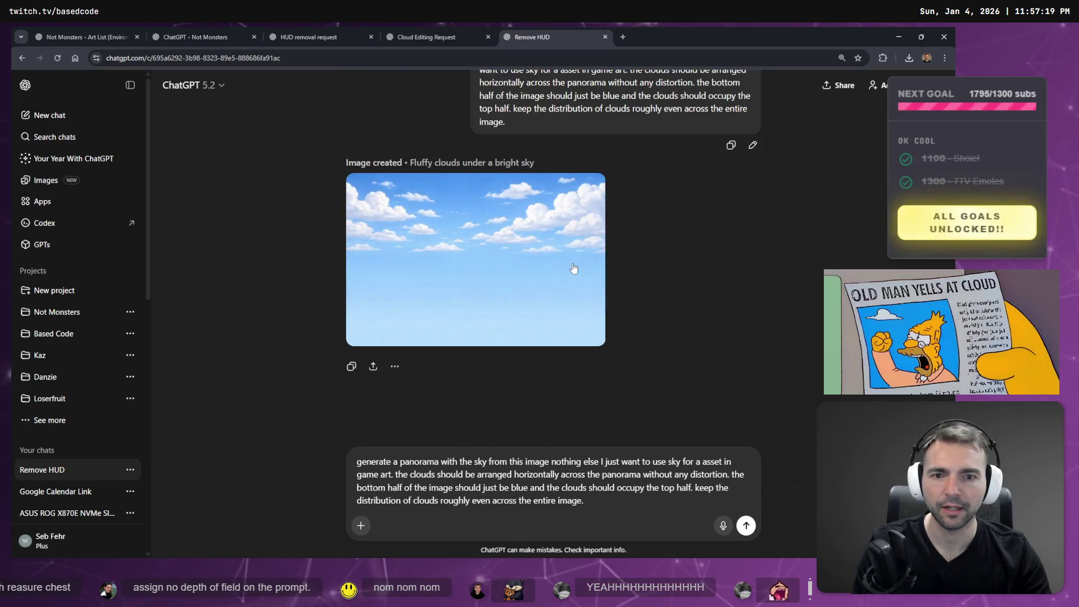
click(565, 286)
key(Escape)
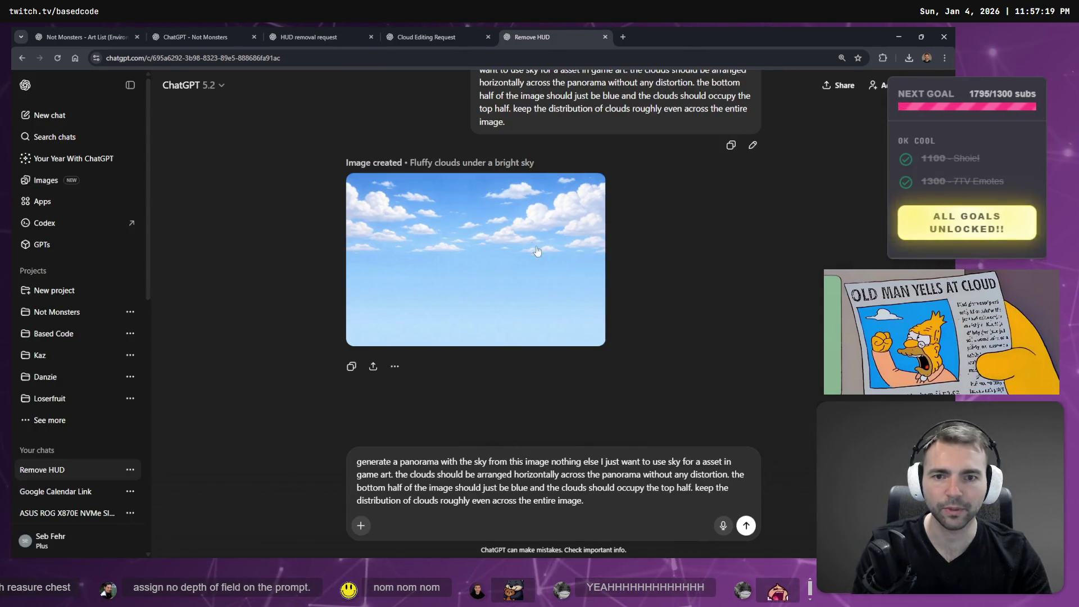
scroll(537, 251, up, 5)
scroll(529, 245, down, 5)
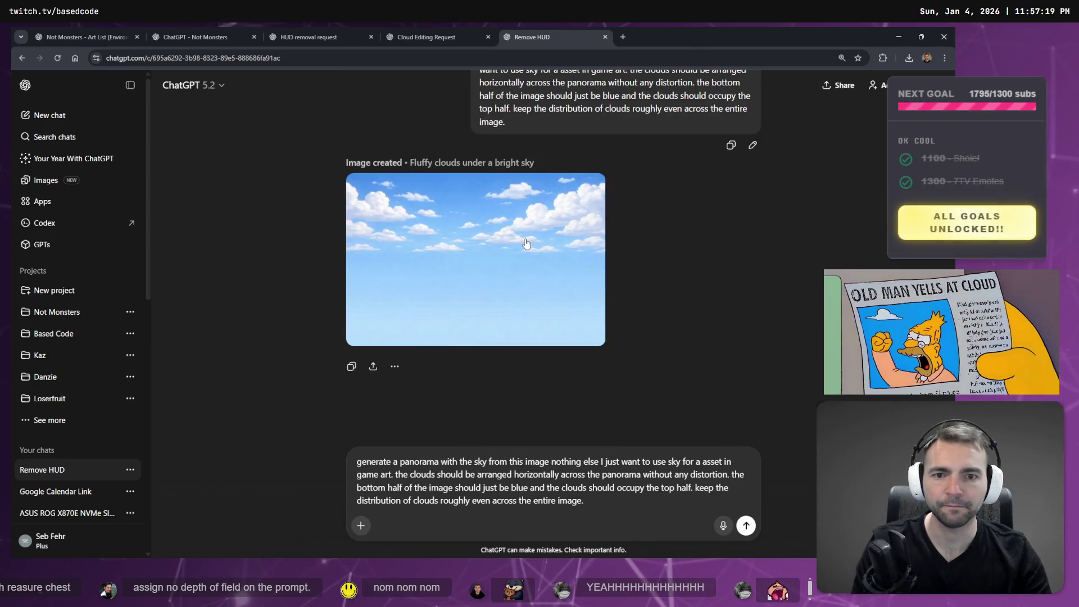
Save the sky image over DayTimeSkyPanorama.png in the Sky folder, confirming the replacement.
click(527, 243)
right_click(546, 240)
click(597, 274)
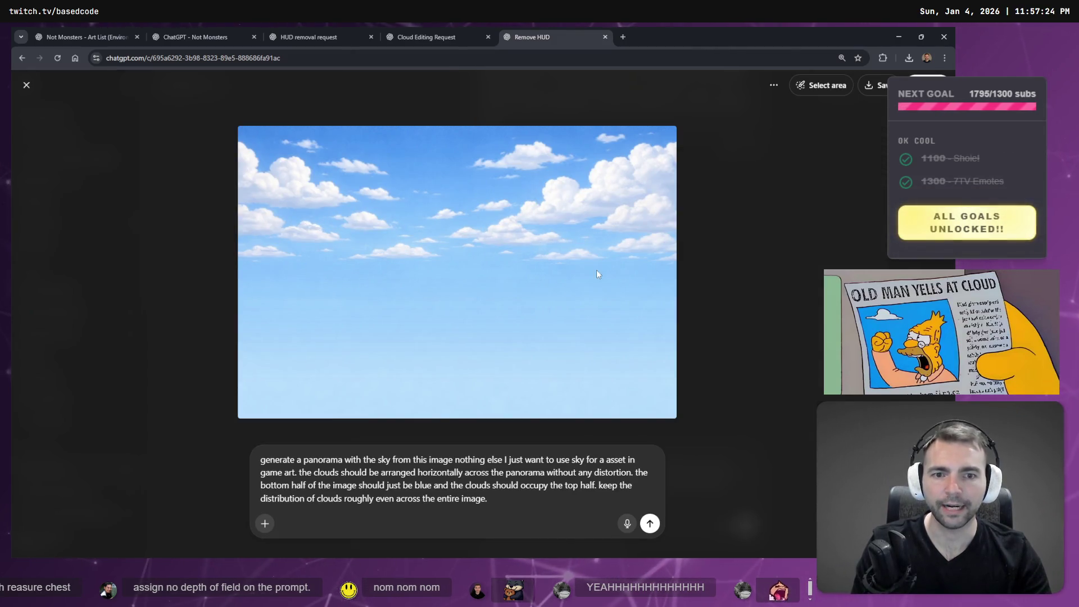
double_click(184, 174)
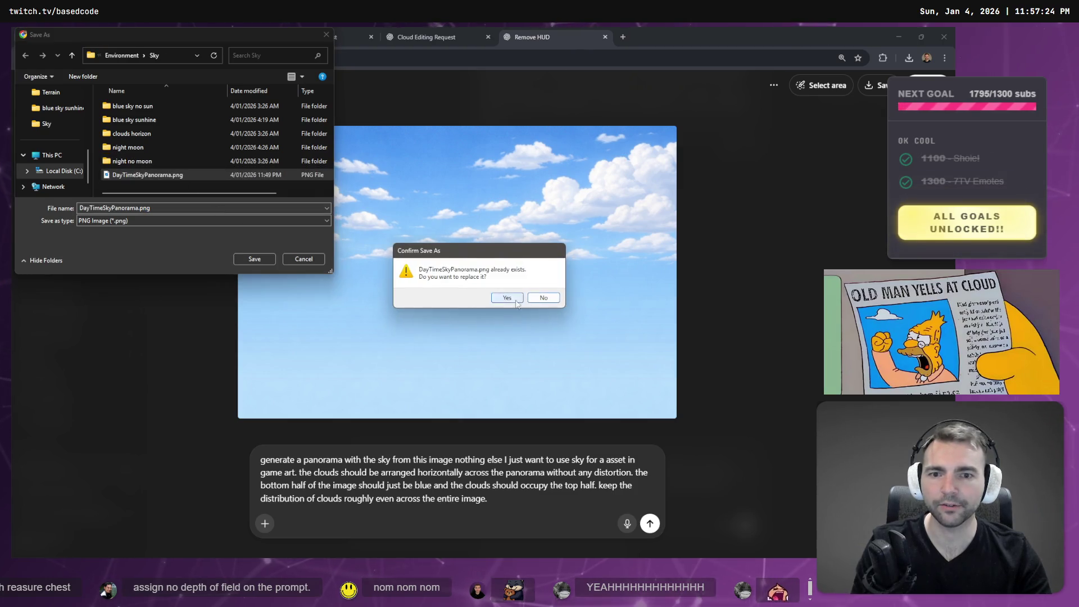
click(516, 303)
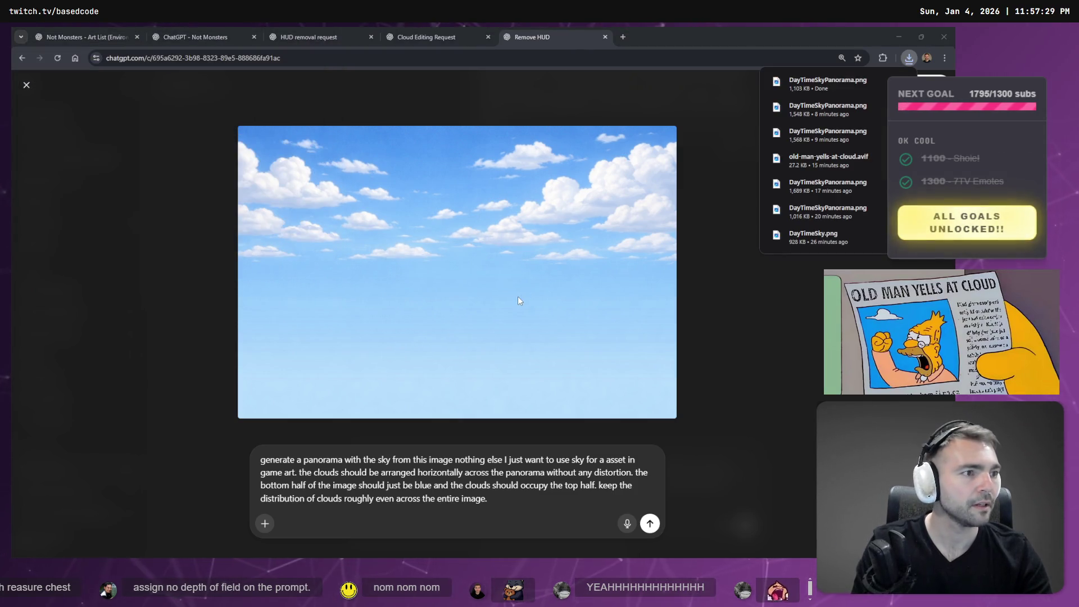
key(alt+Tab)
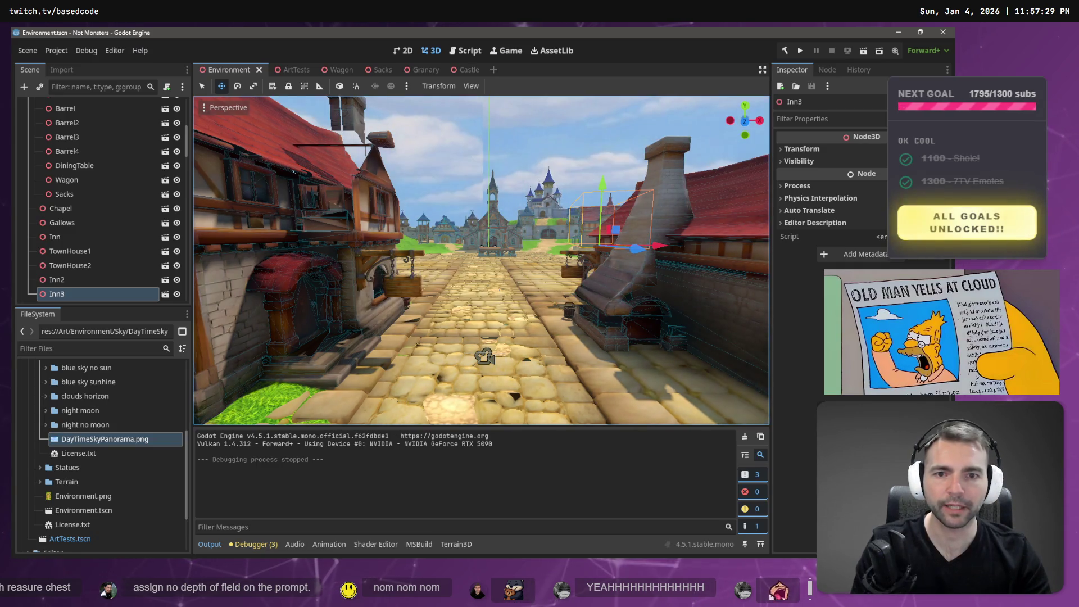
Fly toward the square and gallows platform to view the village under the new cloud sky.
key(w)
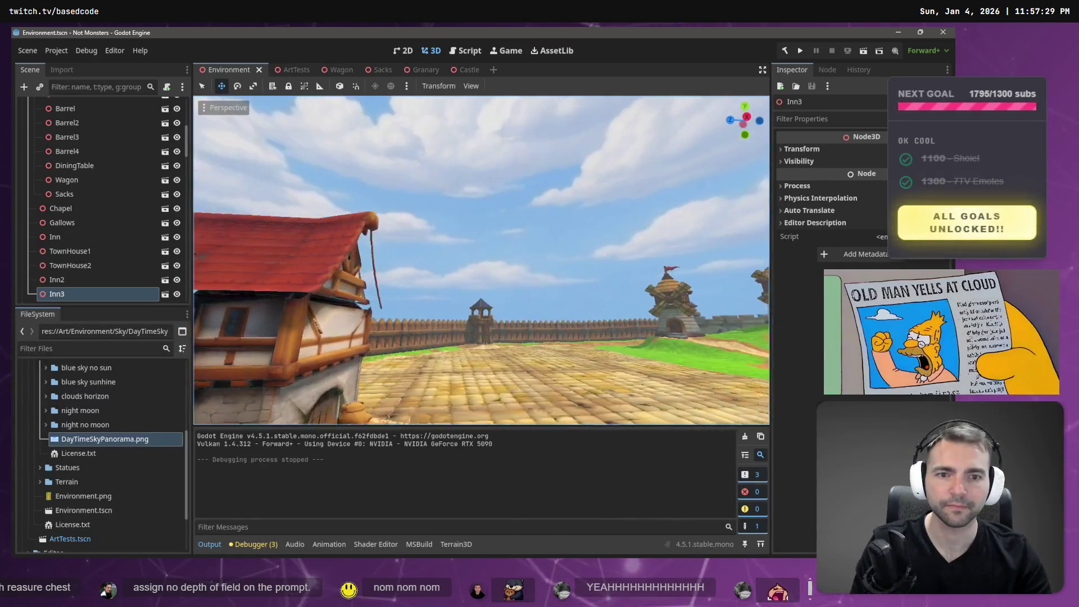
key(w)
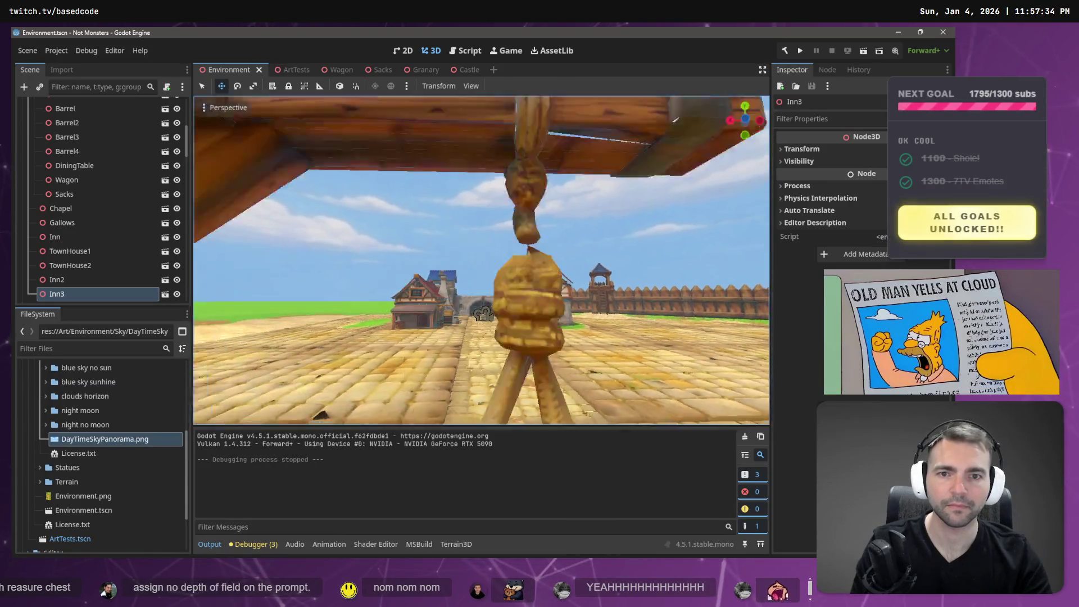
key(s)
key(w)
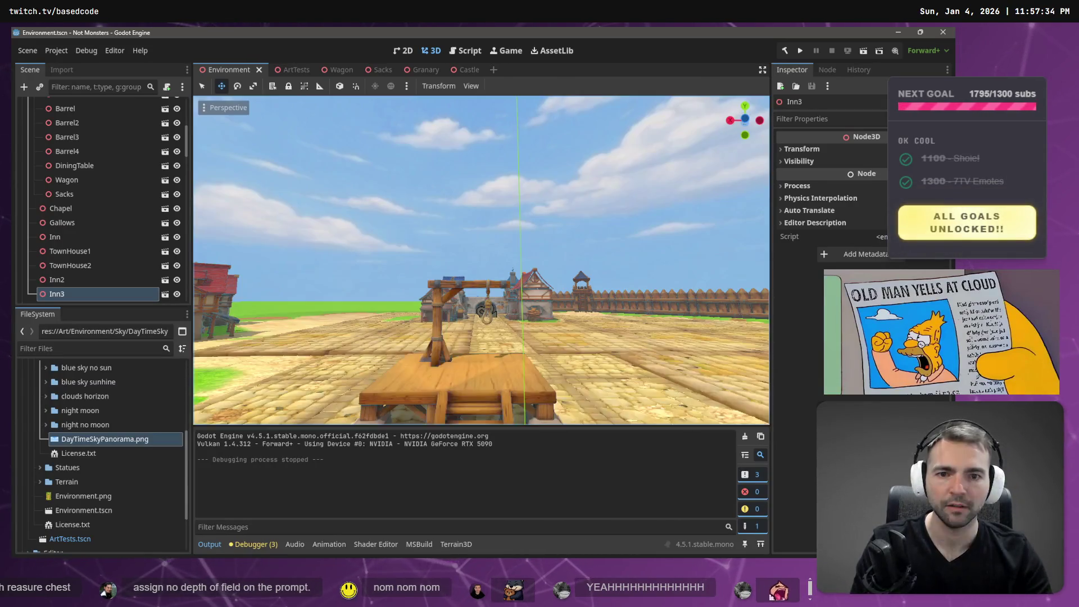
key(alt+Tab)
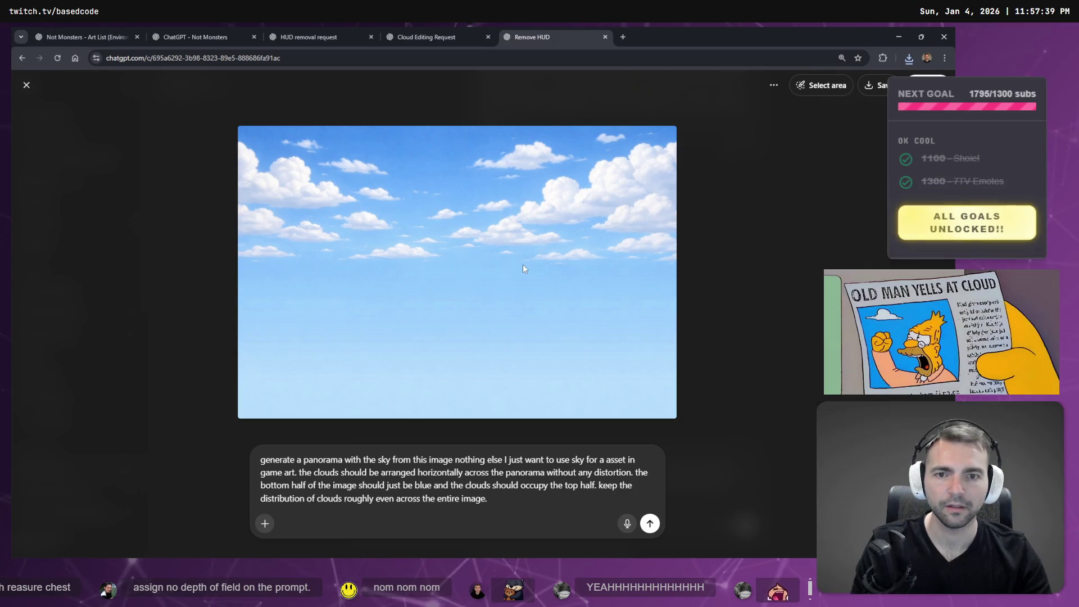
key(Left)
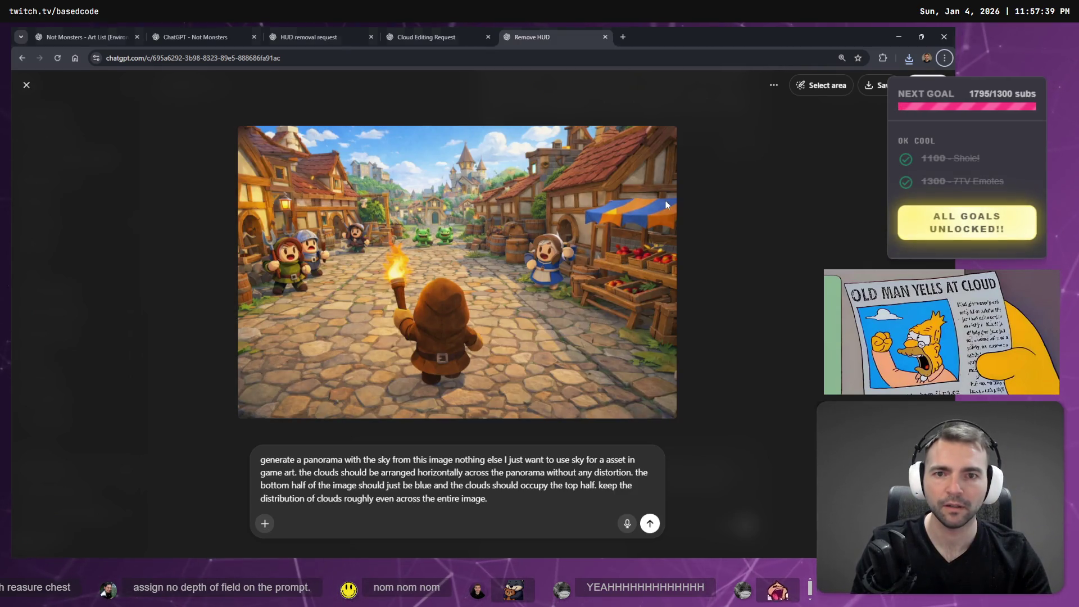
key(alt+Tab)
key(alt+Tab)
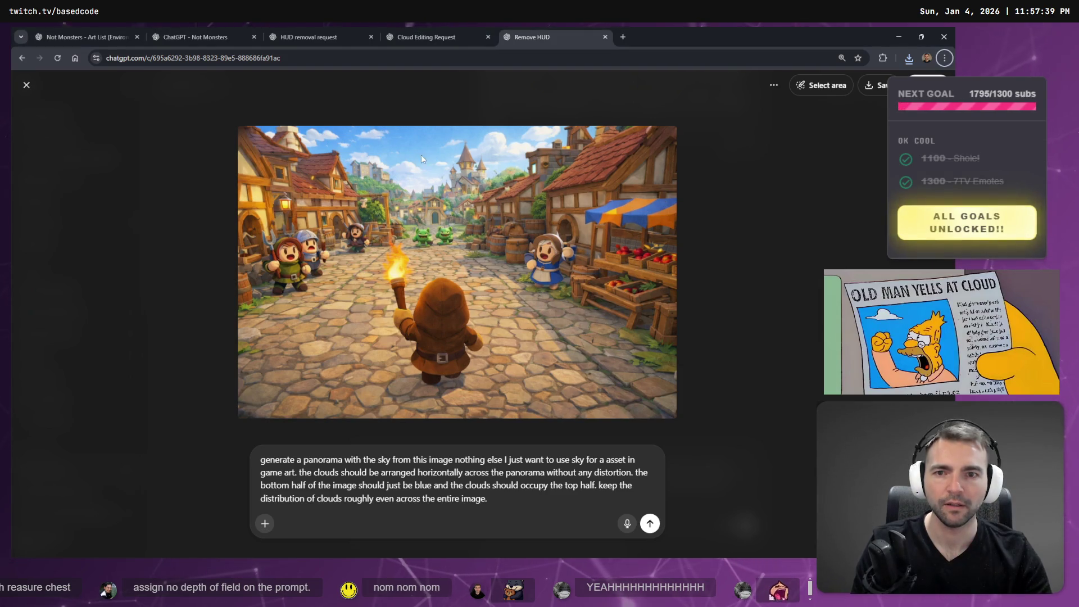
key(alt+Tab)
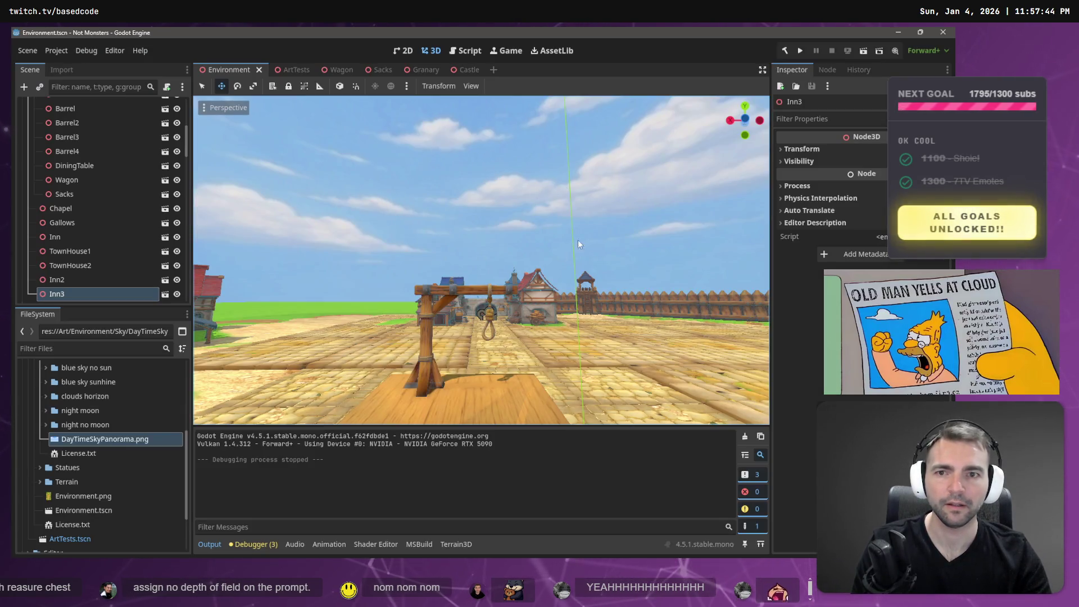
key(alt+Tab)
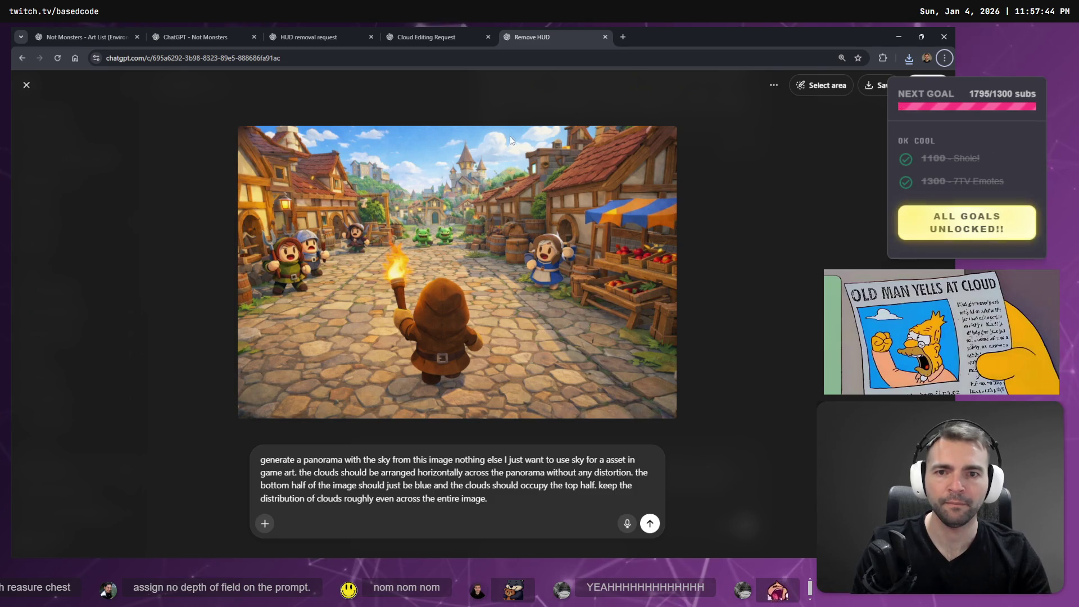
key(alt+Tab)
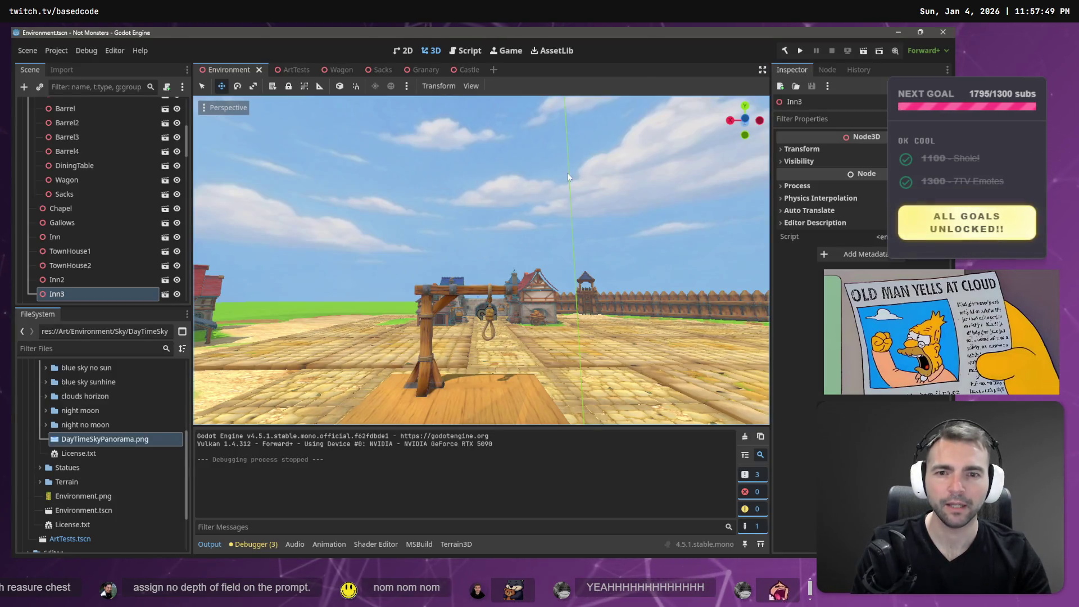
key(w)
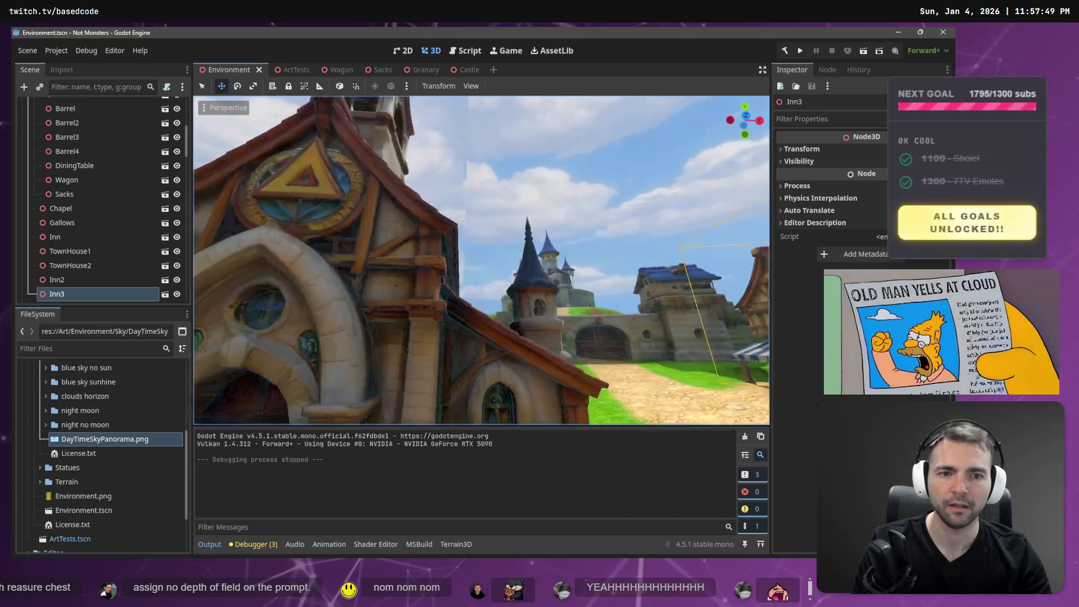
key(s)
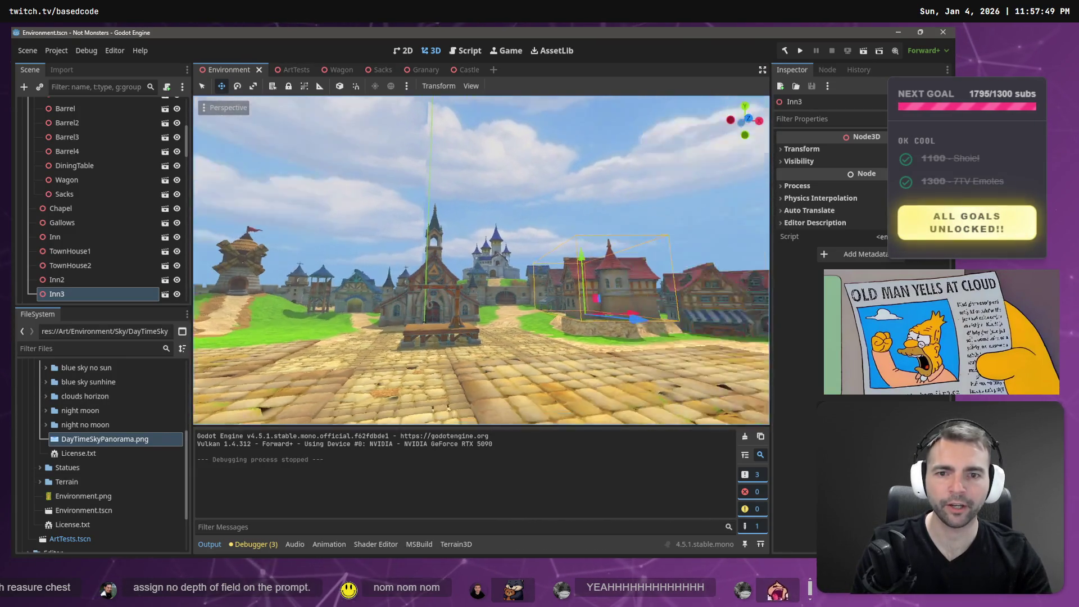
key(w)
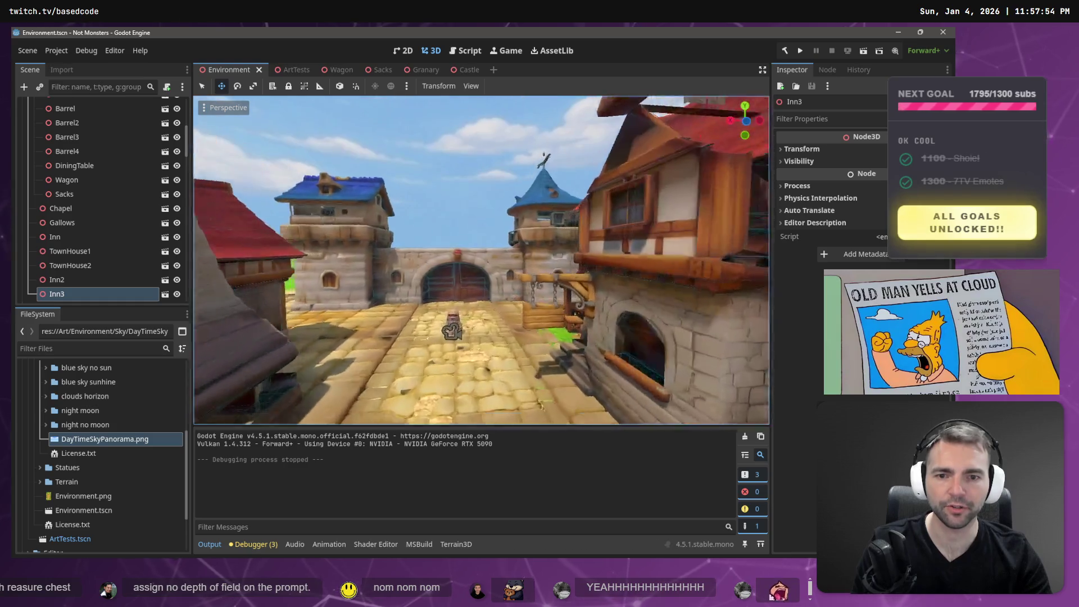
key(s)
key(alt+Tab)
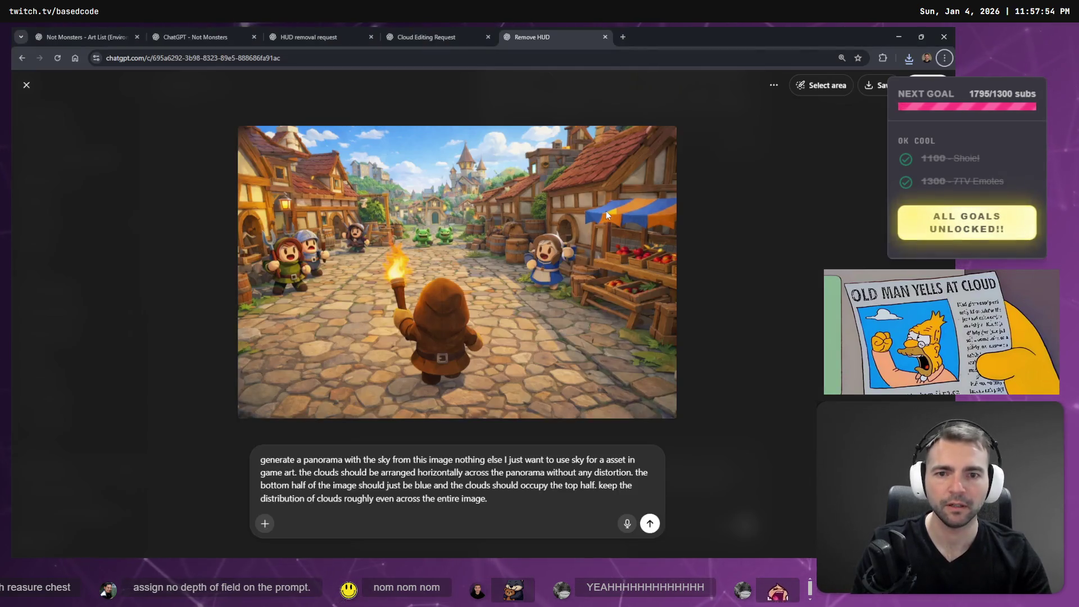
key(ctrl+a)
click(533, 490)
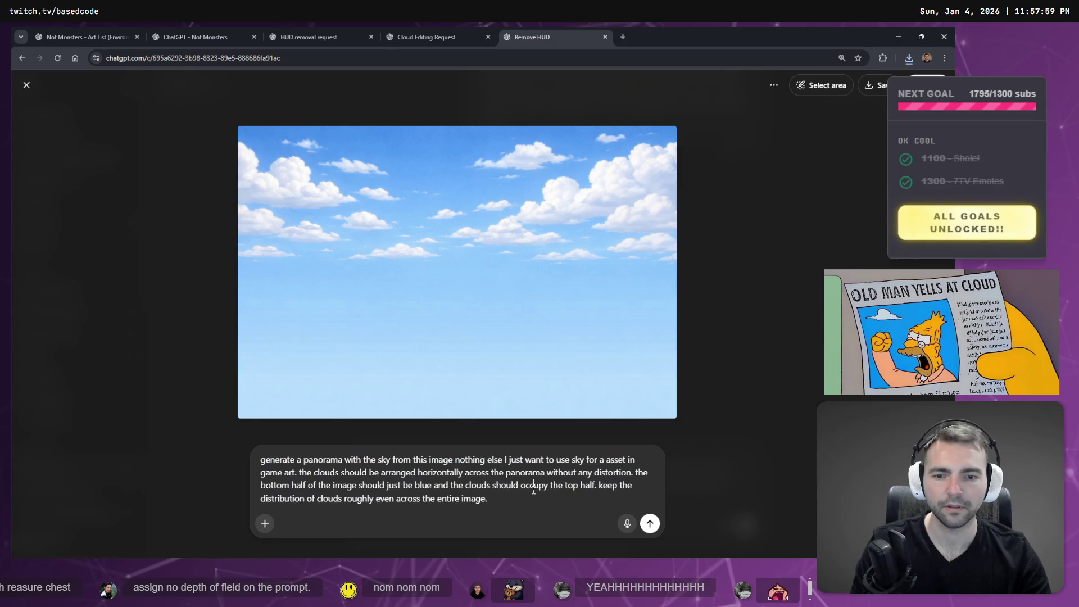
key(ctrl+a)
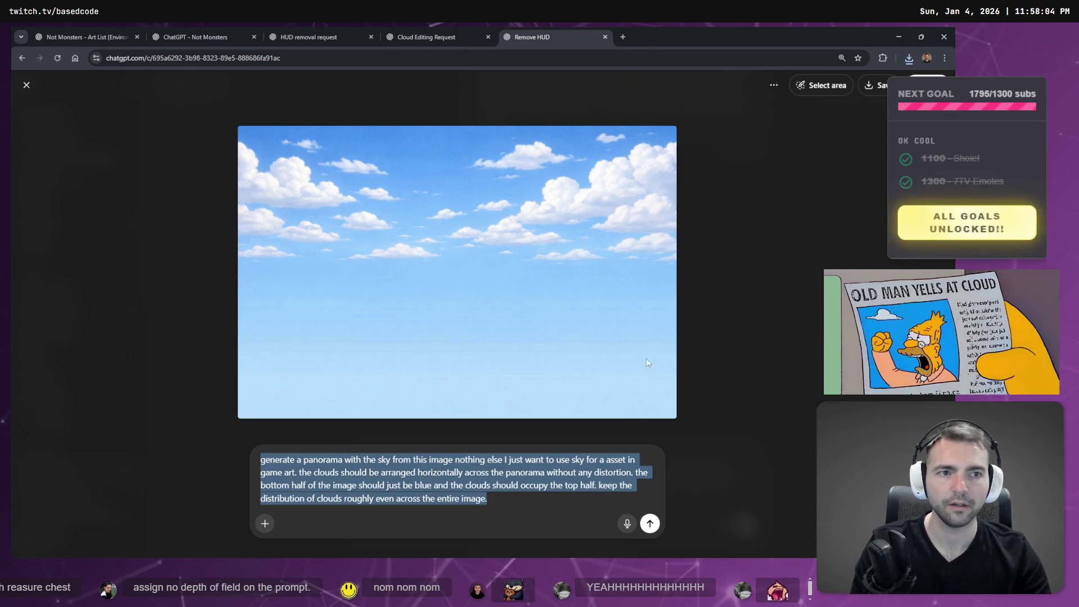
click(774, 85)
key(Escape)
key(Escape)
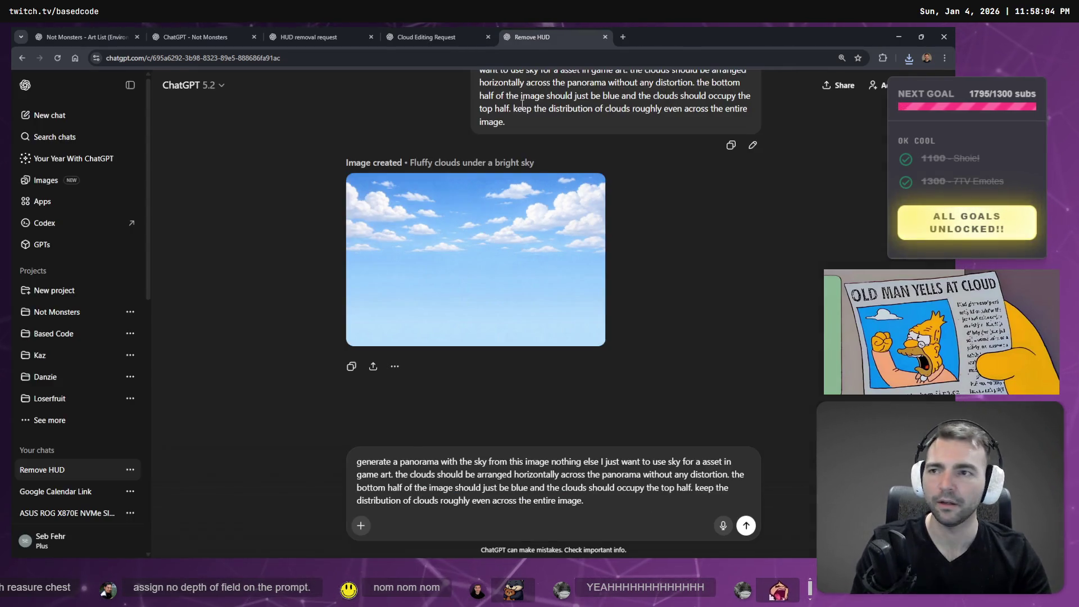
Edit the panorama prompt by dictating a deeper blue centre with matching edge gradients, then resend.
scroll(678, 250, up, 5)
scroll(678, 250, down, 3)
scroll(680, 247, up, 3)
key(Return)
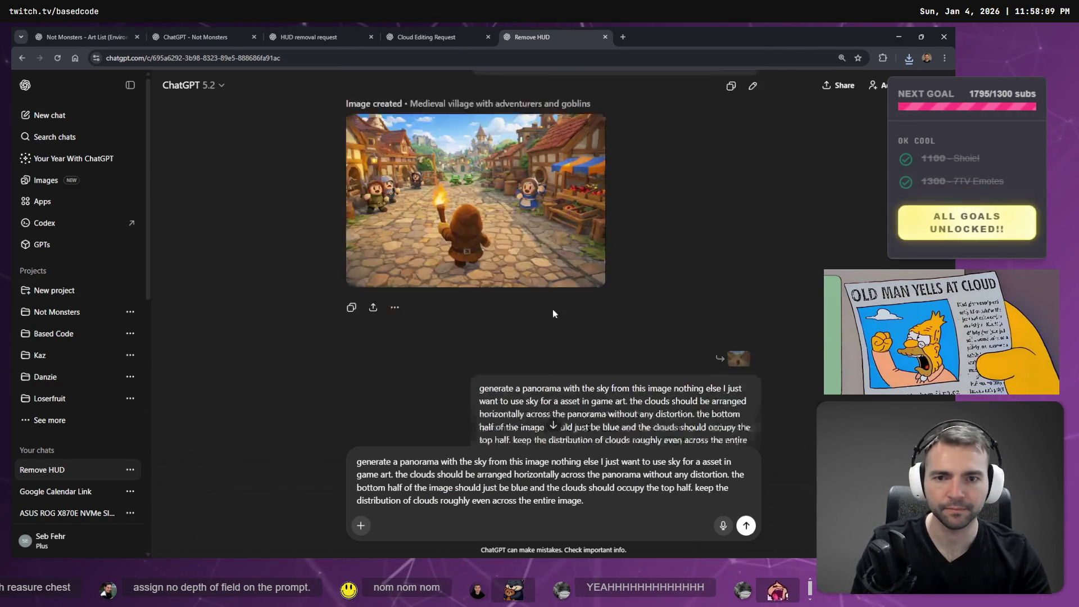
scroll(442, 175, down, 4)
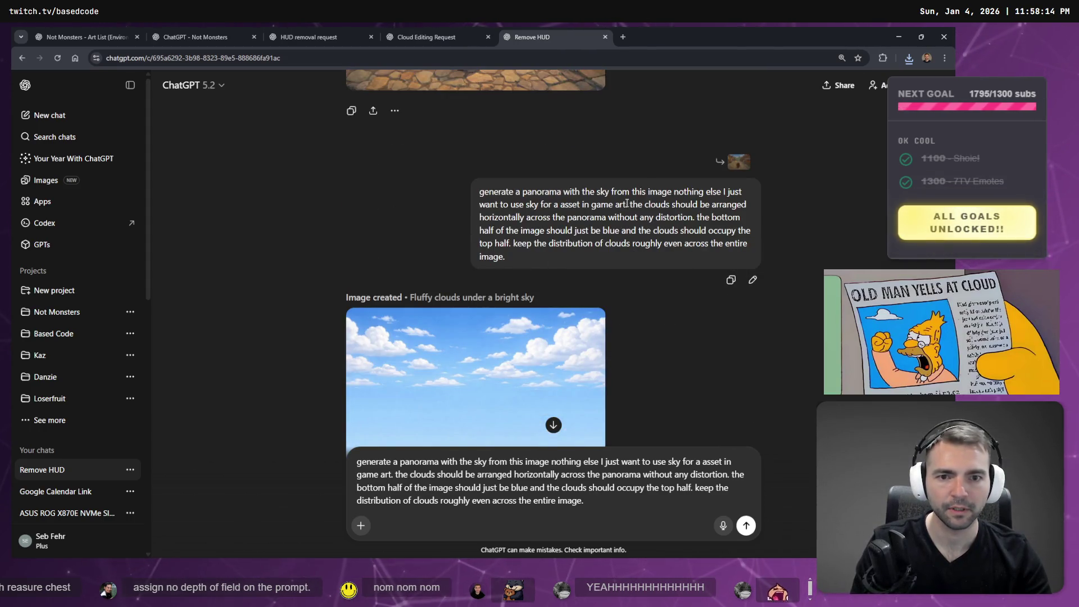
scroll(589, 247, up, 5)
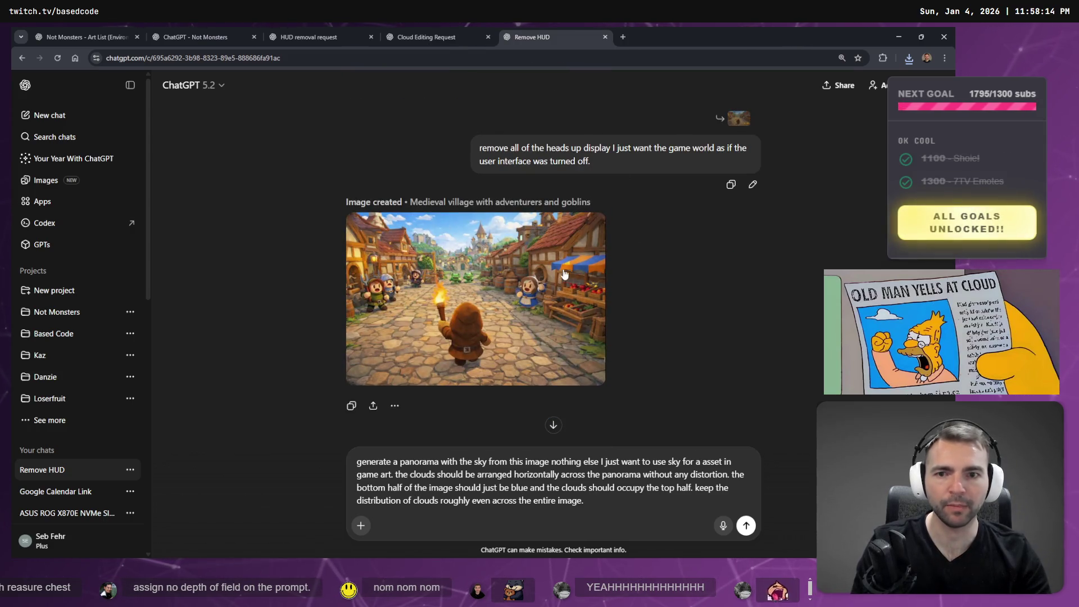
scroll(619, 281, down, 3)
scroll(735, 392, down, 1)
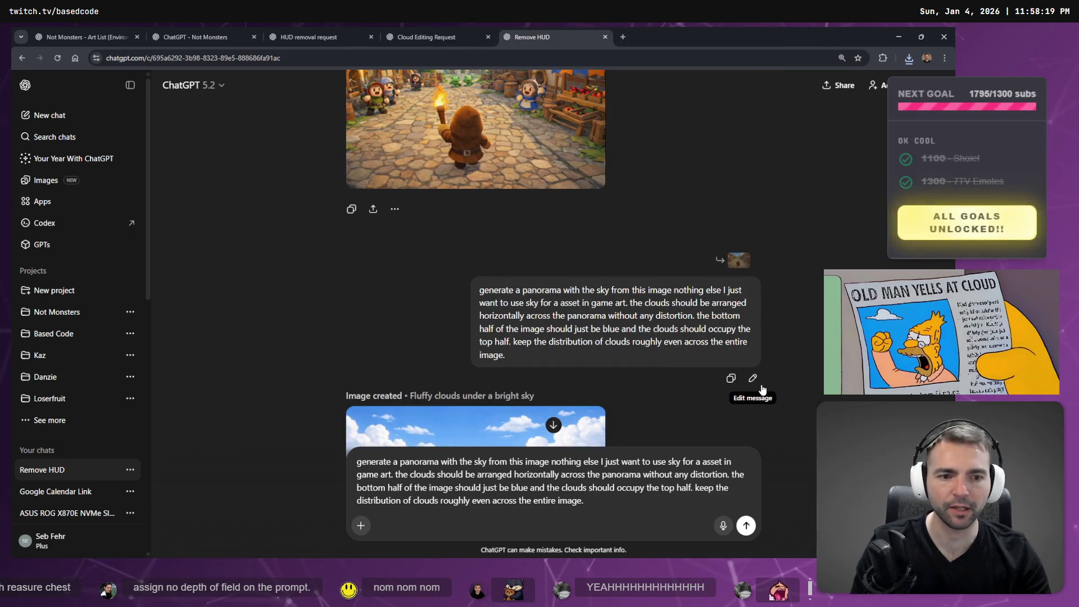
click(753, 378)
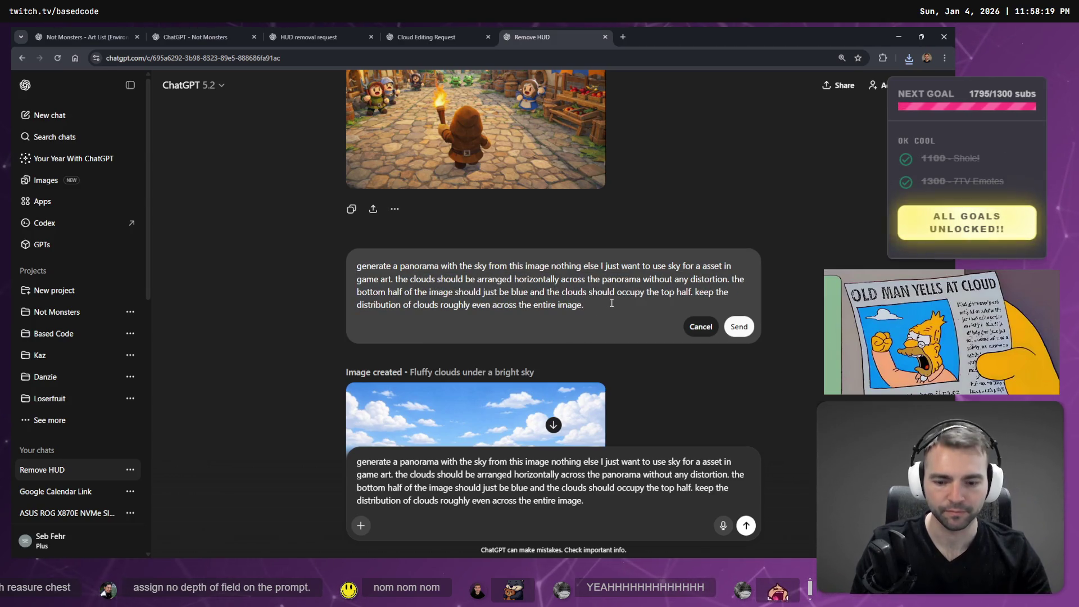
key(super+h)
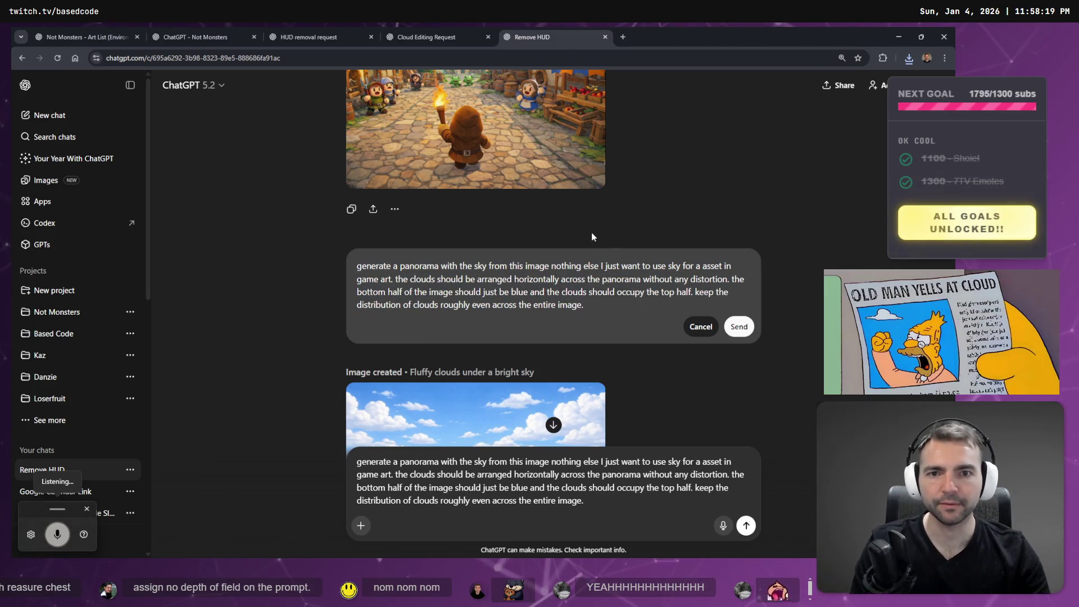
scroll(592, 236, up, 2)
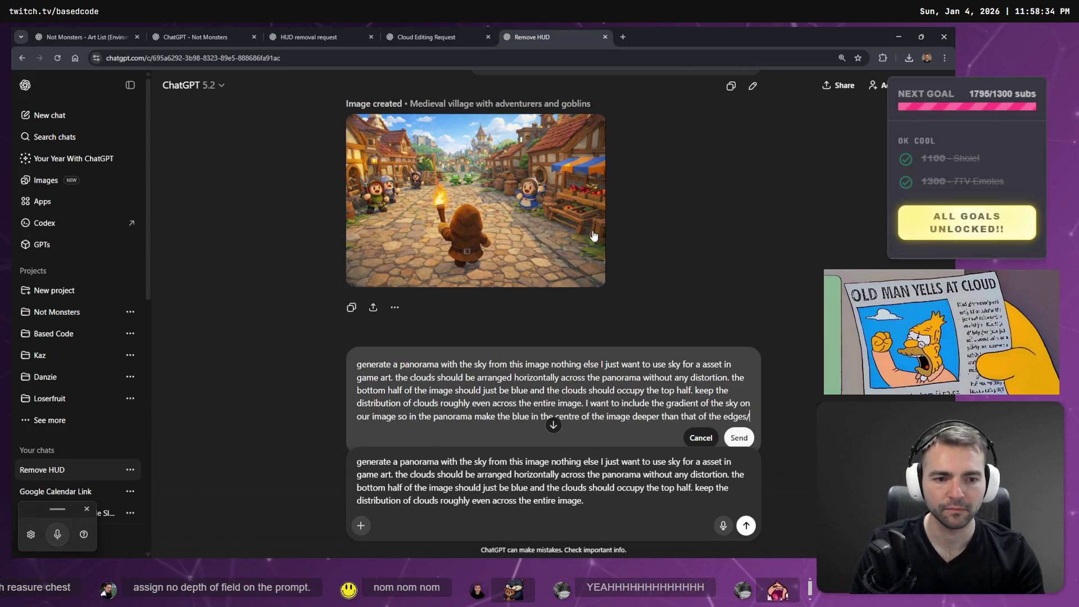
key(super+h)
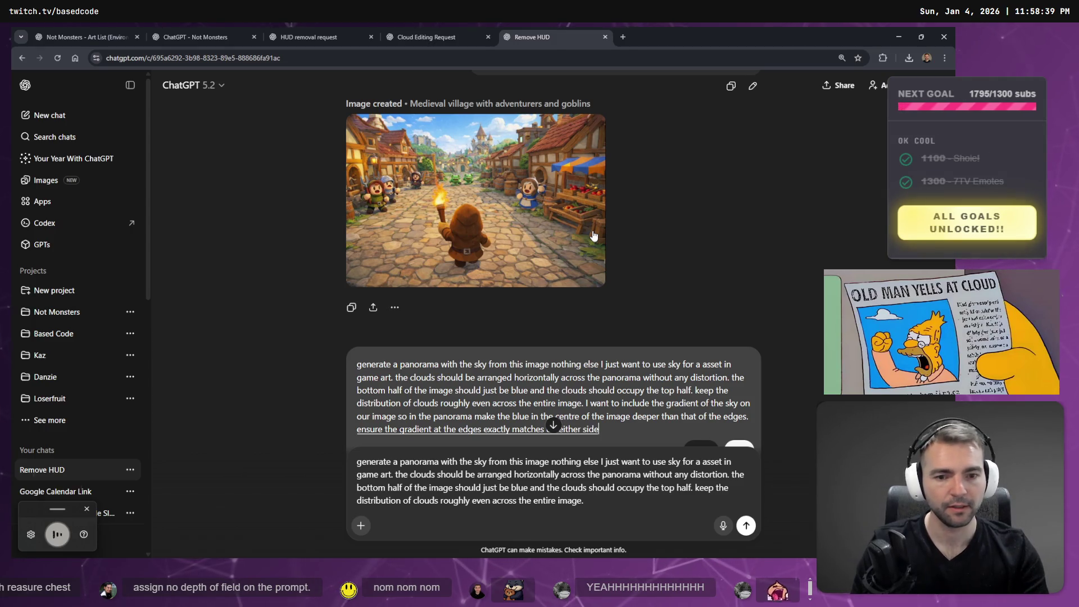
key(Return)
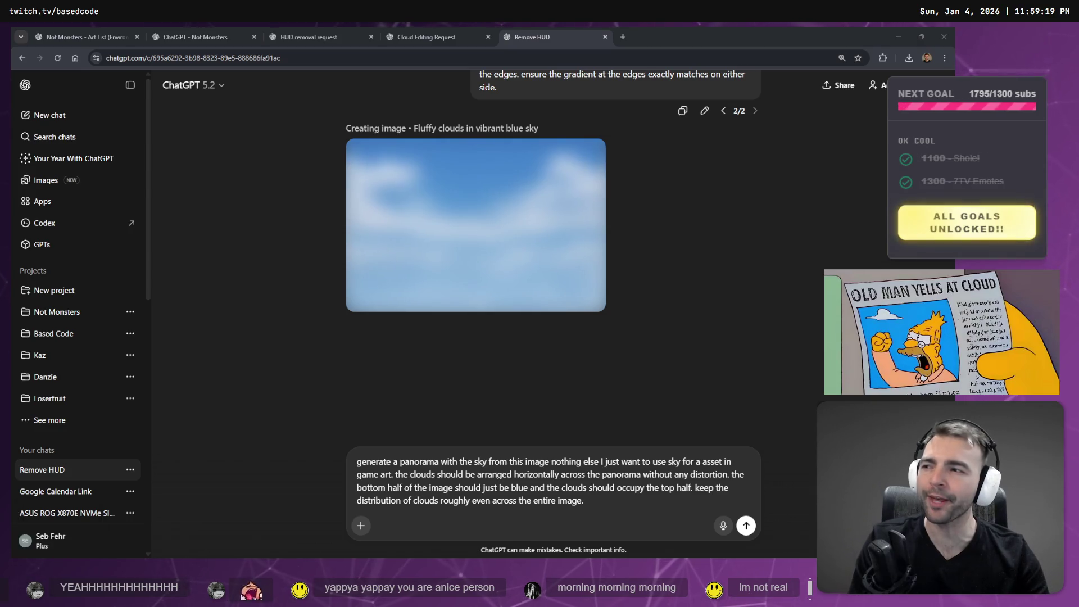
Open the new vibrant-blue sky image full size and copy it.
click(216, 145)
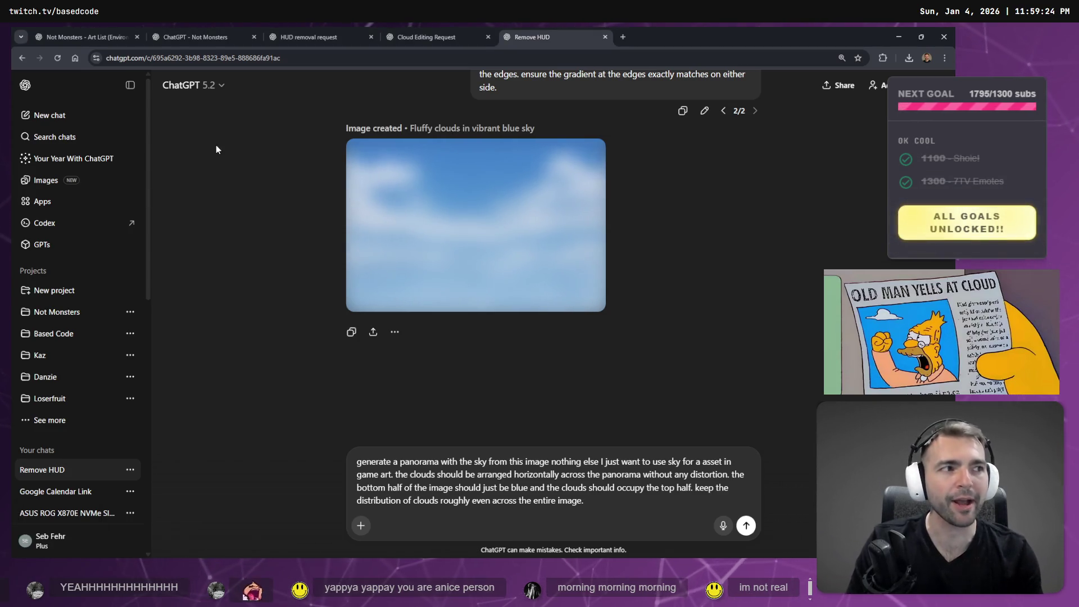
click(455, 183)
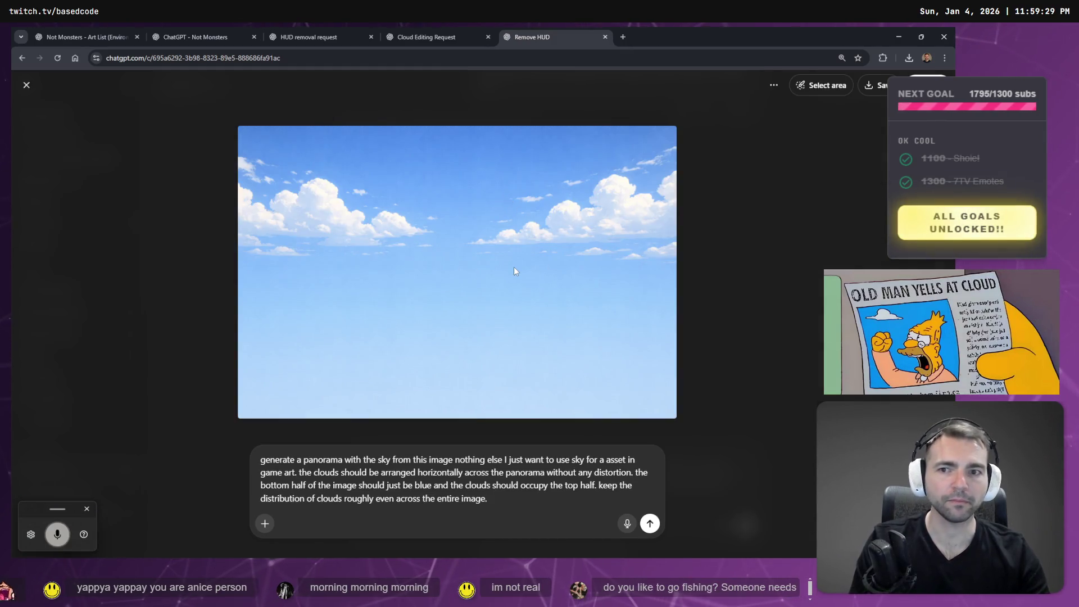
right_click(457, 192)
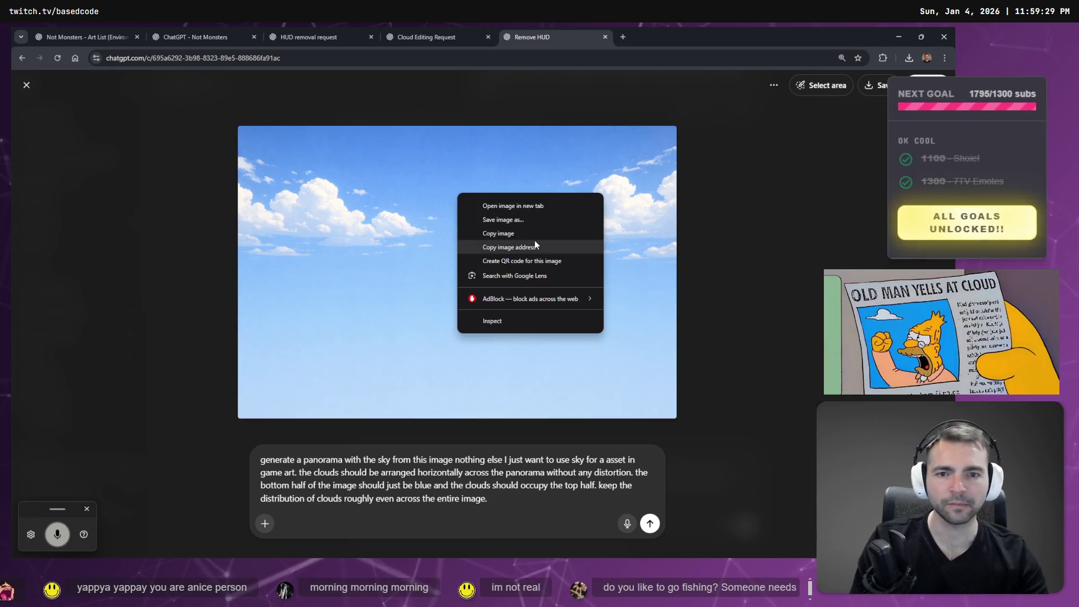
click(550, 232)
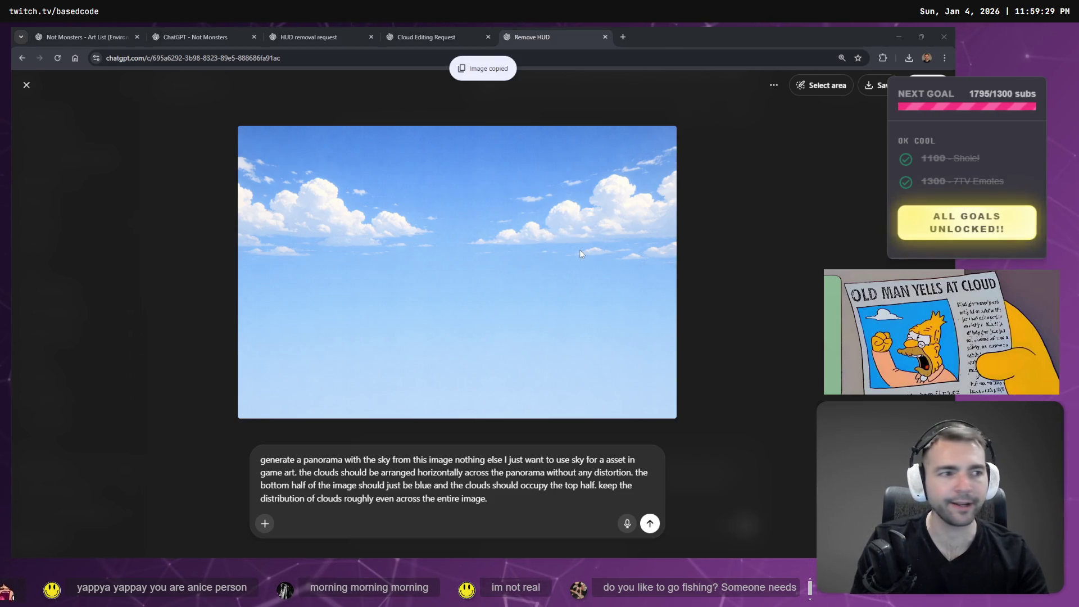
key(alt+Tab)
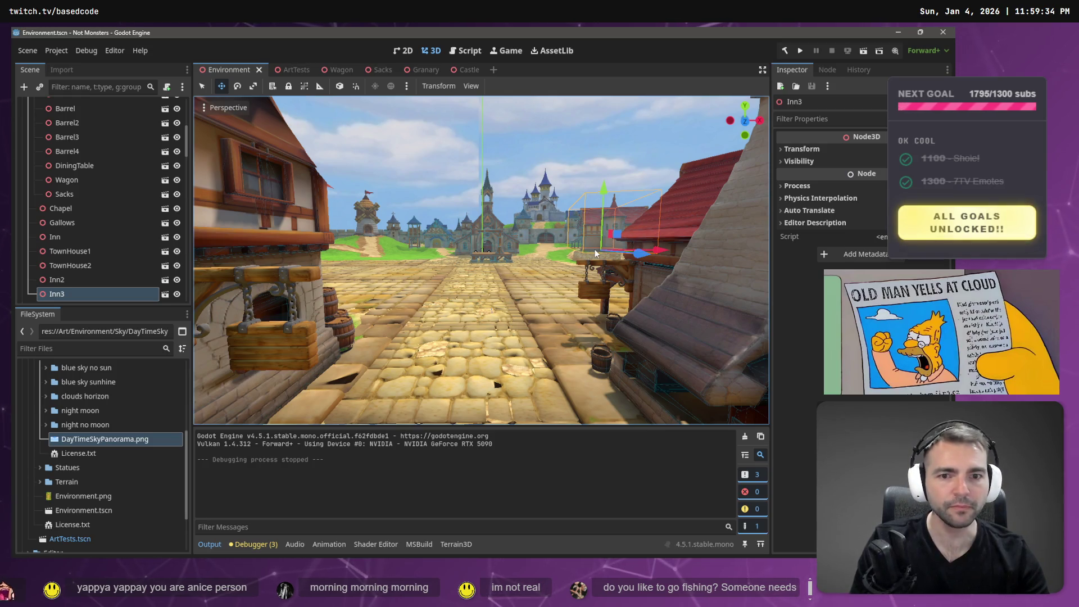
key(alt+Tab)
Save the image over DayTimeSkyPanorama.png in the Sky folder, confirming the replacement.
right_click(555, 181)
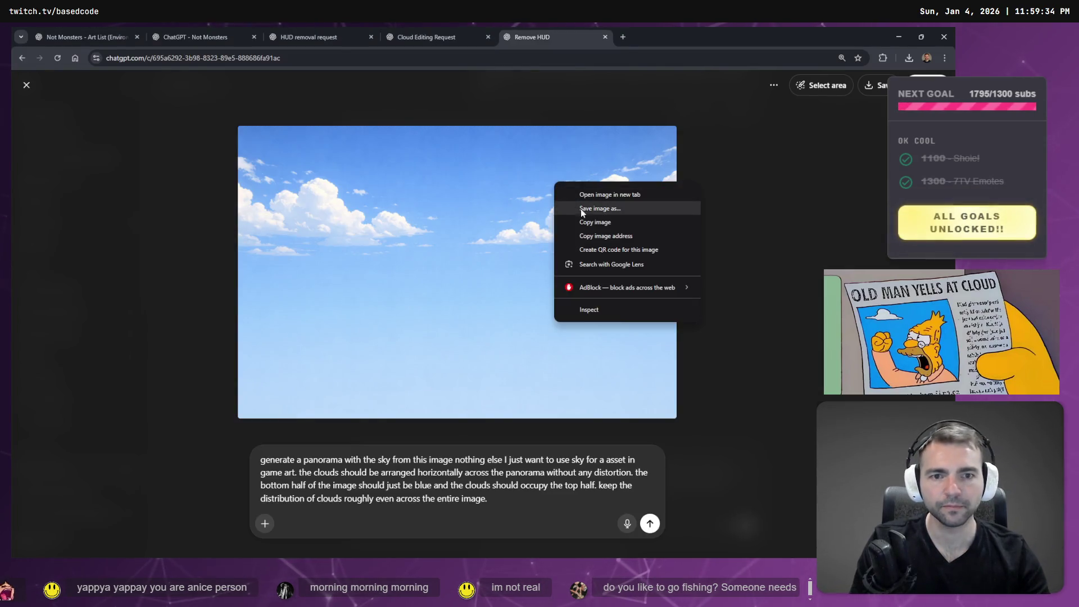
click(582, 209)
double_click(147, 175)
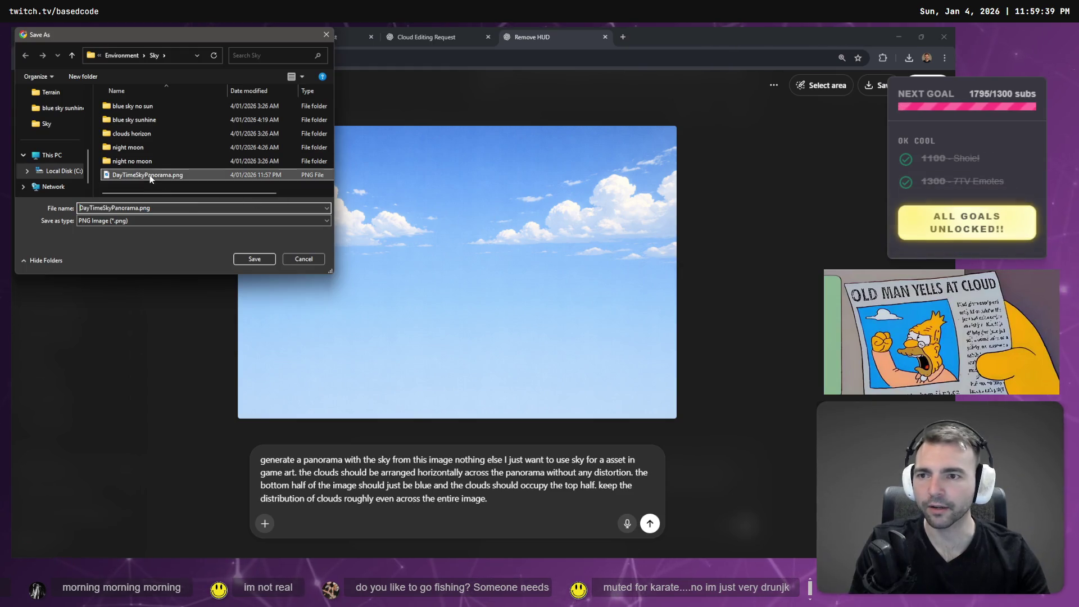
click(495, 298)
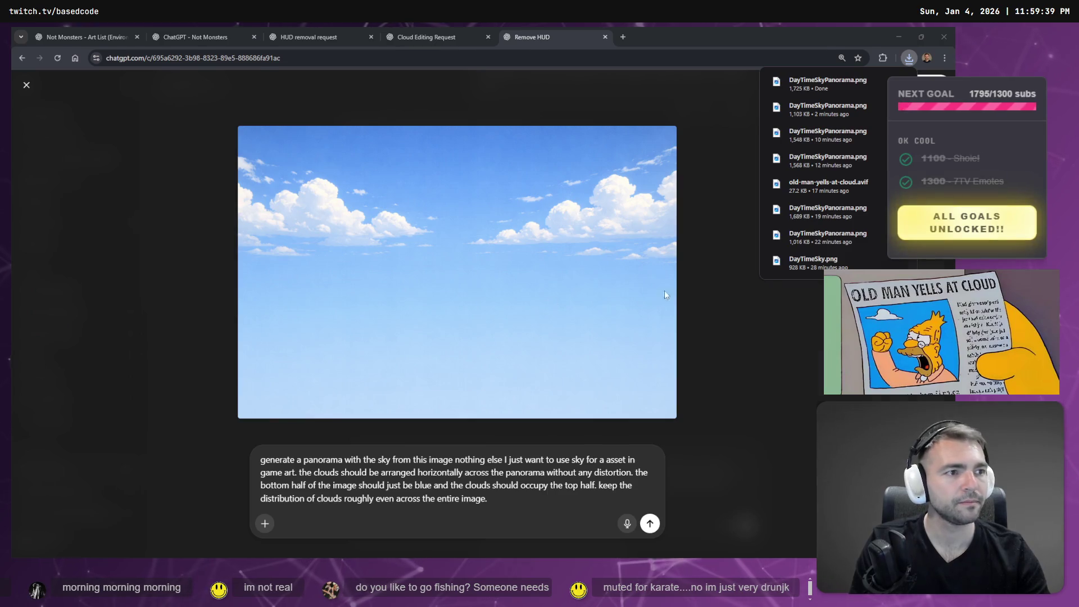
key(alt+Tab)
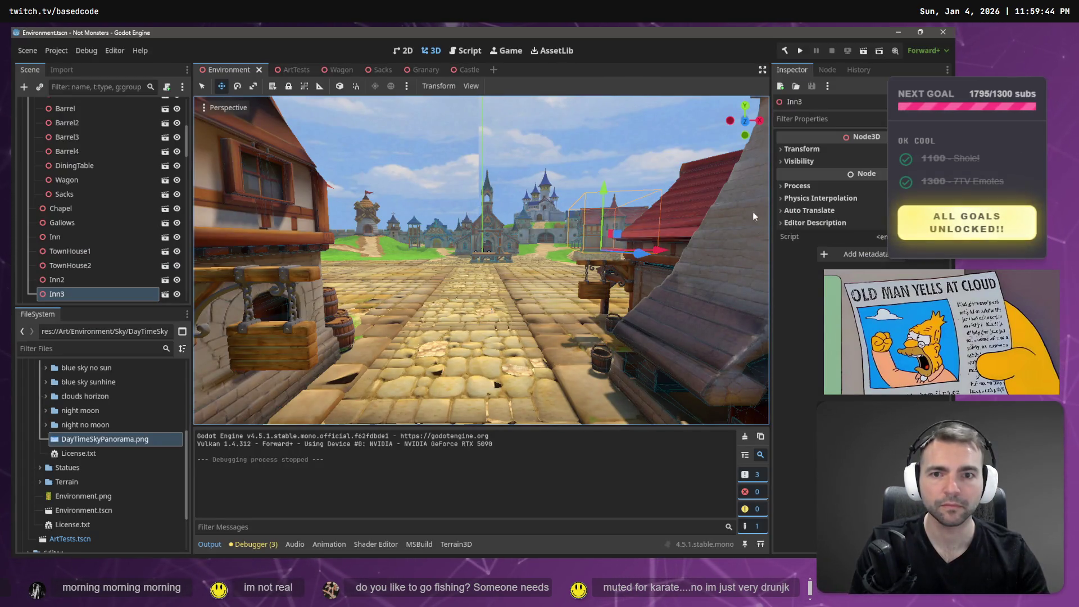
Fly the camera through town to check the brighter blue sky, then return to the sky image.
scroll(482, 260, up, 5)
mouse_move(482, 261)
mouse_down()
mouse_move(697, 341)
mouse_move(563, 337)
mouse_move(645, 381)
mouse_move(714, 391)
mouse_move(669, 388)
mouse_move(616, 224)
mouse_up()
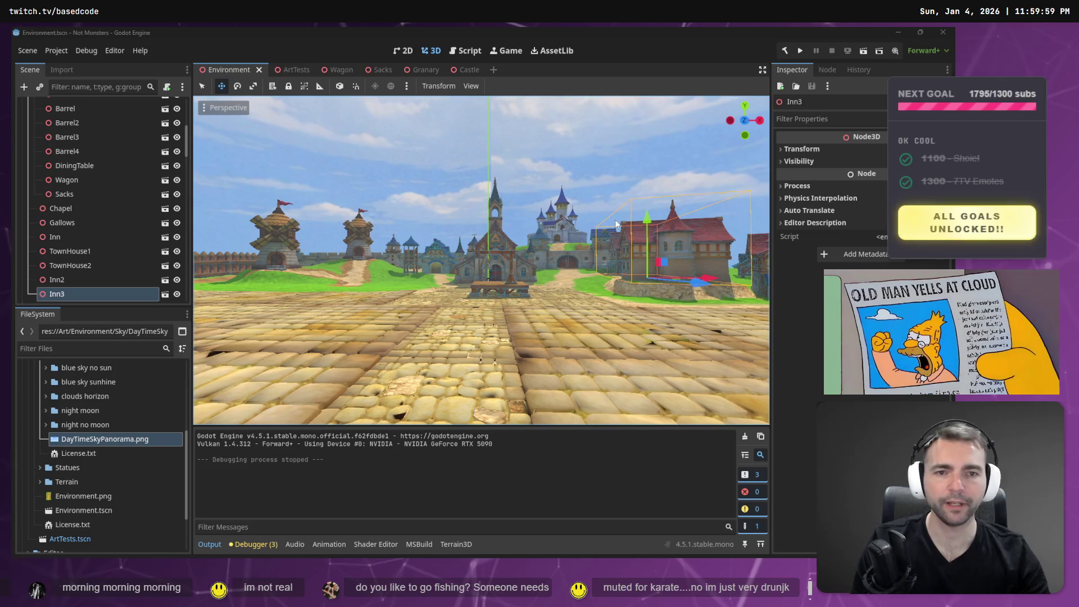
key(alt+Tab)
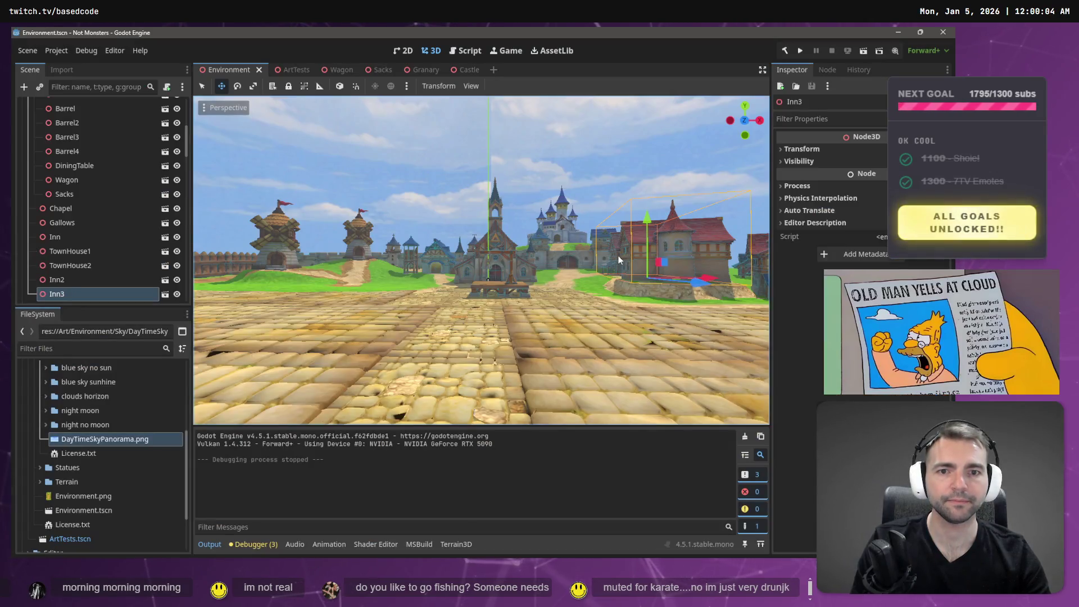
key(alt+Tab)
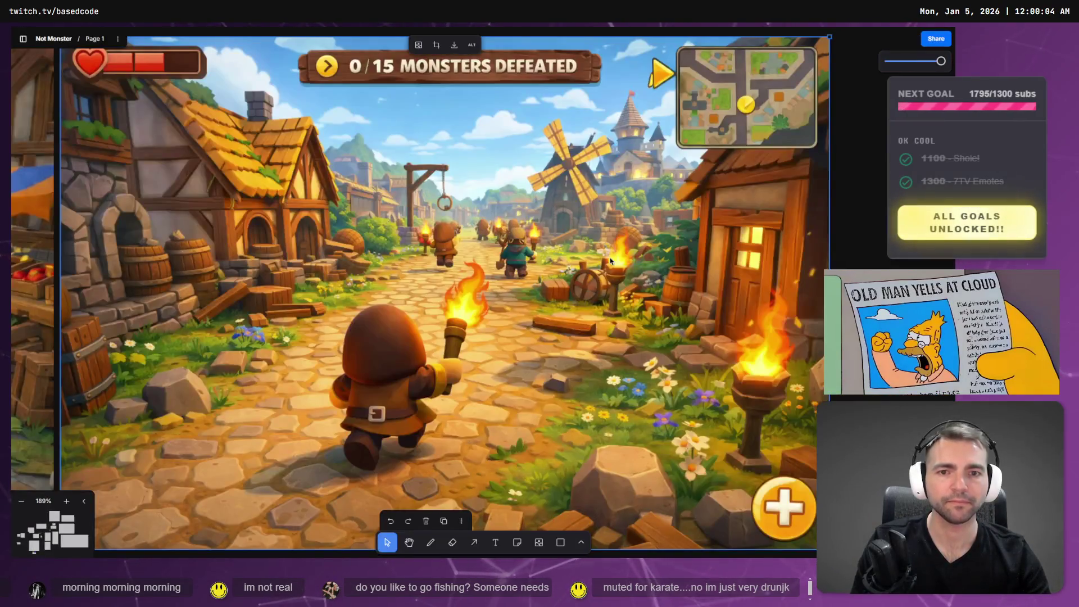
key(alt+Tab)
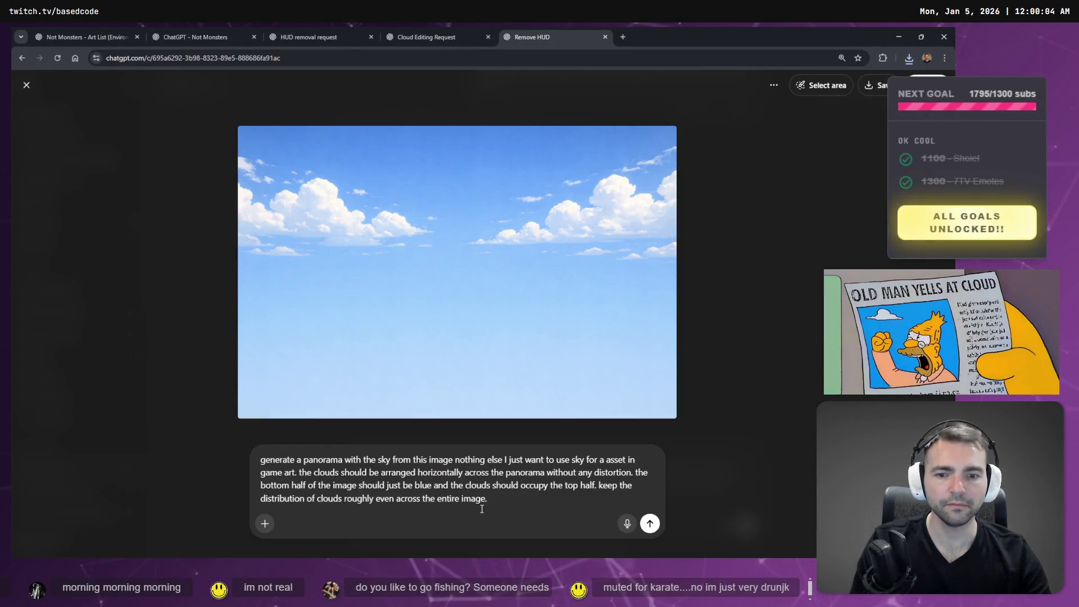
Compare the earlier and newer panorama prompt versions and their sky images.
drag(505, 503, 235, 469)
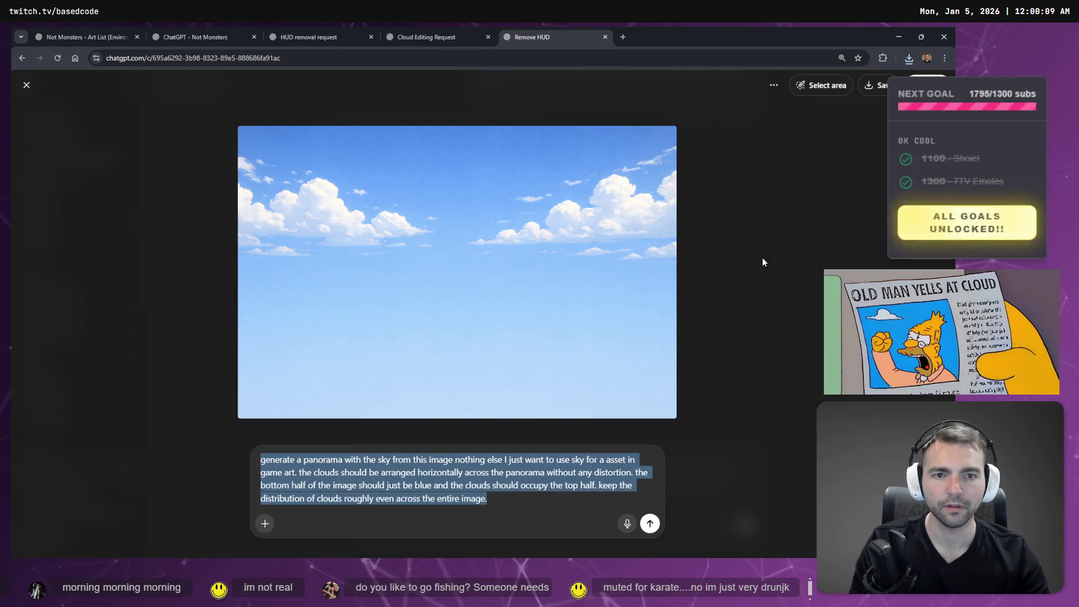
click(763, 253)
scroll(731, 247, up, 10)
scroll(692, 257, down, 10)
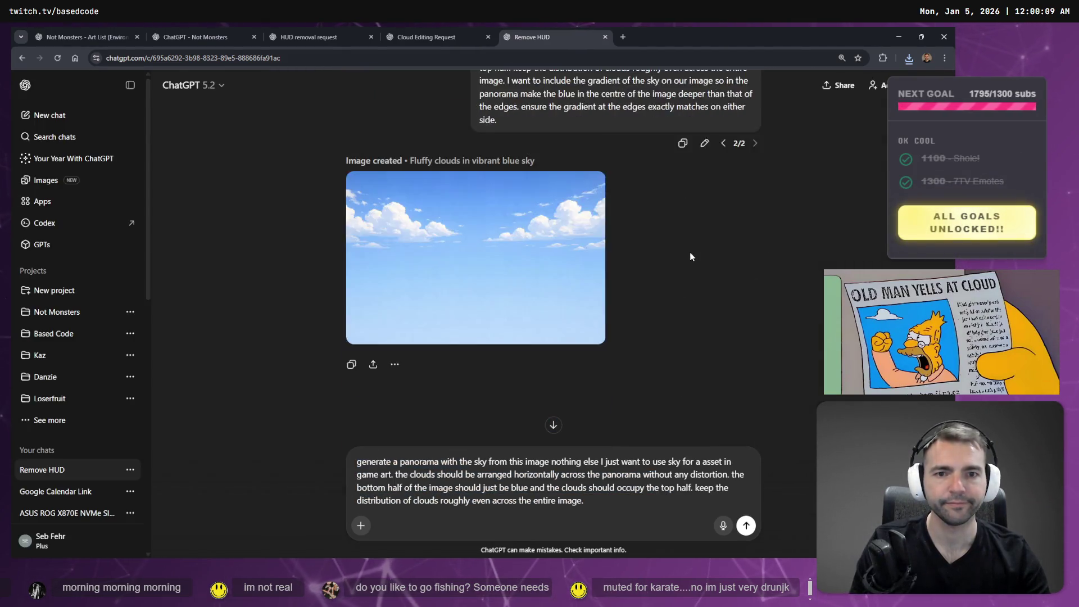
scroll(691, 255, up, 3)
click(723, 340)
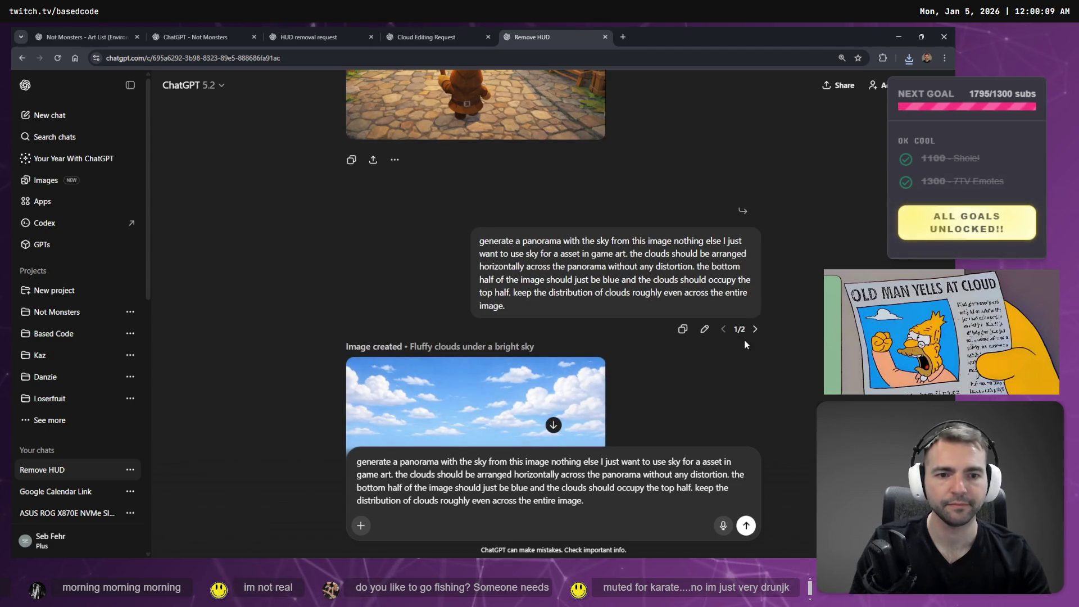
scroll(666, 281, down, 2)
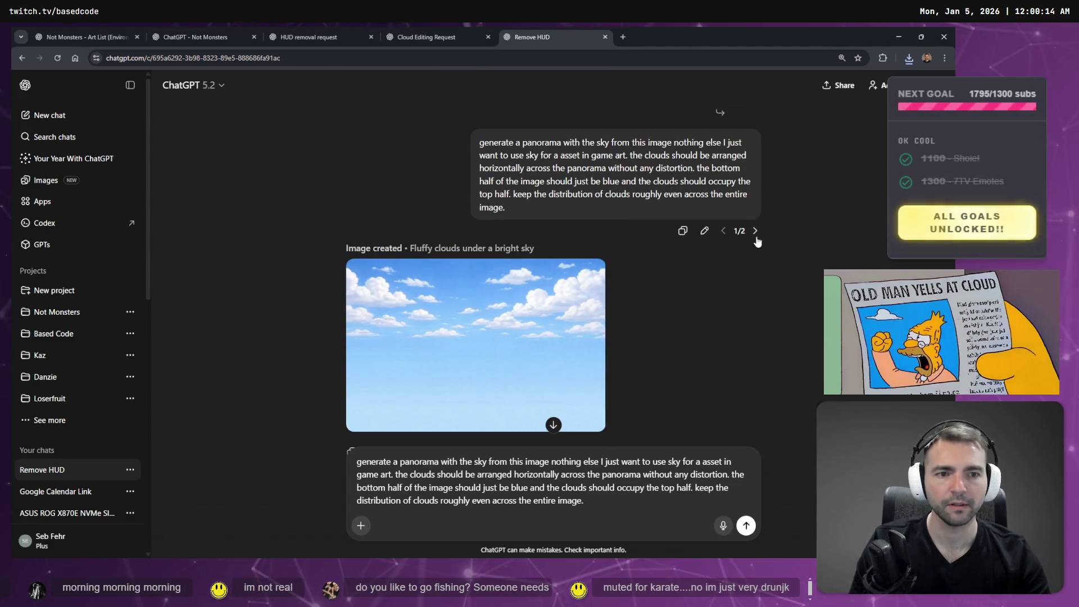
click(755, 230)
scroll(697, 253, up, 3)
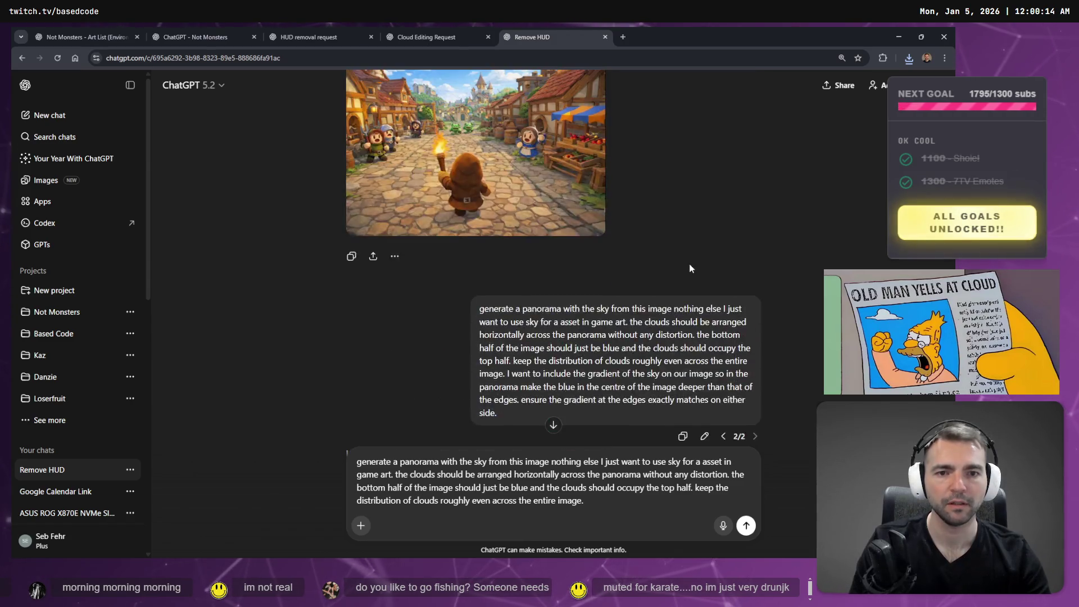
scroll(691, 264, down, 3)
Dictate a blue radial gradient, dark at bottom centre and lighter at edges, into the prompt and resend.
click(705, 288)
drag(650, 243, 586, 206)
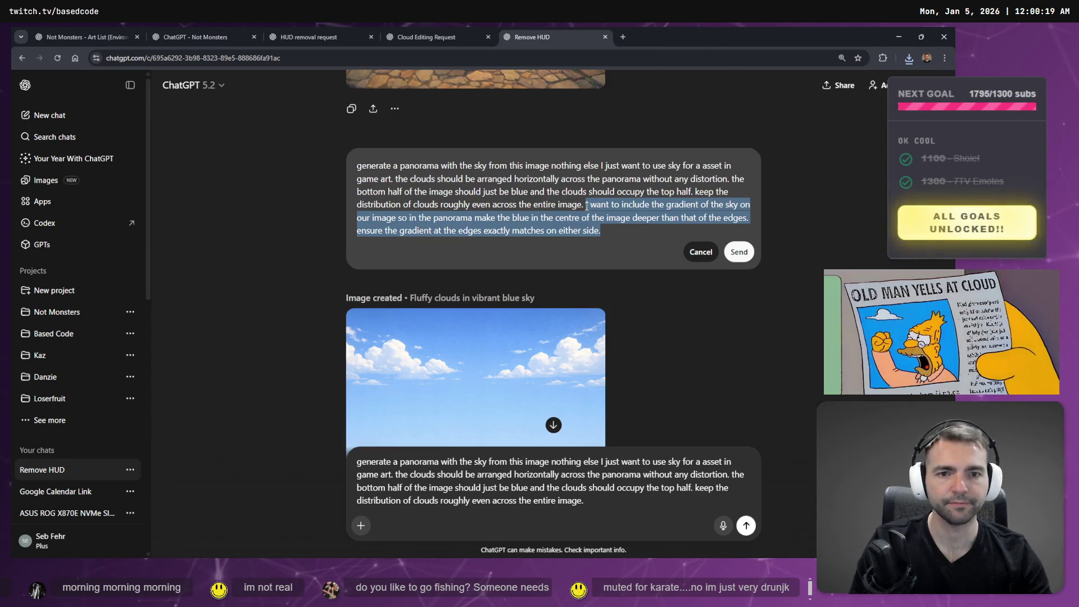
key(super+h)
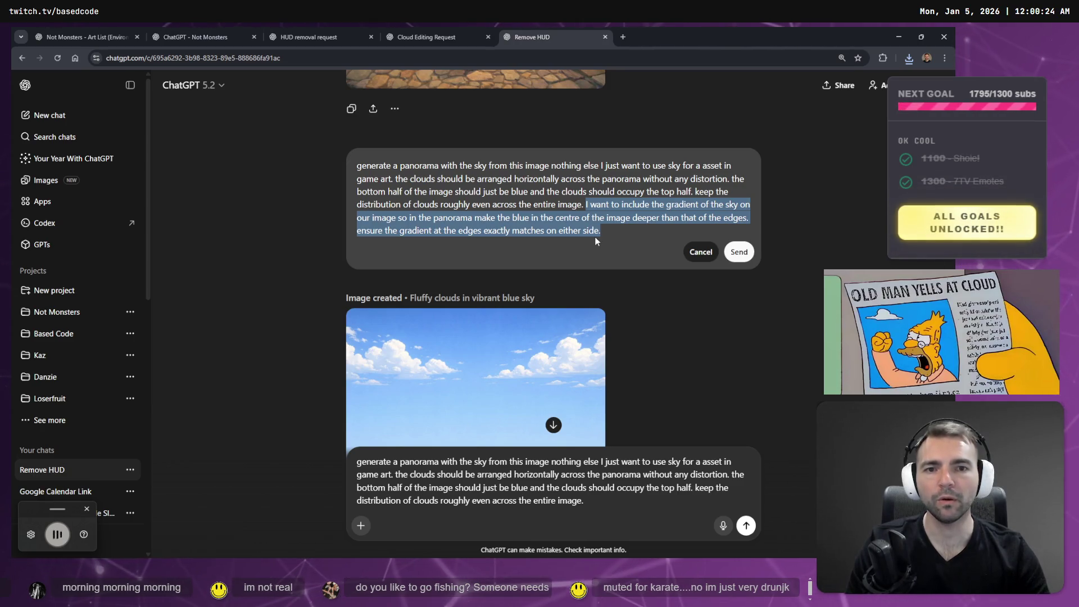
key(Return)
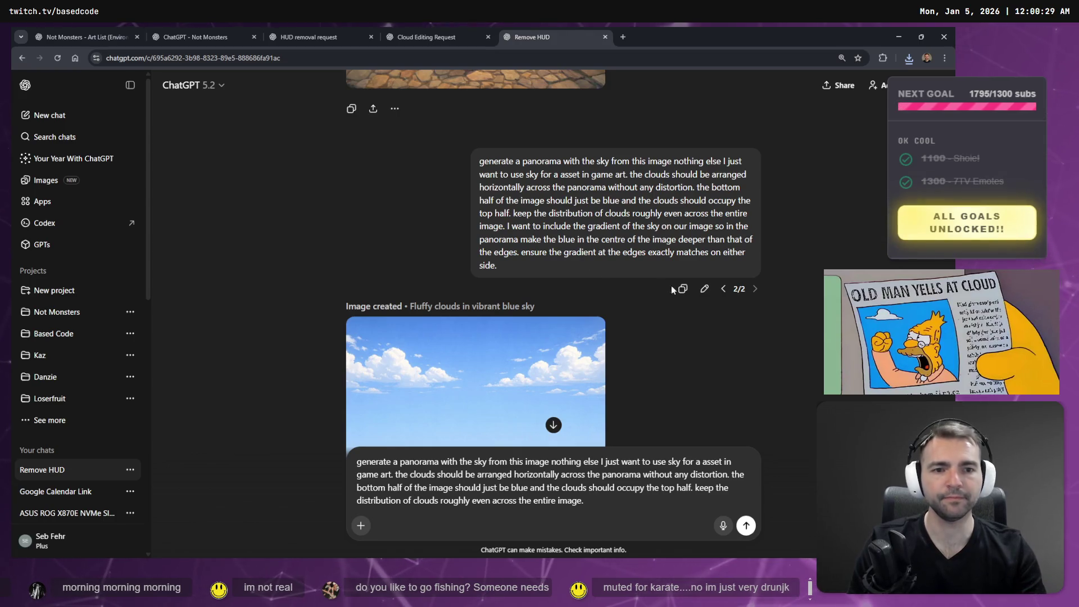
click(704, 289)
drag(601, 230, 582, 205)
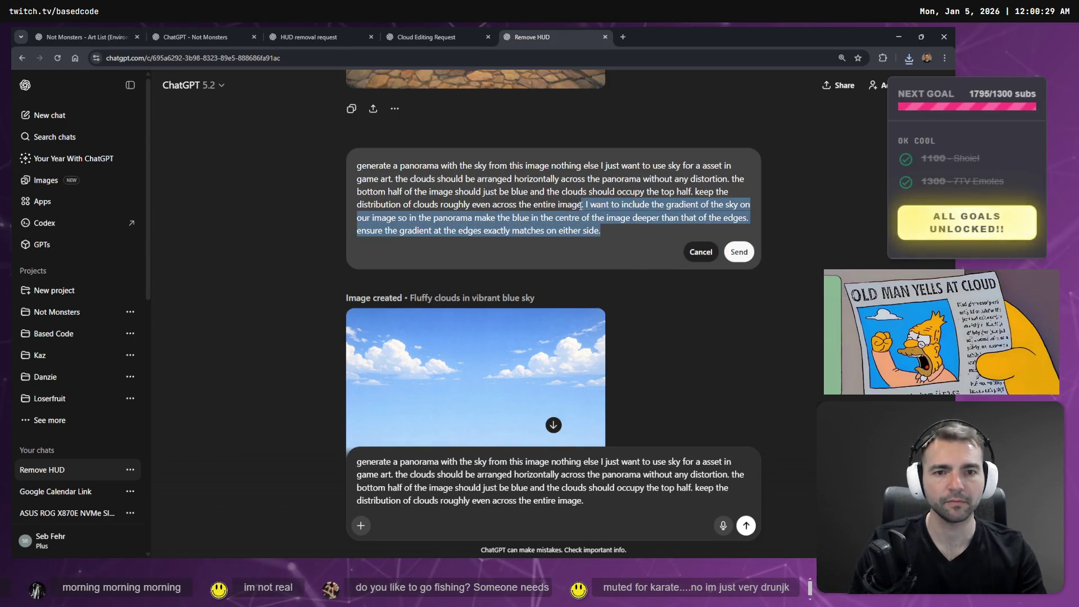
key(super+h)
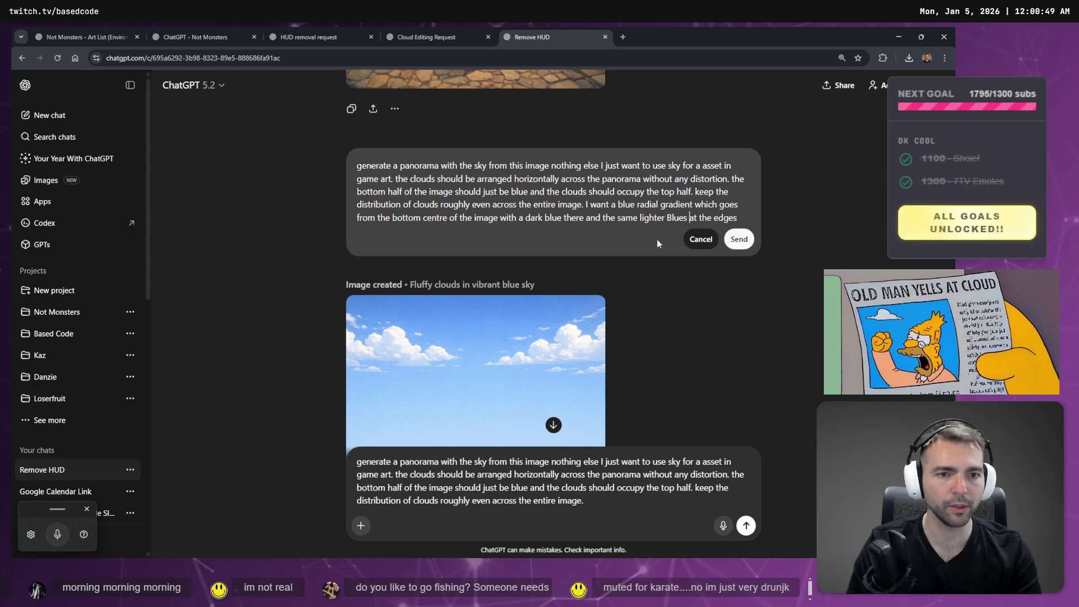
key(BackSpace)
text(.)
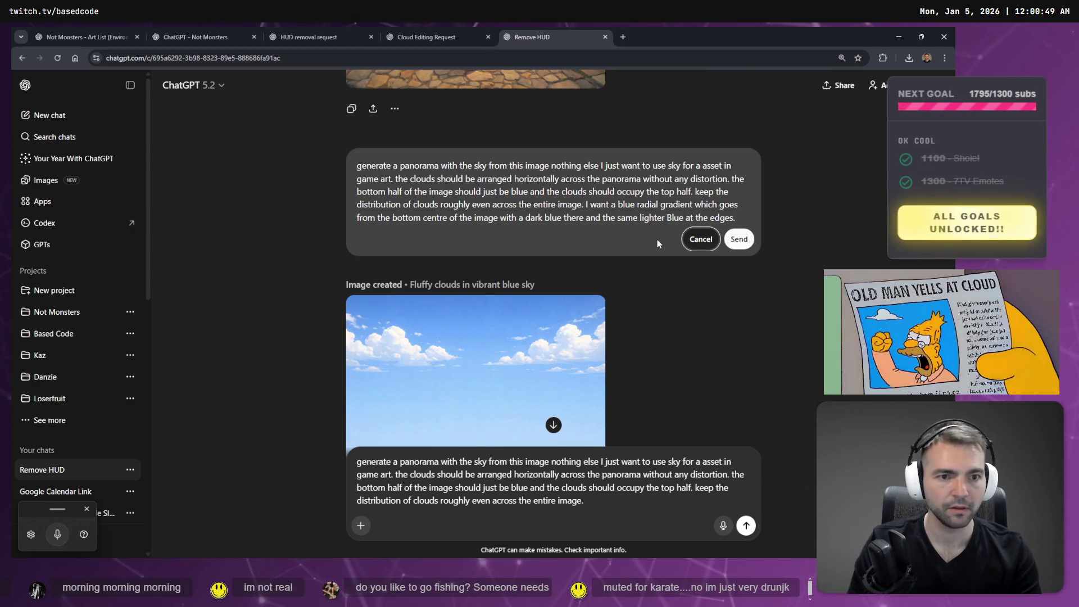
key(Return)
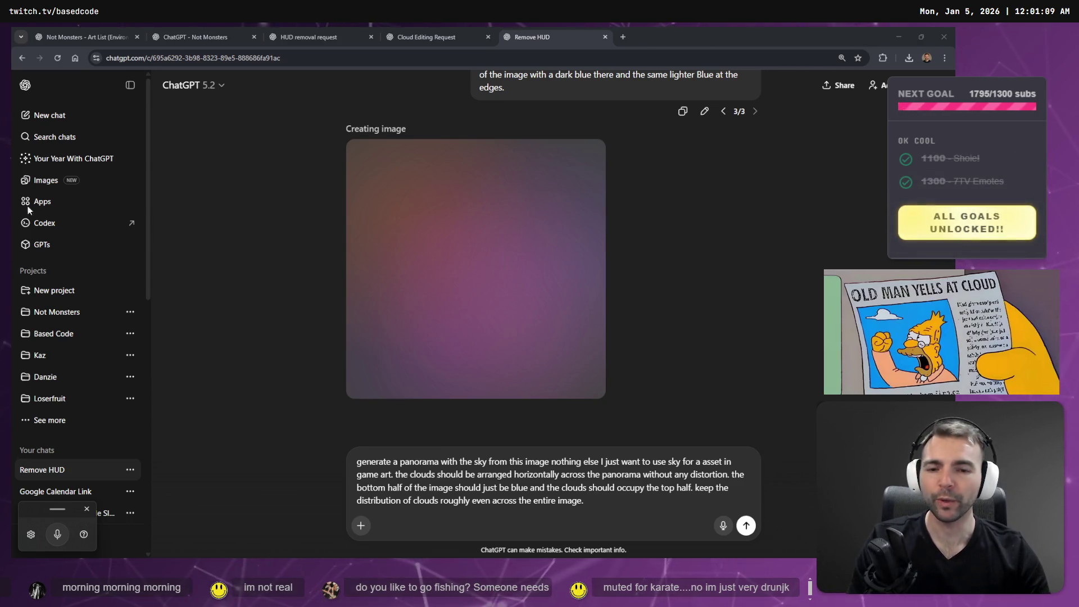
Clear the leftover prompt text from the message box and bring up the new sky image's options.
click(610, 507)
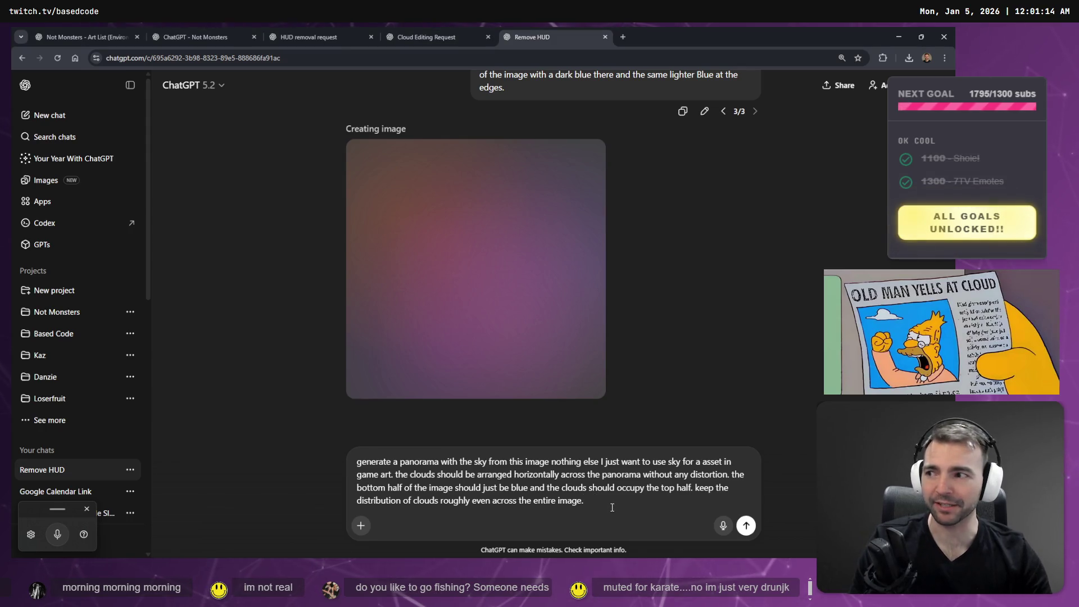
key(ctrl+a)
key(BackSpace)
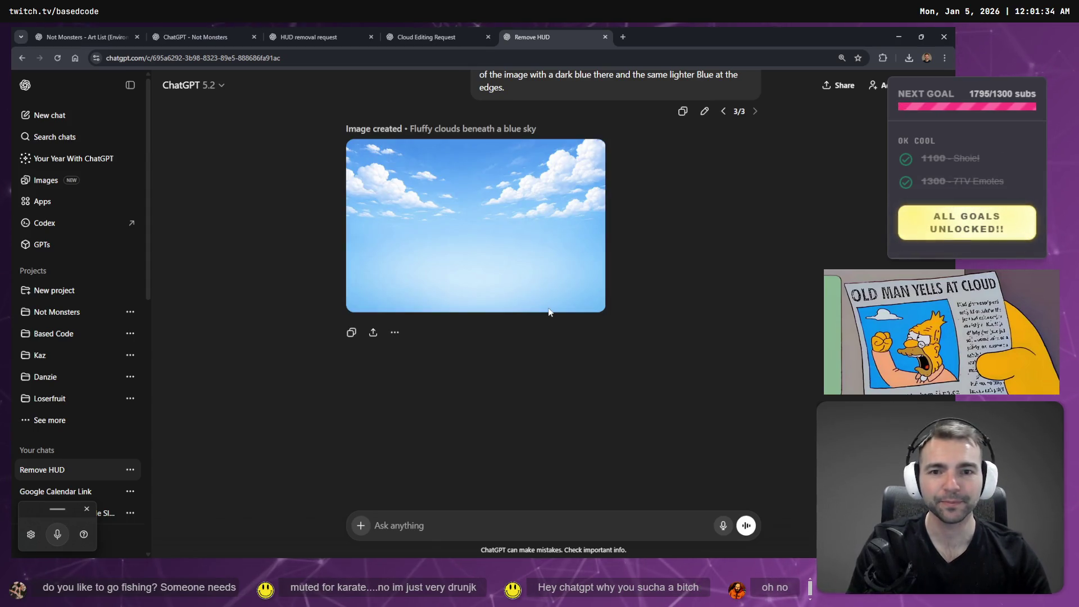
right_click(467, 193)
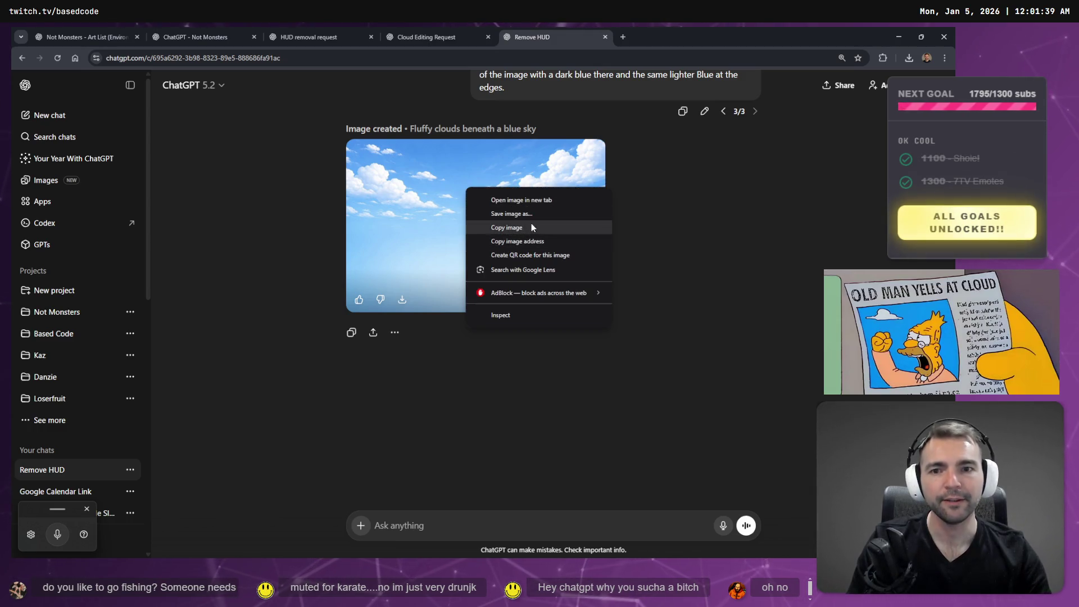
Copy the new cloud sky image from its full-size view.
click(531, 224)
click(509, 225)
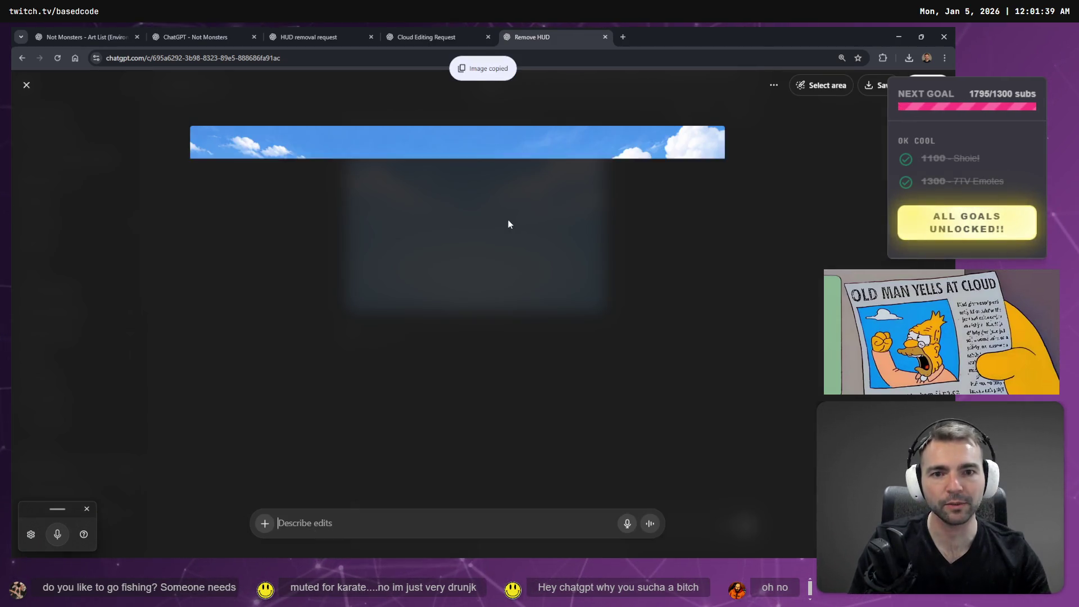
right_click(493, 245)
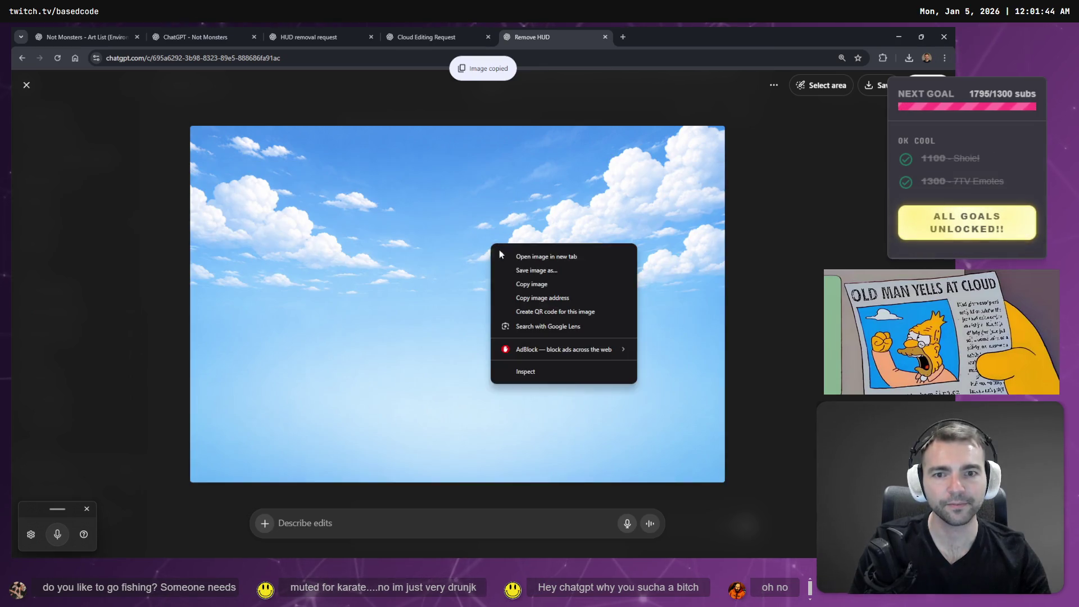
click(556, 280)
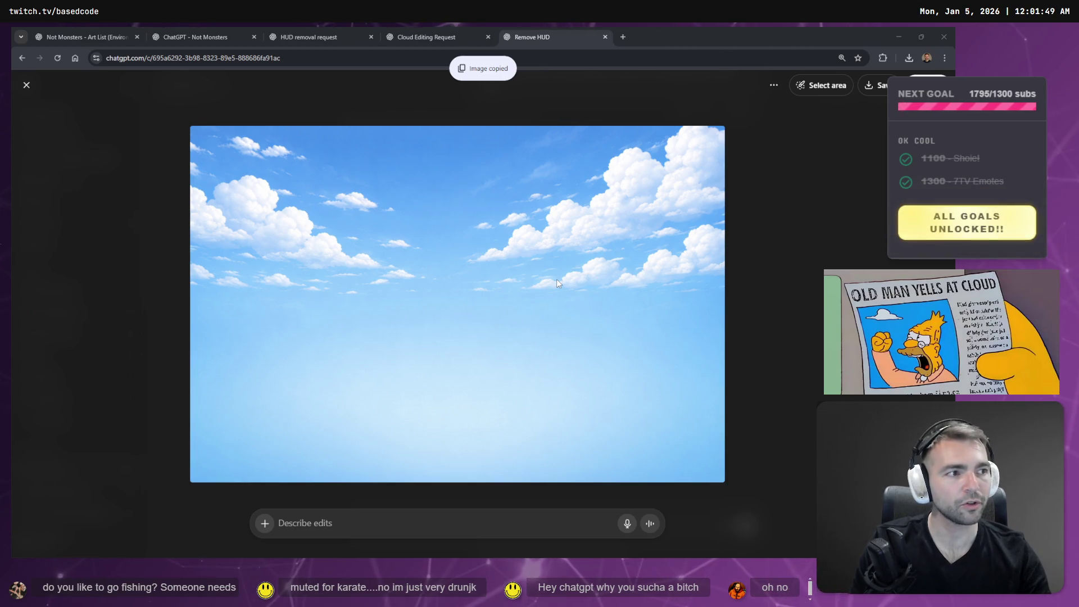
Save the full-size sky image over DayTimeSkyPanorama.png, confirming the replacement.
key(alt+Tab)
key(w)
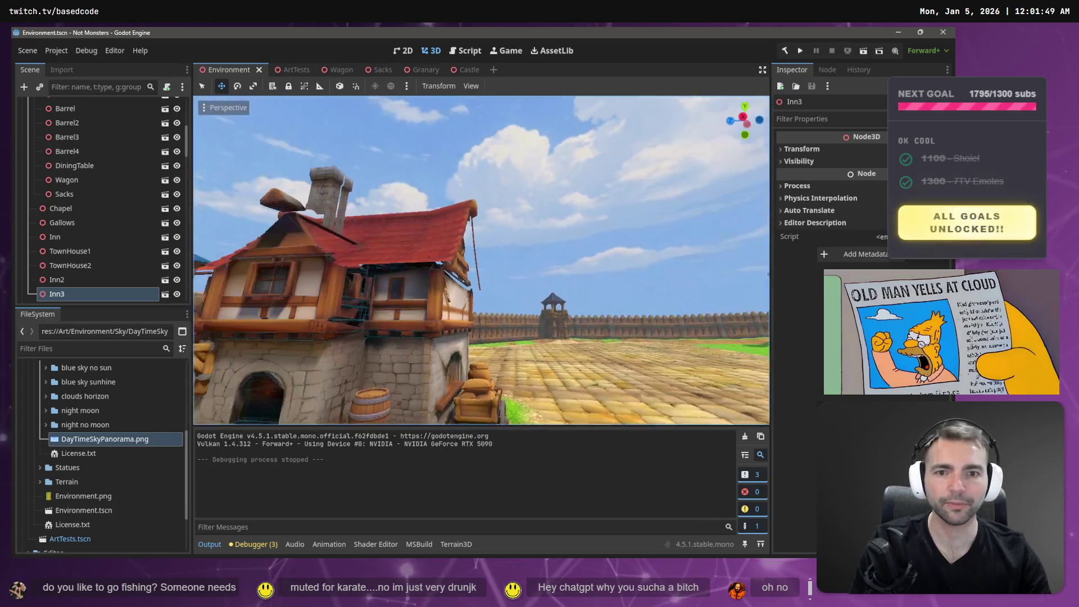
key(alt+Tab)
right_click(544, 241)
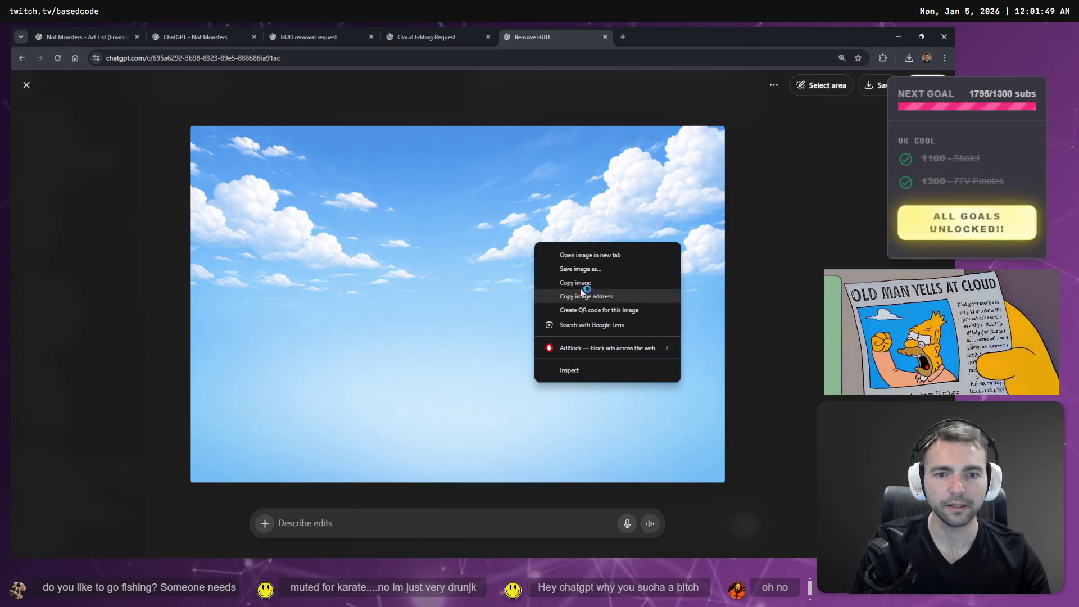
click(591, 270)
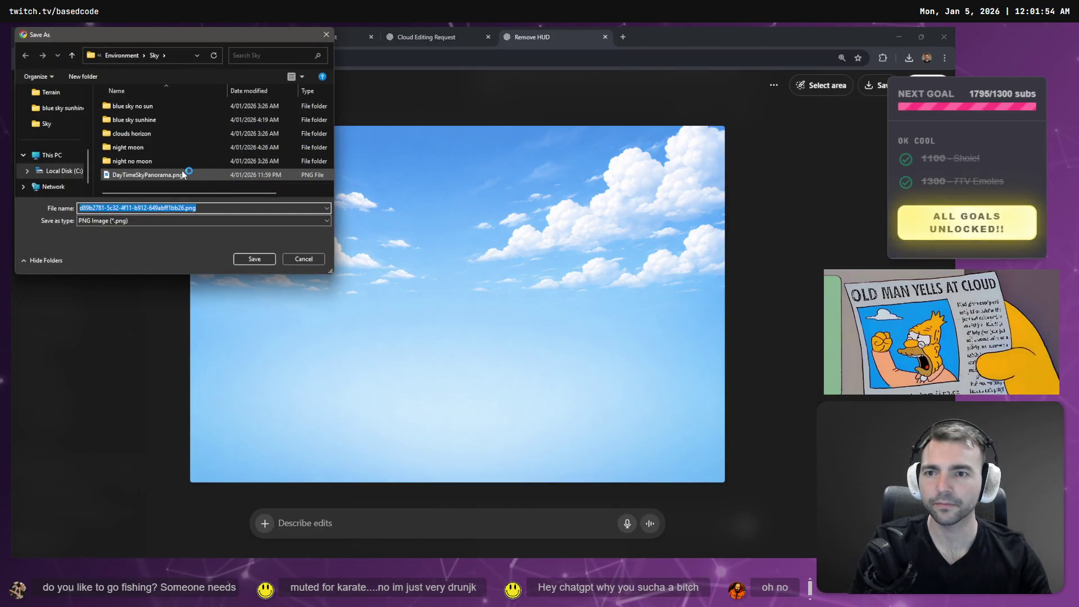
double_click(186, 175)
click(507, 297)
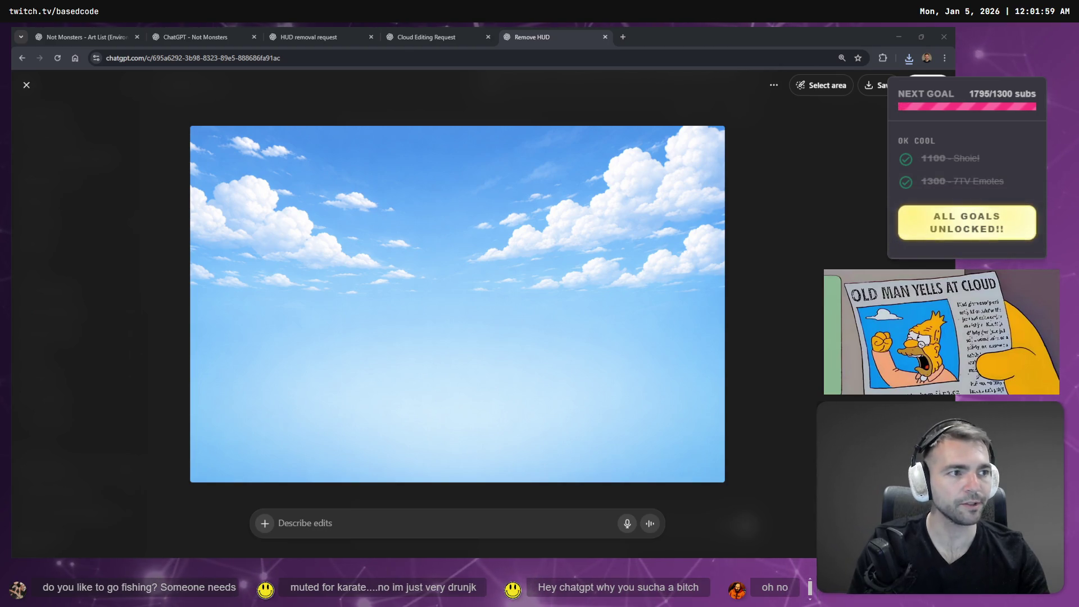
key(alt+Tab)
Fly the editor camera above the village and look up at the new cloud sky.
key(s)
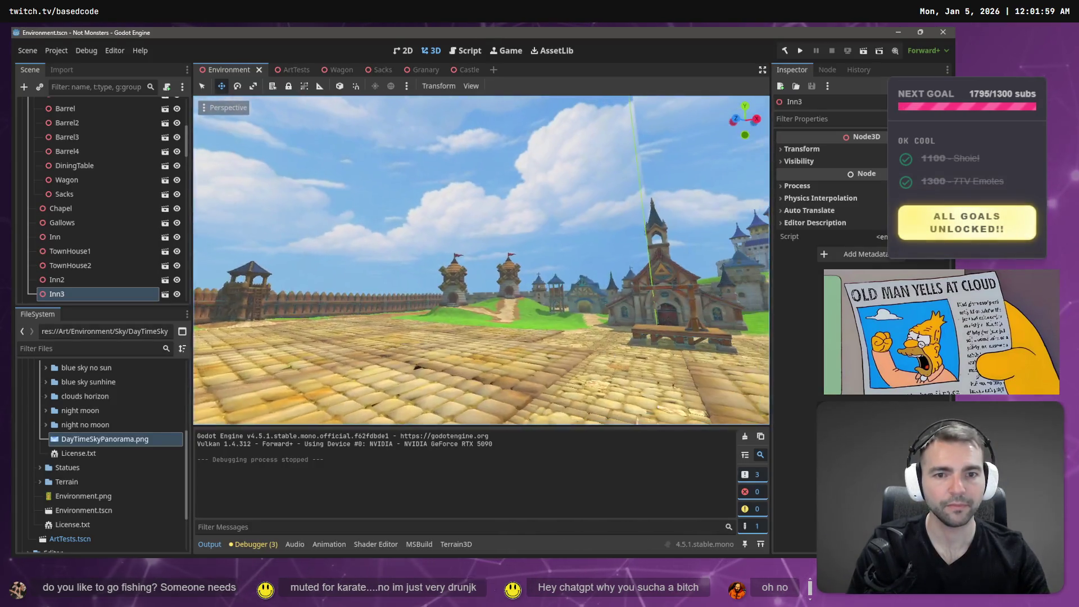
key(a)
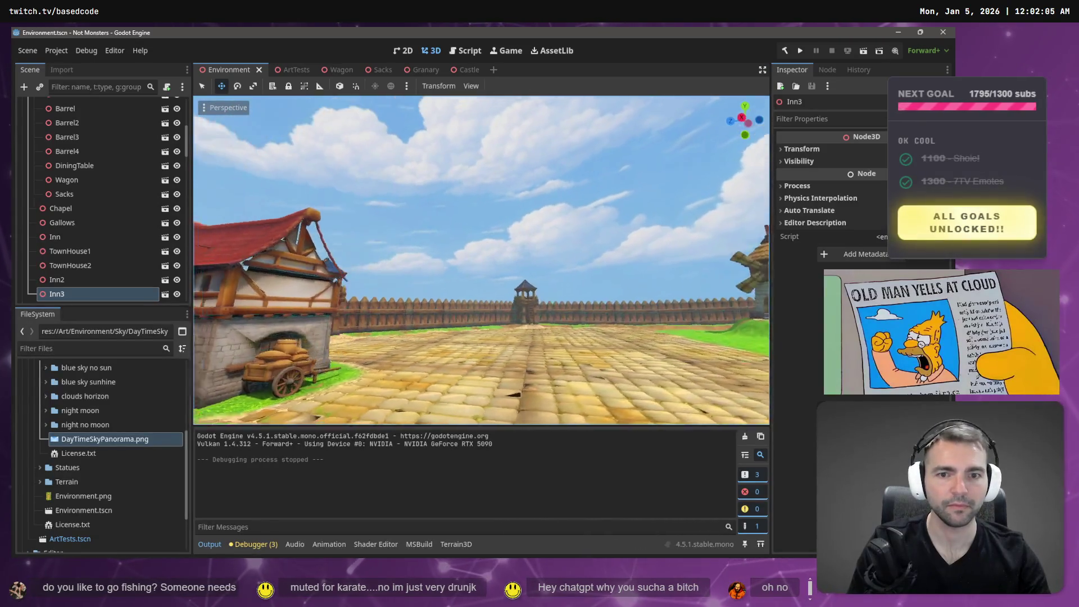
key(w)
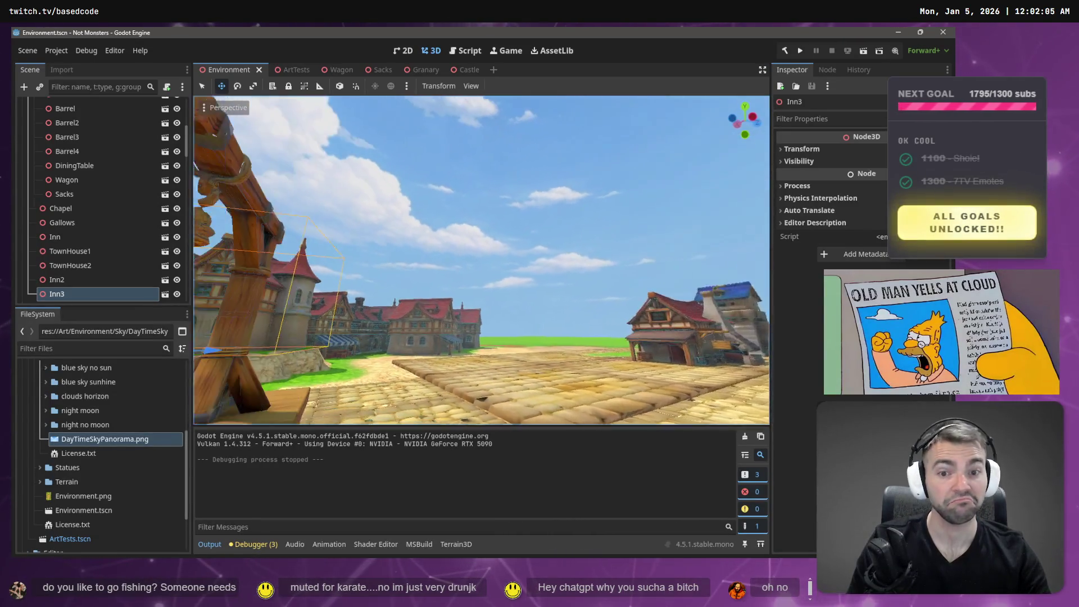
key(s)
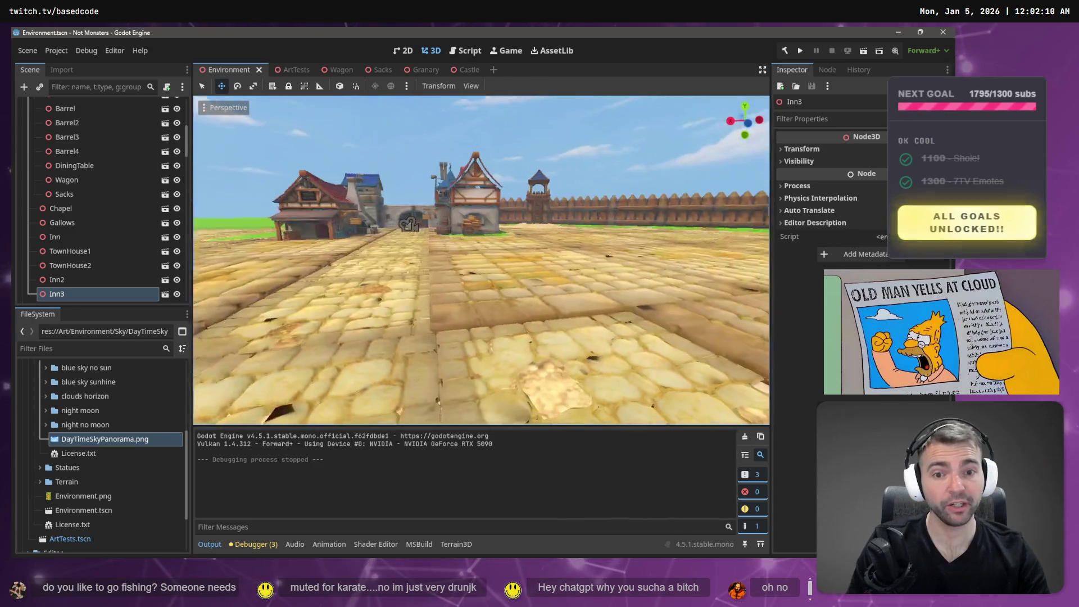
key(e)
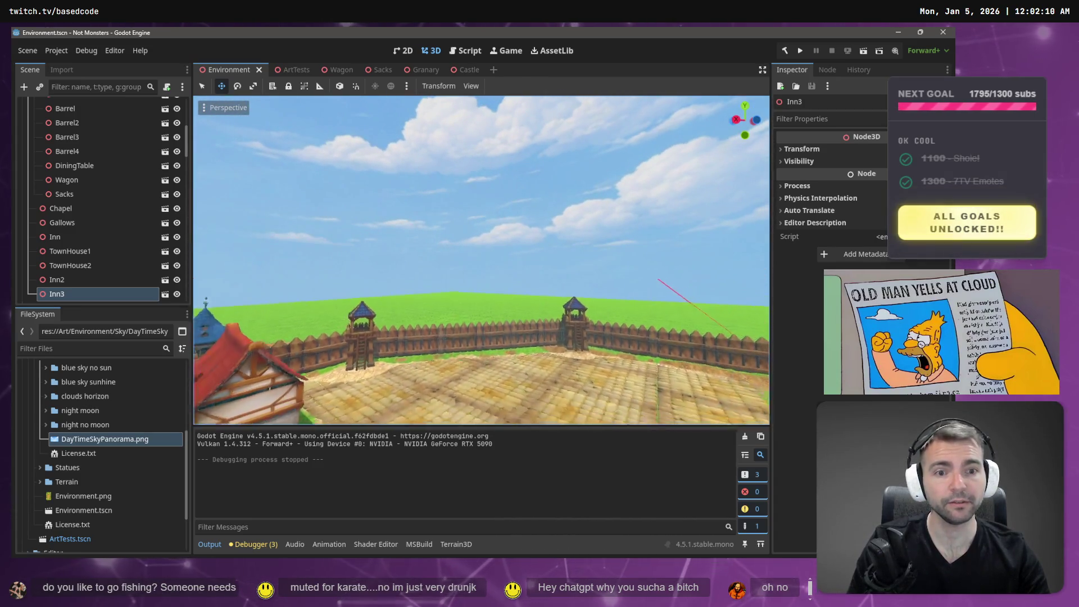
drag(550, 391, 495, 342)
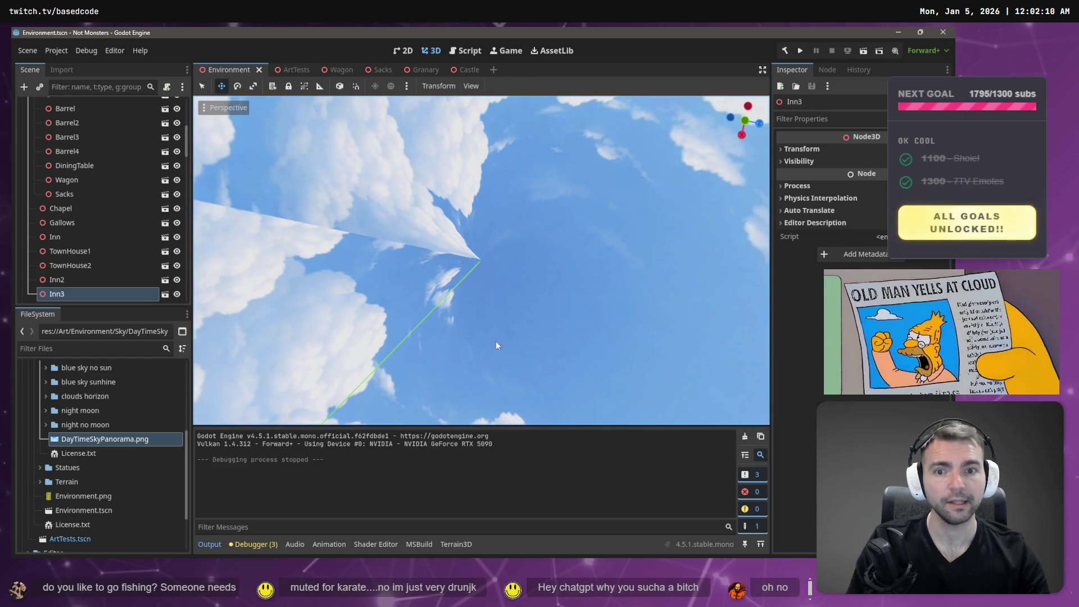
mouse_move(536, 307)
mouse_down()
mouse_move(529, 382)
mouse_move(537, 192)
mouse_up()
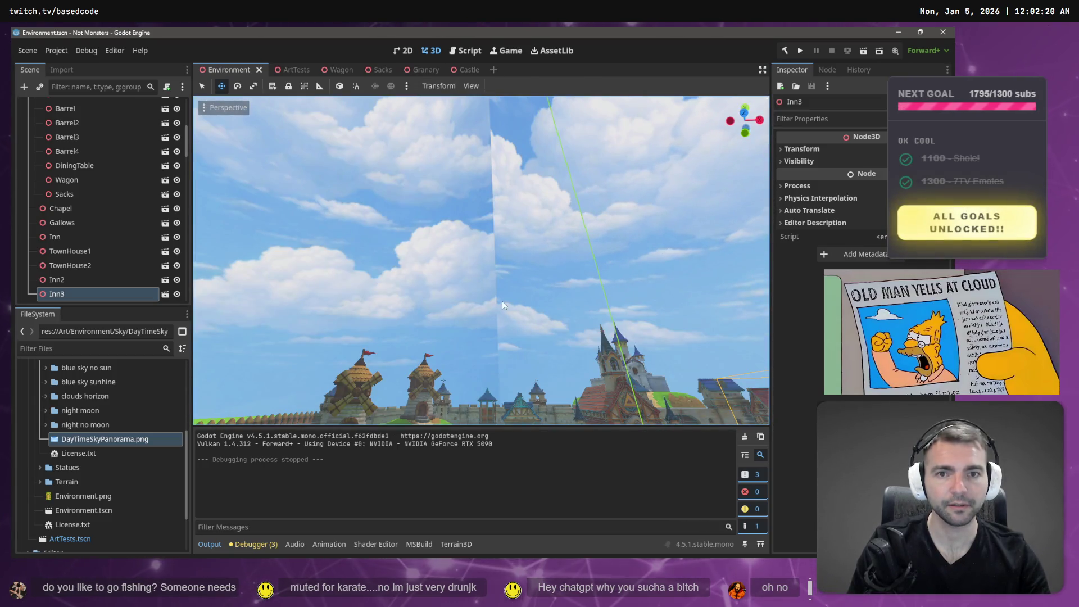
mouse_move(530, 361)
mouse_down()
mouse_move(532, 304)
mouse_move(534, 354)
mouse_up()
scroll(481, 260, down, 5)
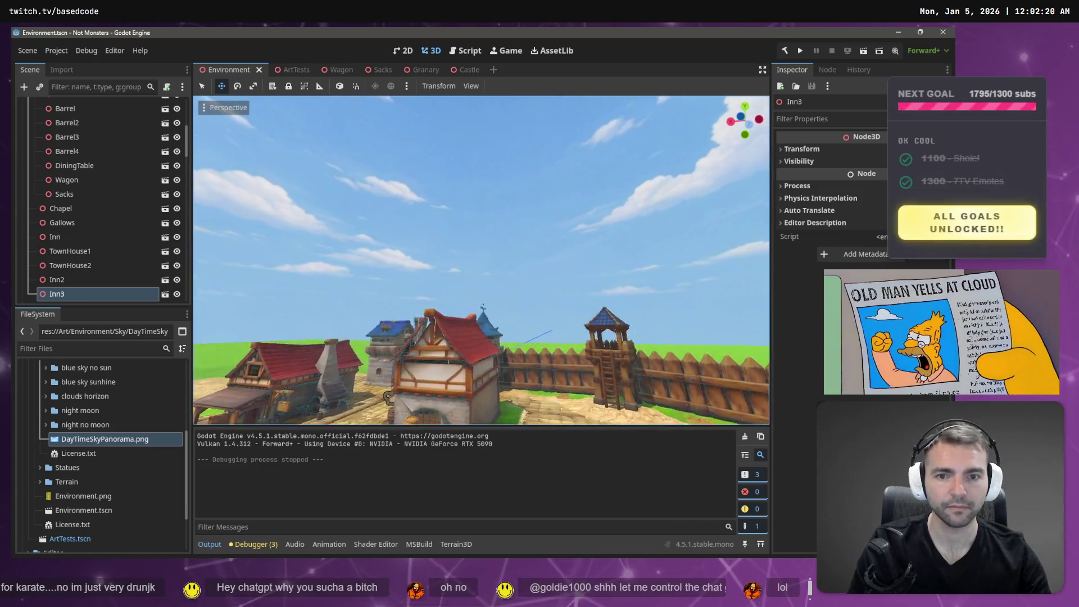
scroll(482, 259, down, 3)
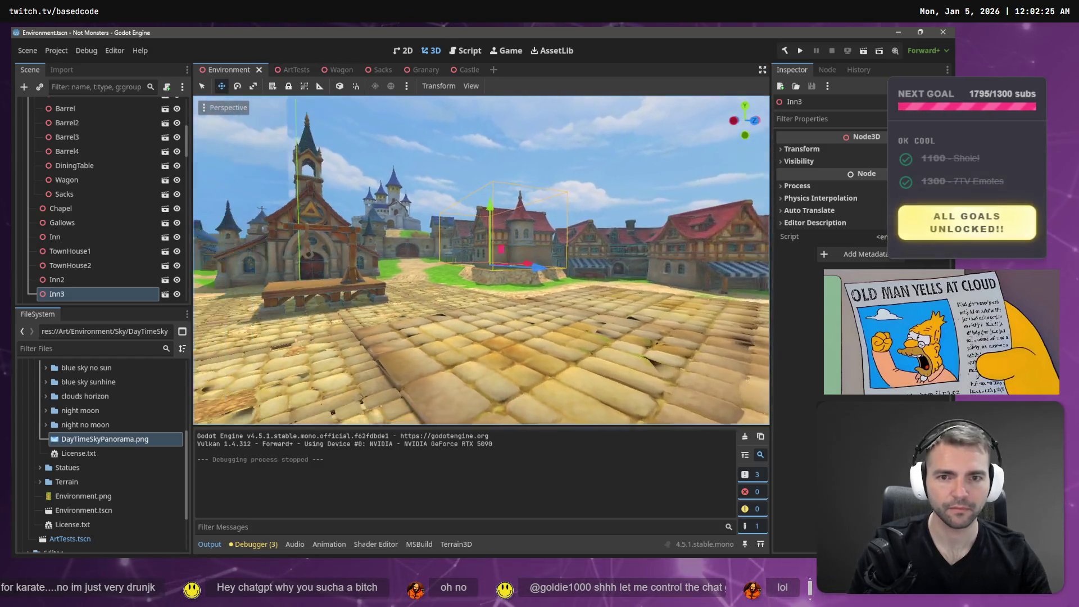
Fly through the streets around the red-roofed inn, then run the game with F5.
key(f)
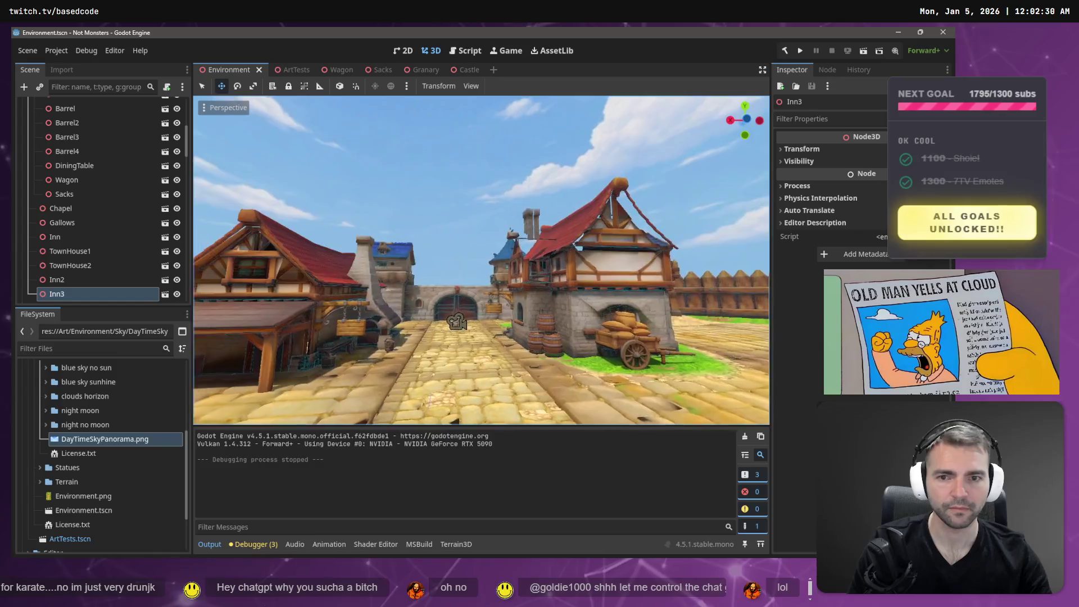
key(w)
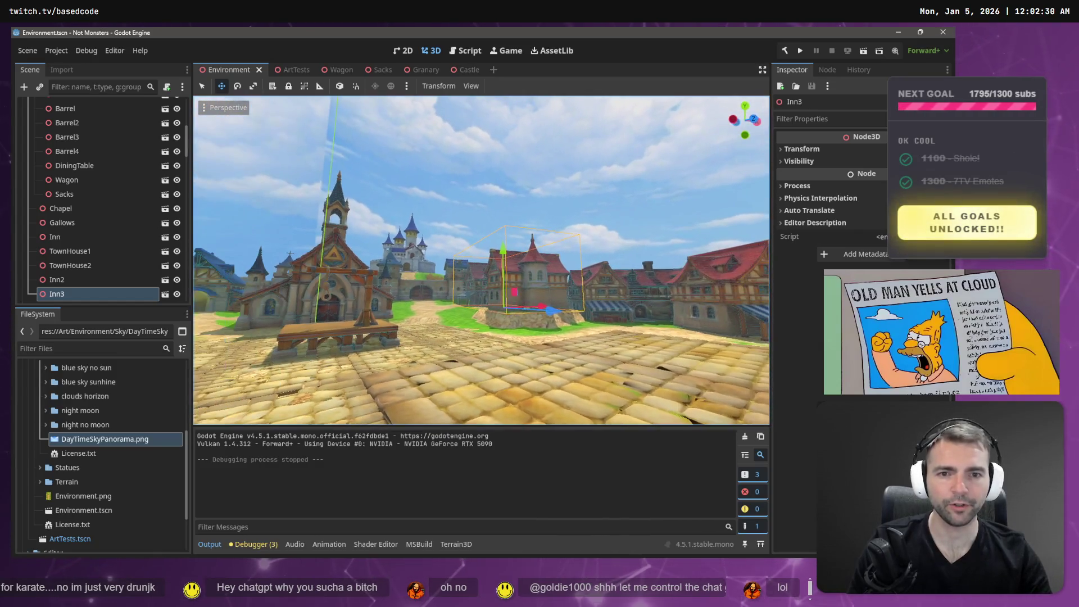
key(s)
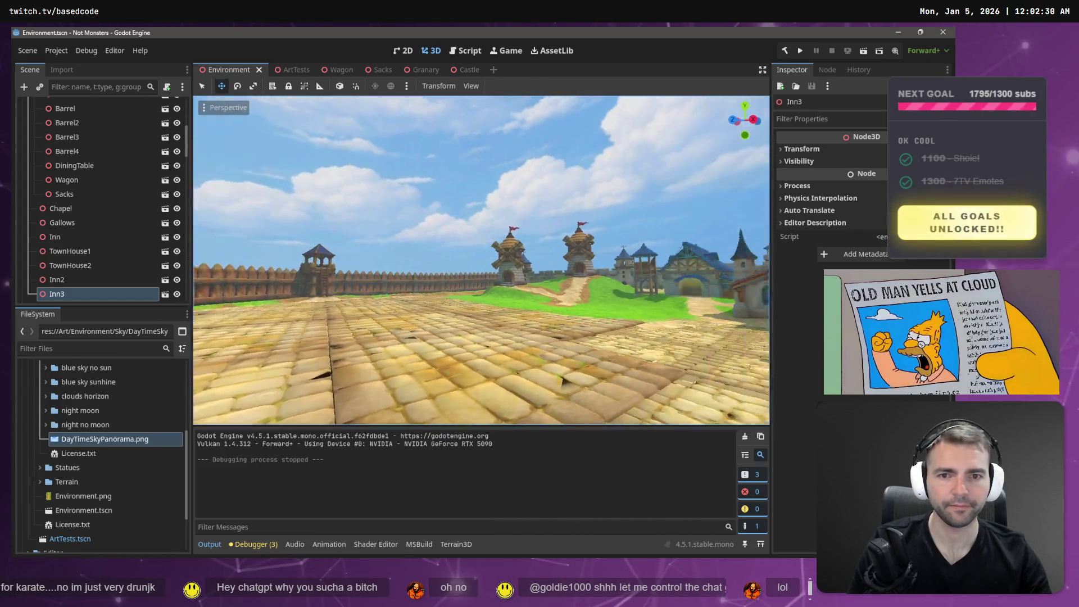
key(w)
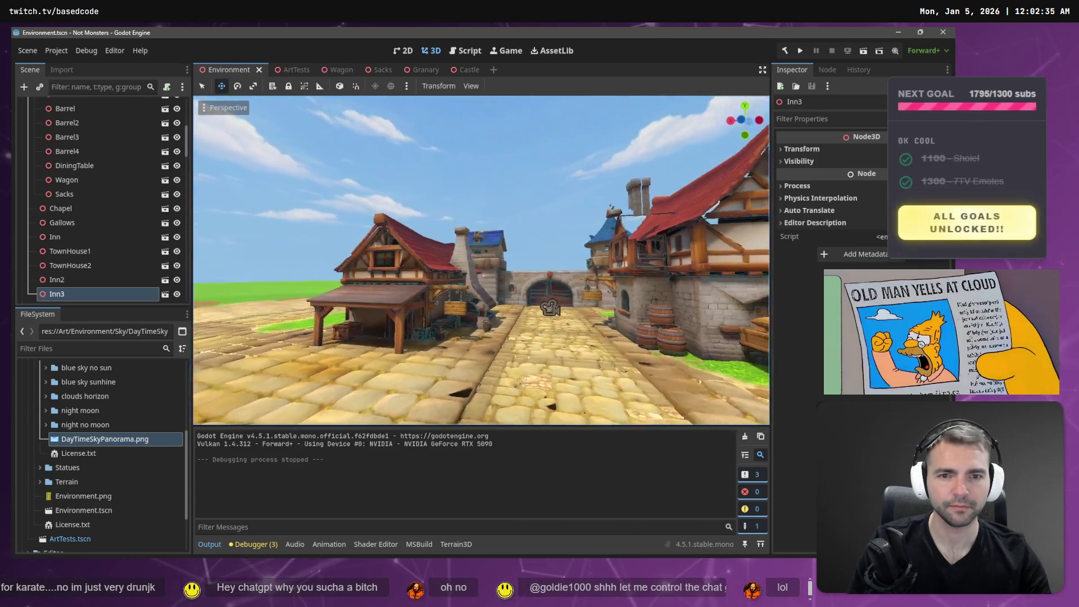
key(s)
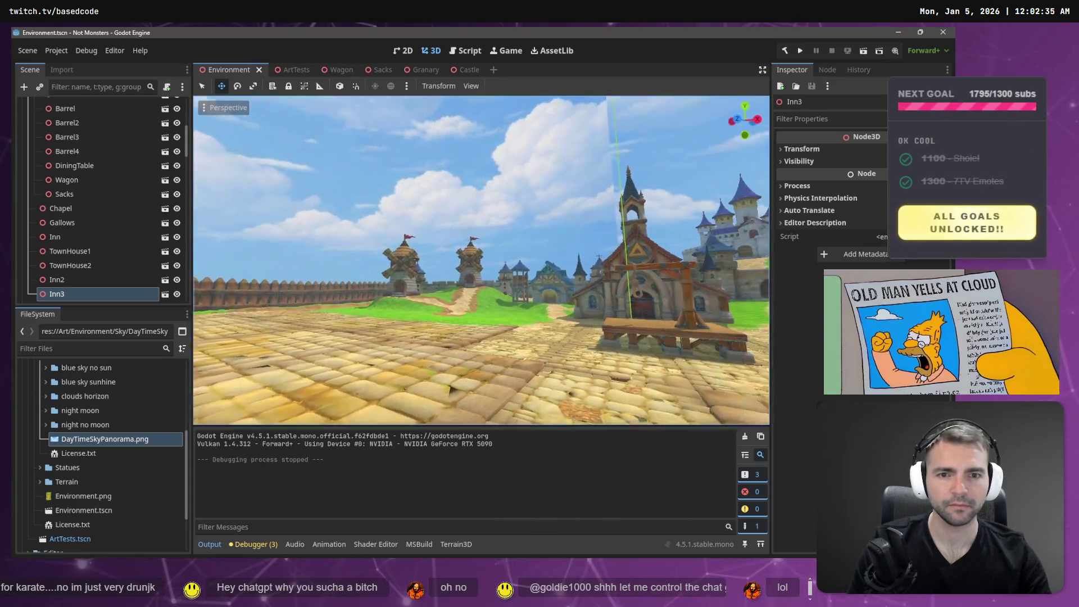
key(w)
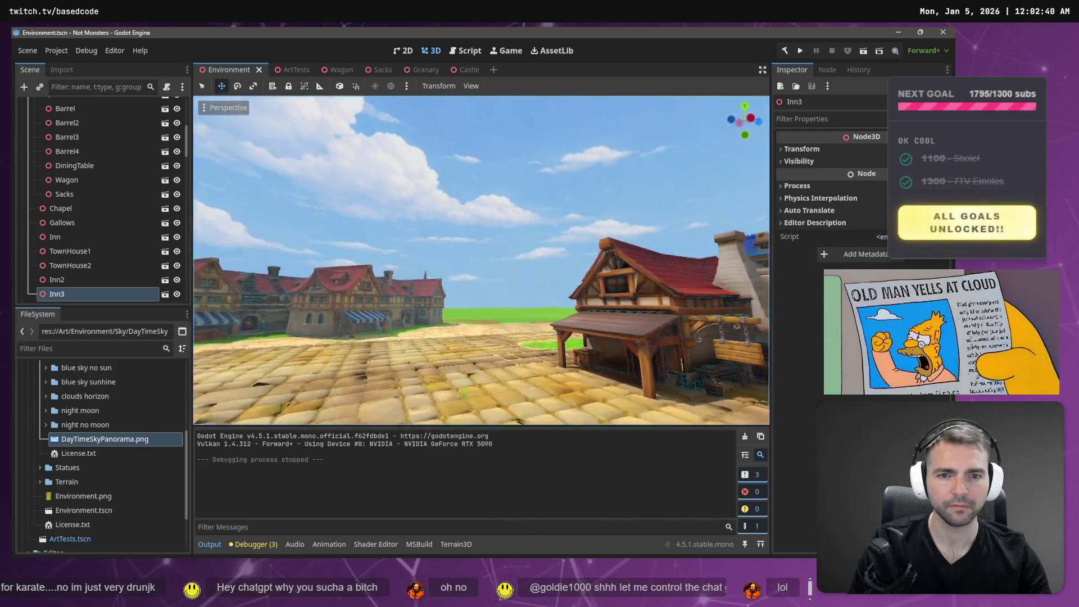
key(a)
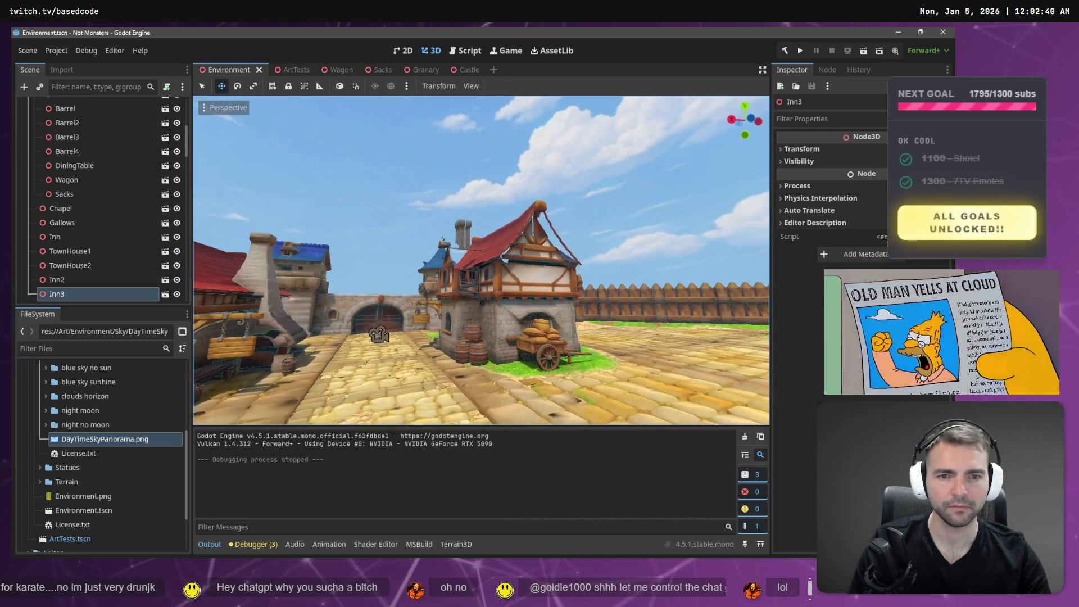
key(s)
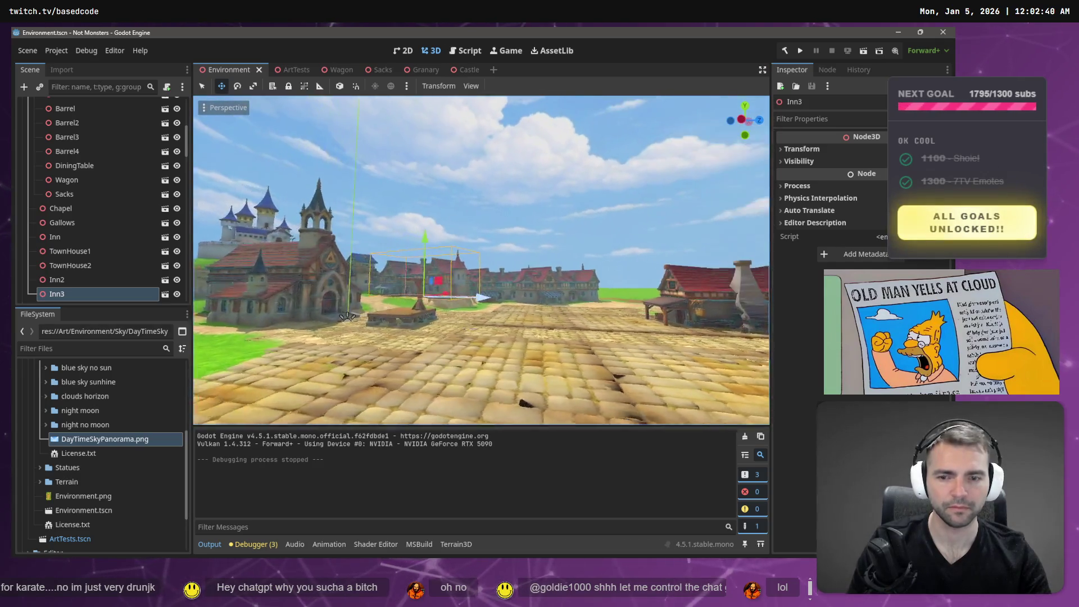
key(F5)
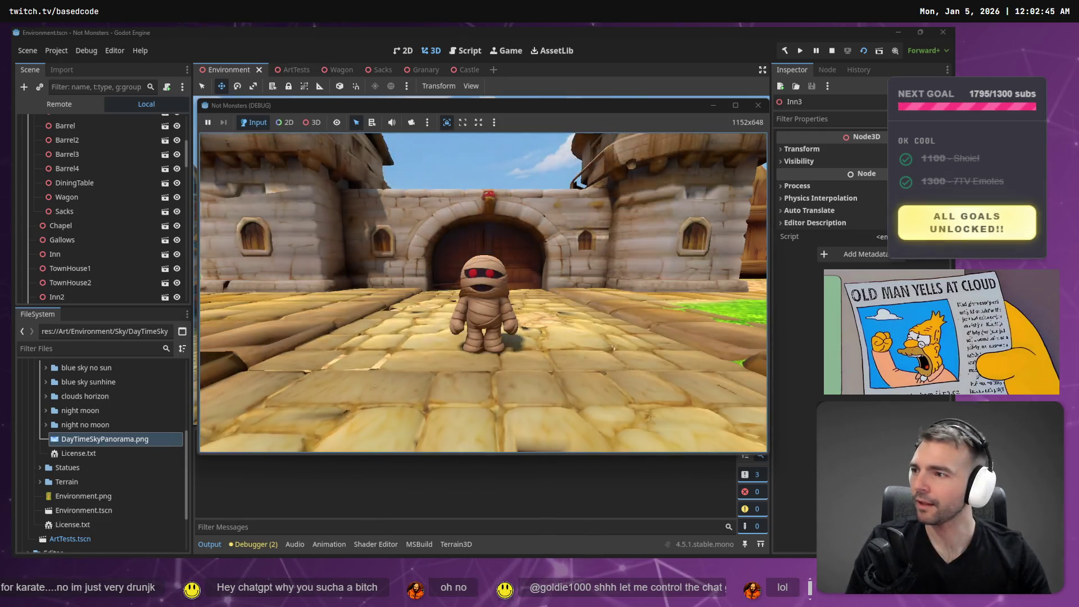
Run the mummy through town toward the houses, towers, church and windmills.
key(w)
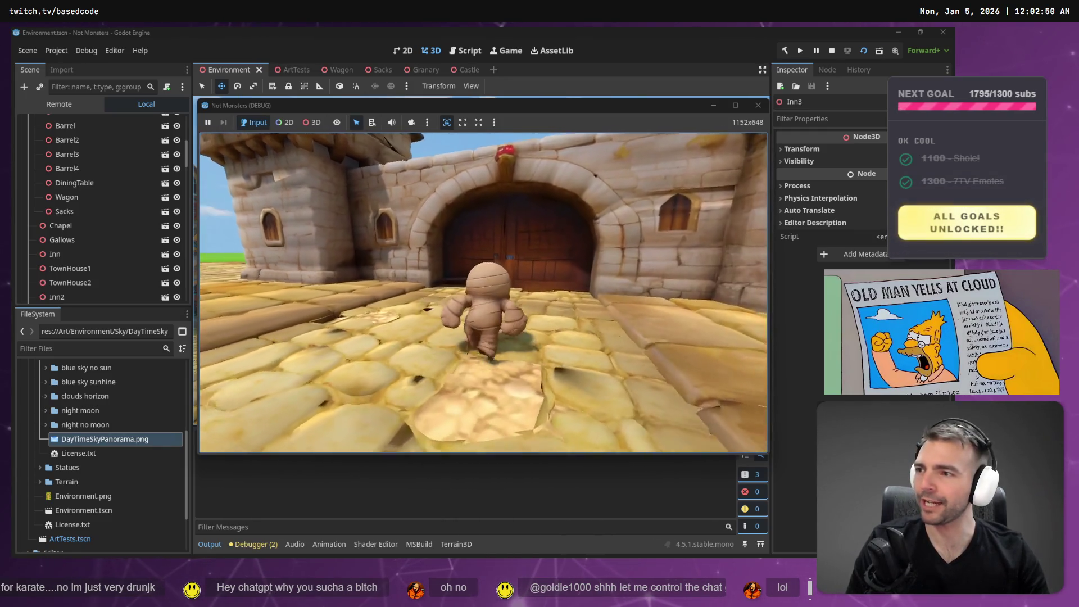
key(d)
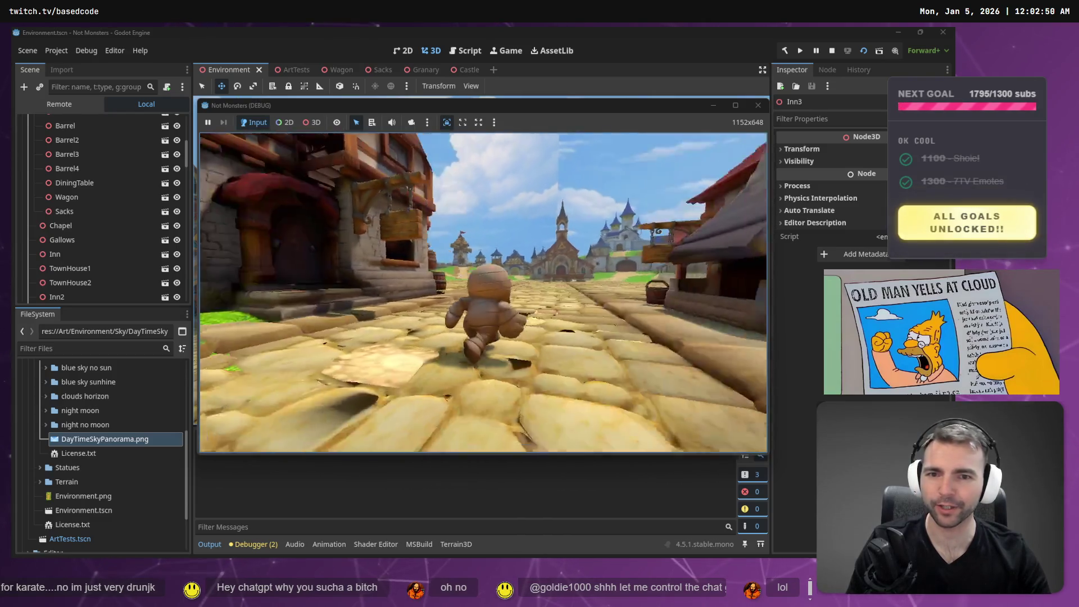
key(a)
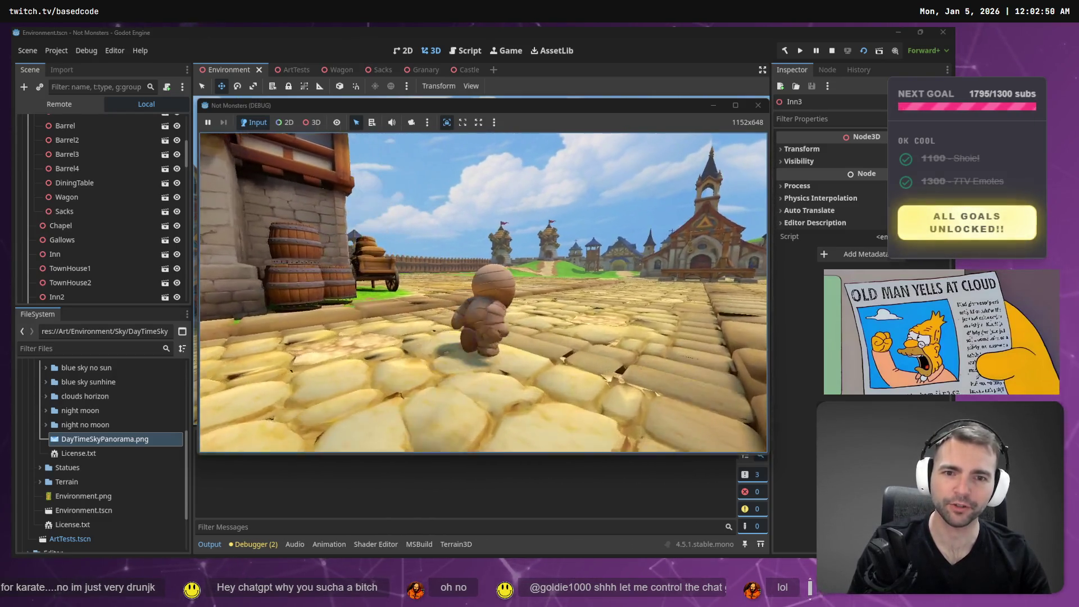
key(d)
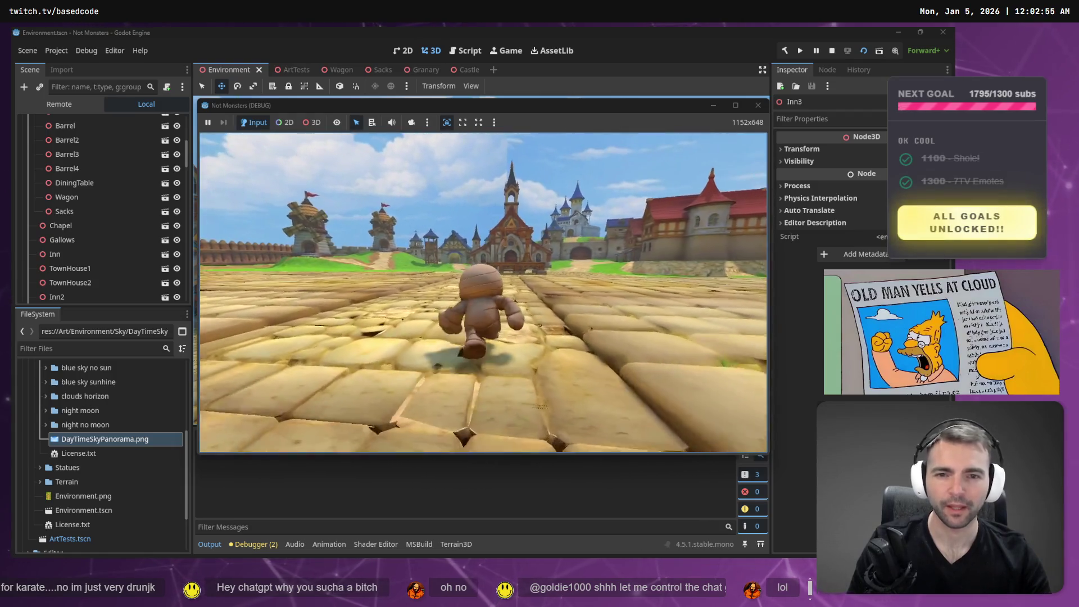
key(a)
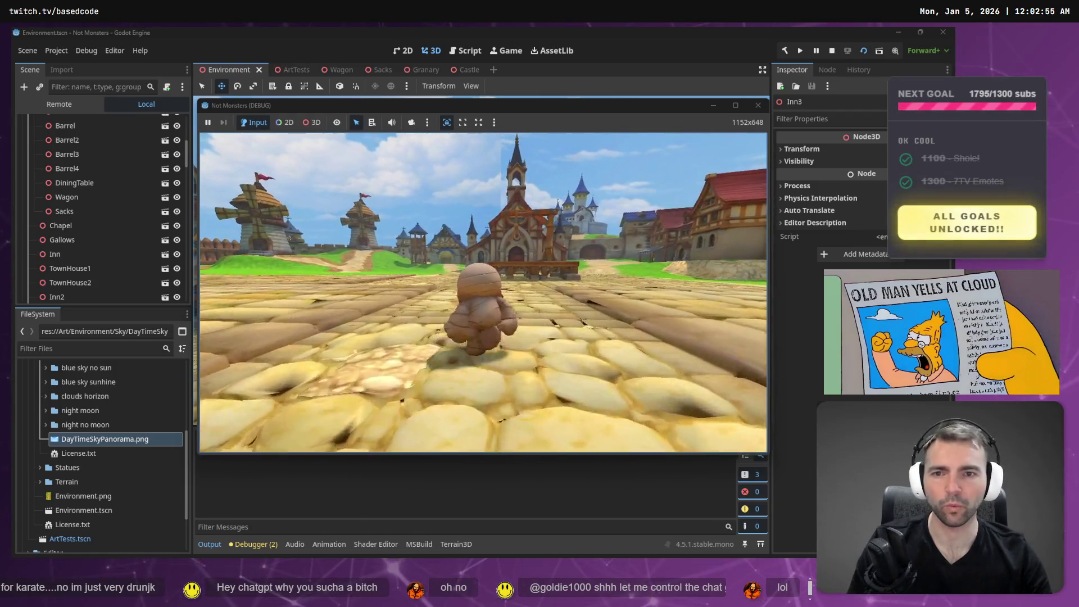
key(w)
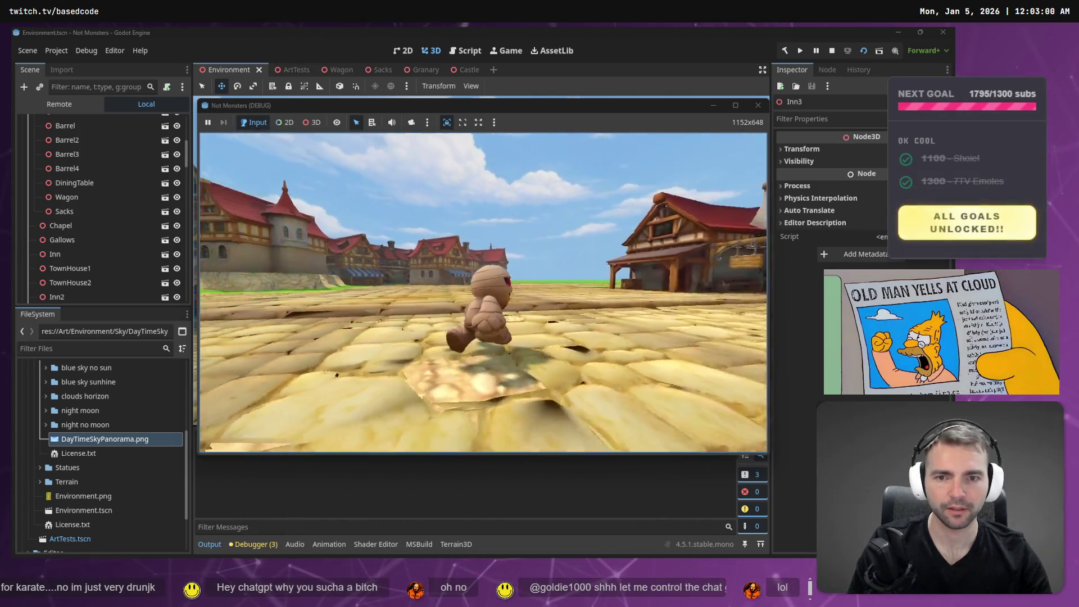
key(d)
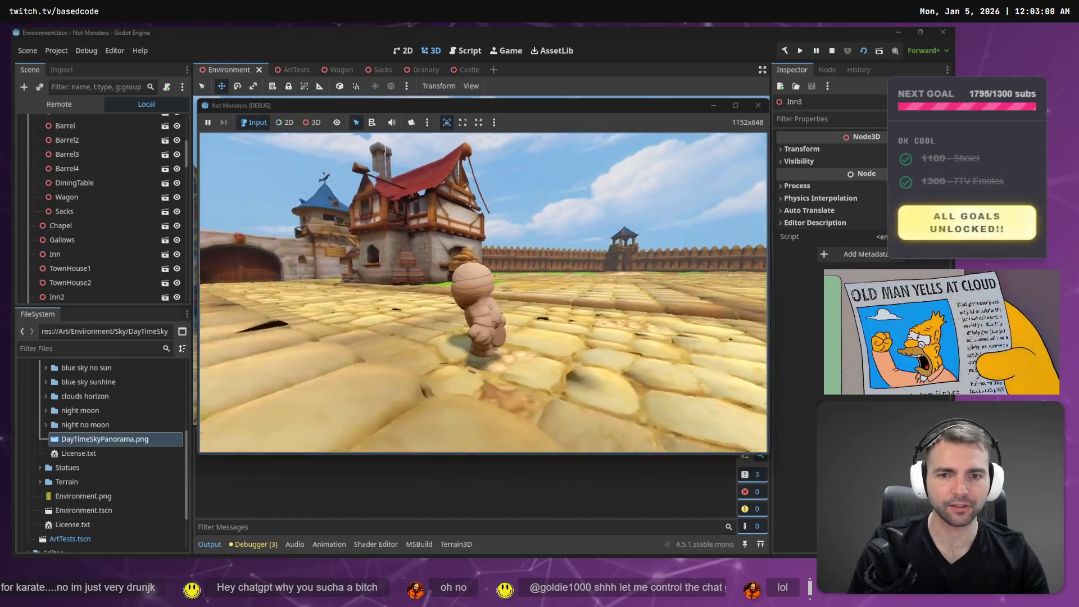
Run the mummy back down the street toward the castle, then stop the game with F8.
key(s)
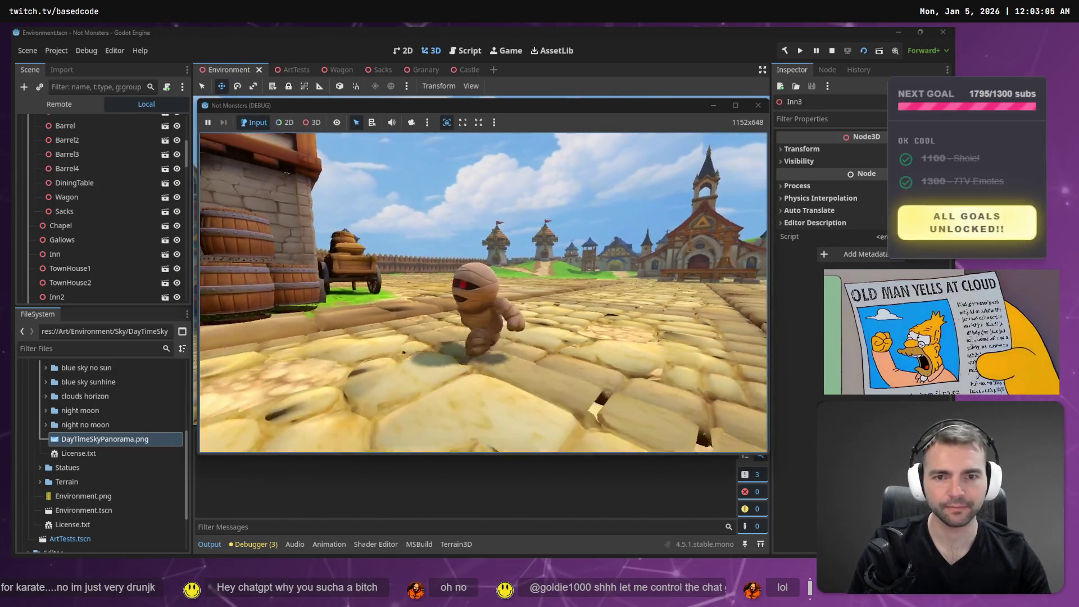
key(s)
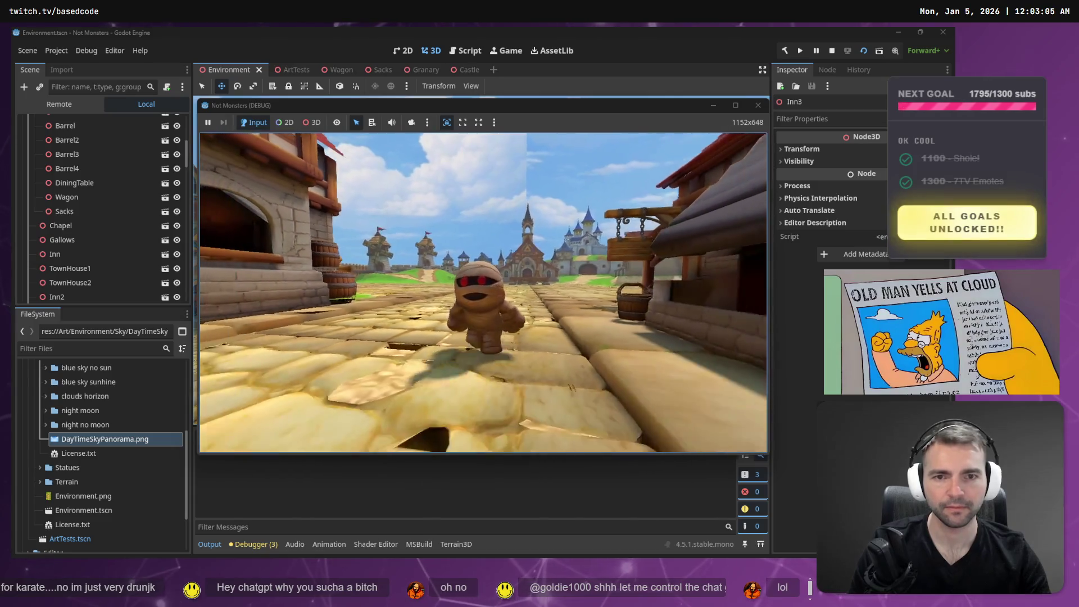
key(w)
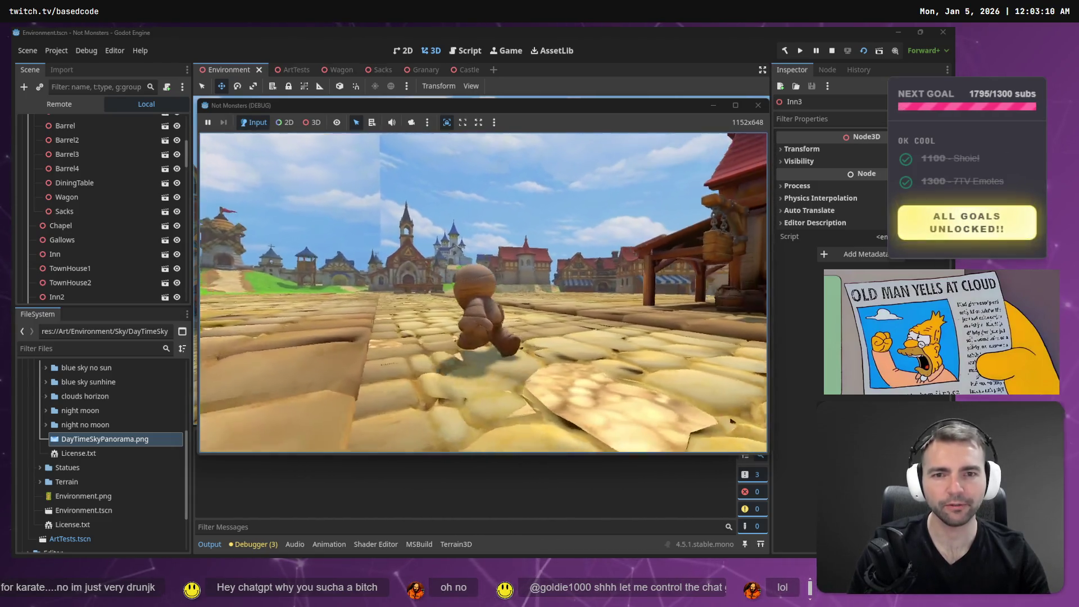
key(w)
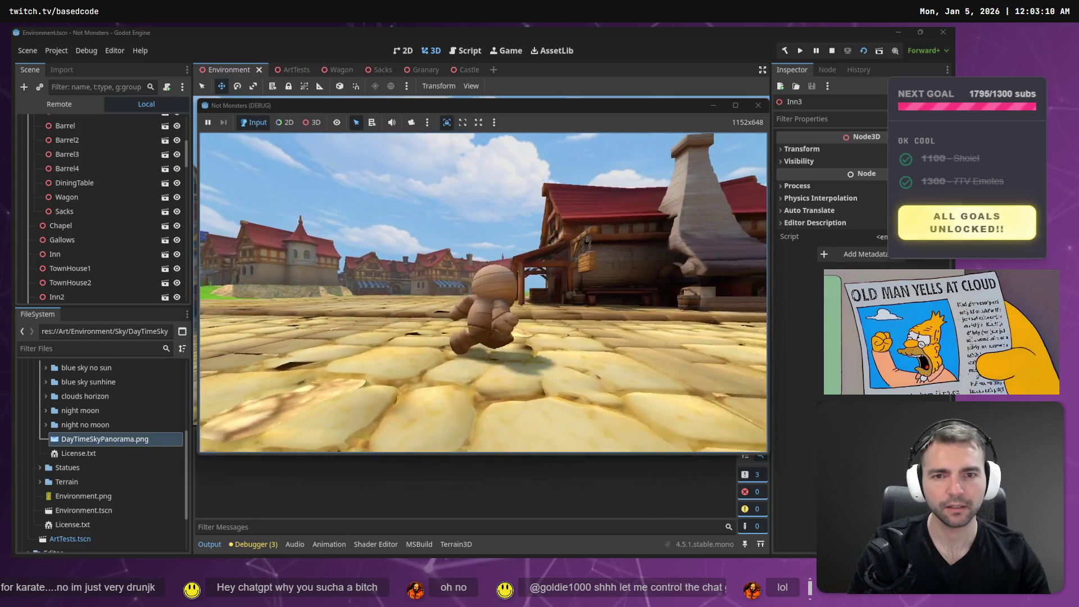
key(s)
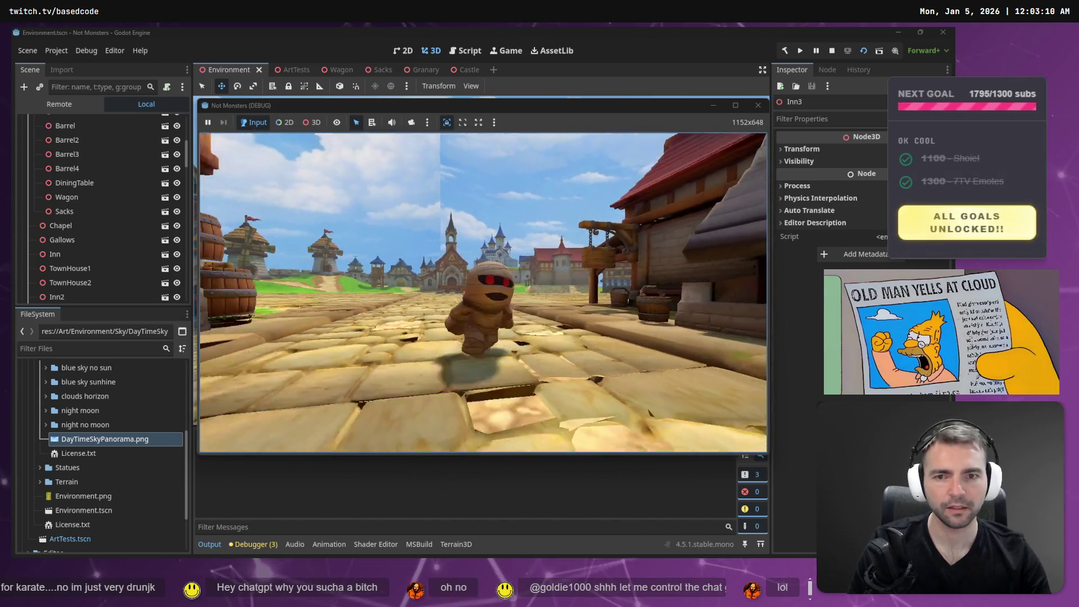
key(w)
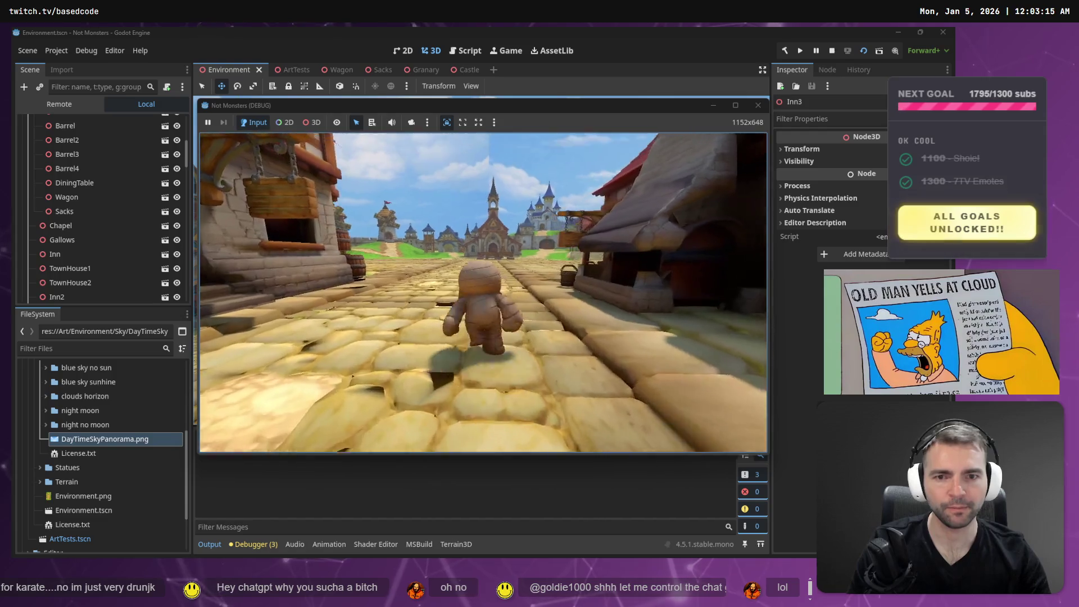
key(F8)
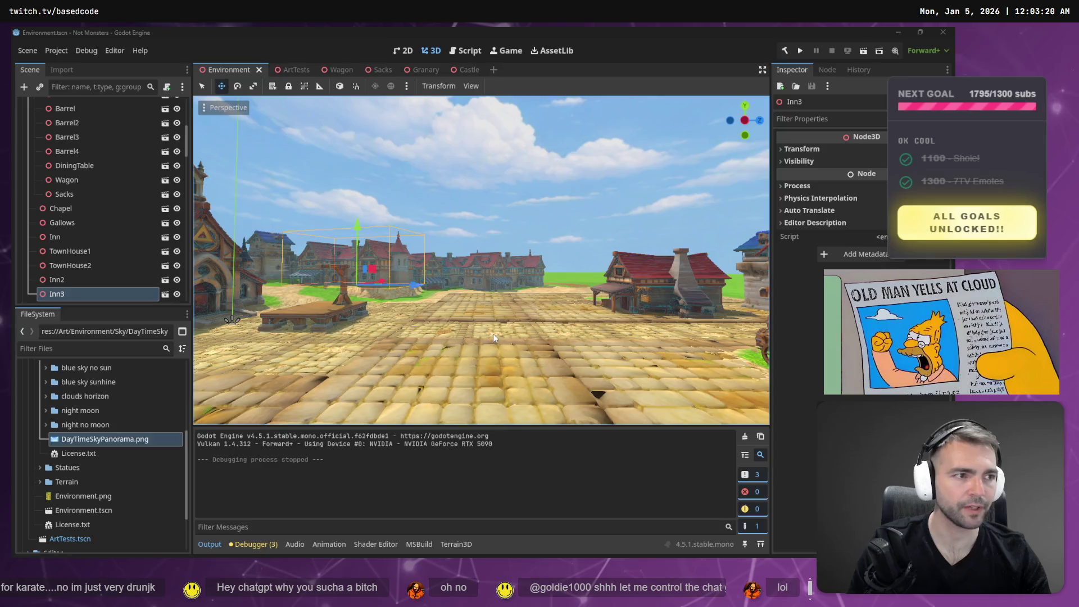
key(alt+Tab)
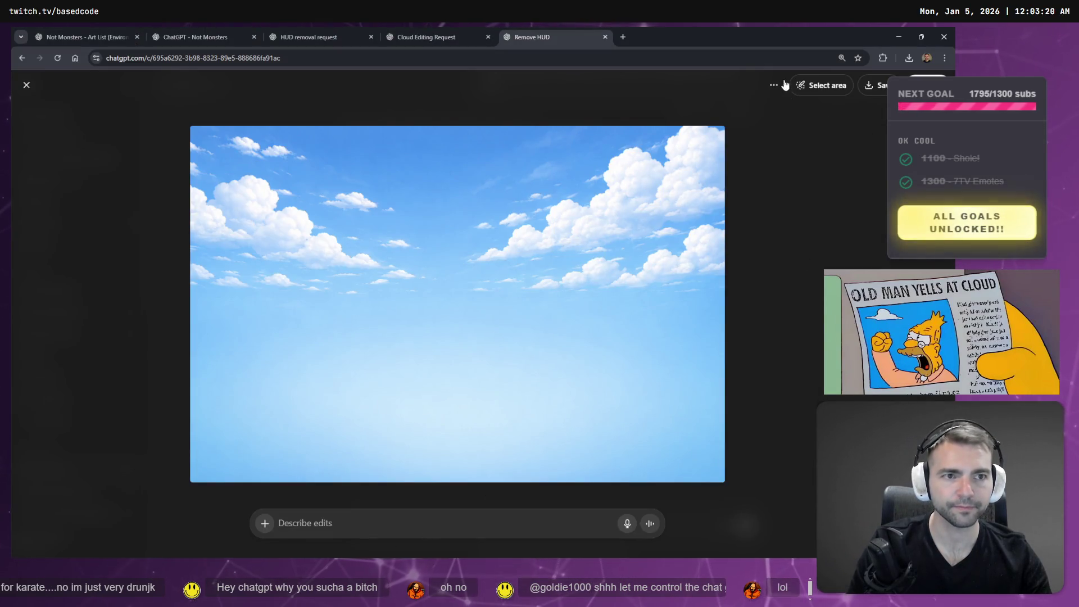
Brush over the sky image's left, right and top edges and send a dictated horizontal-tiling request.
click(822, 85)
drag(717, 146, 709, 269)
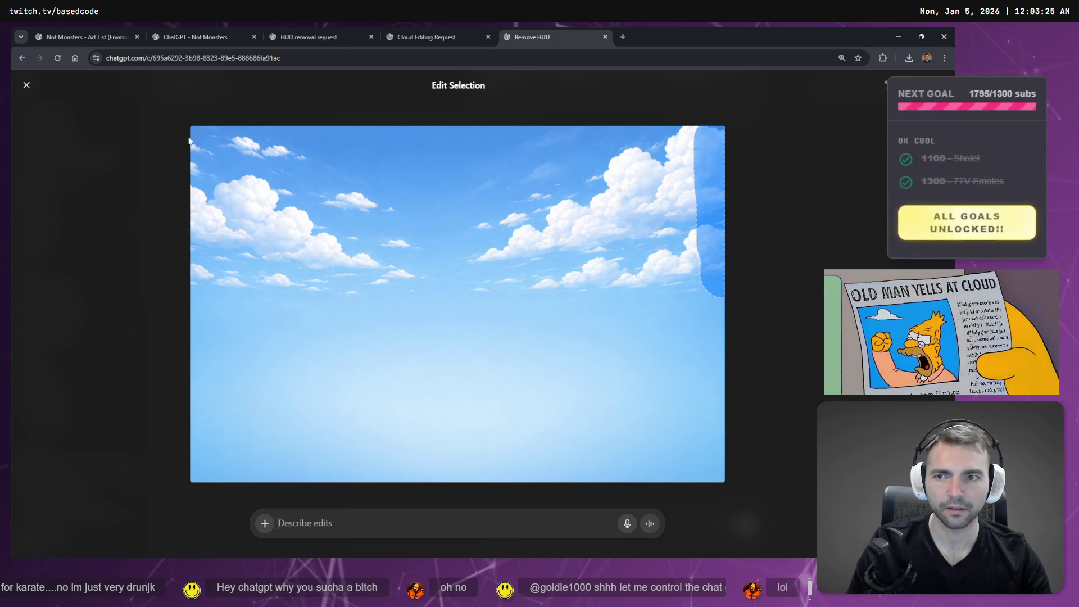
drag(204, 135, 202, 315)
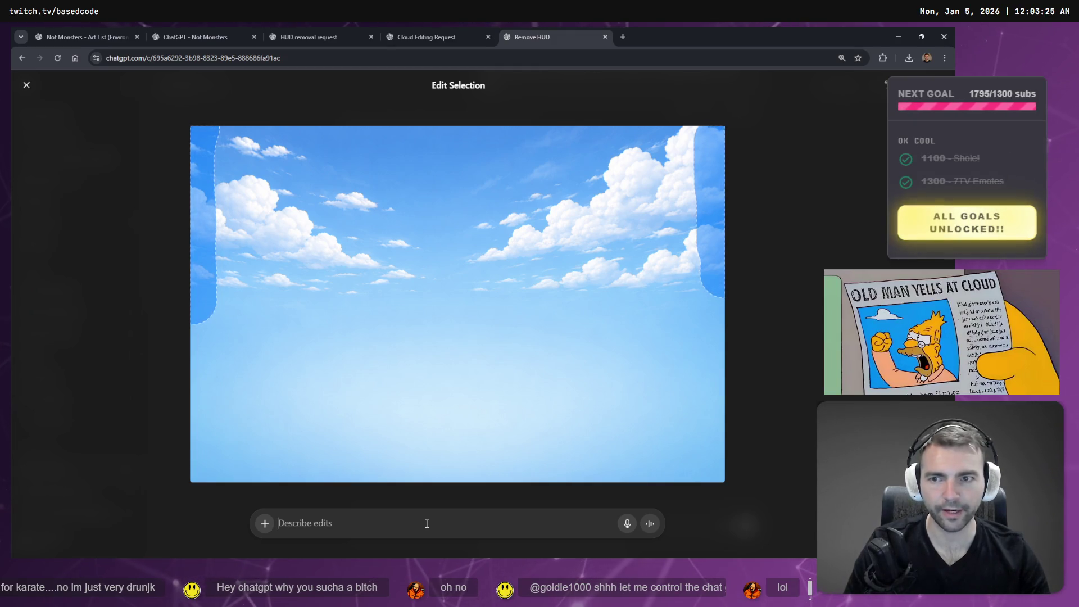
key(super+h)
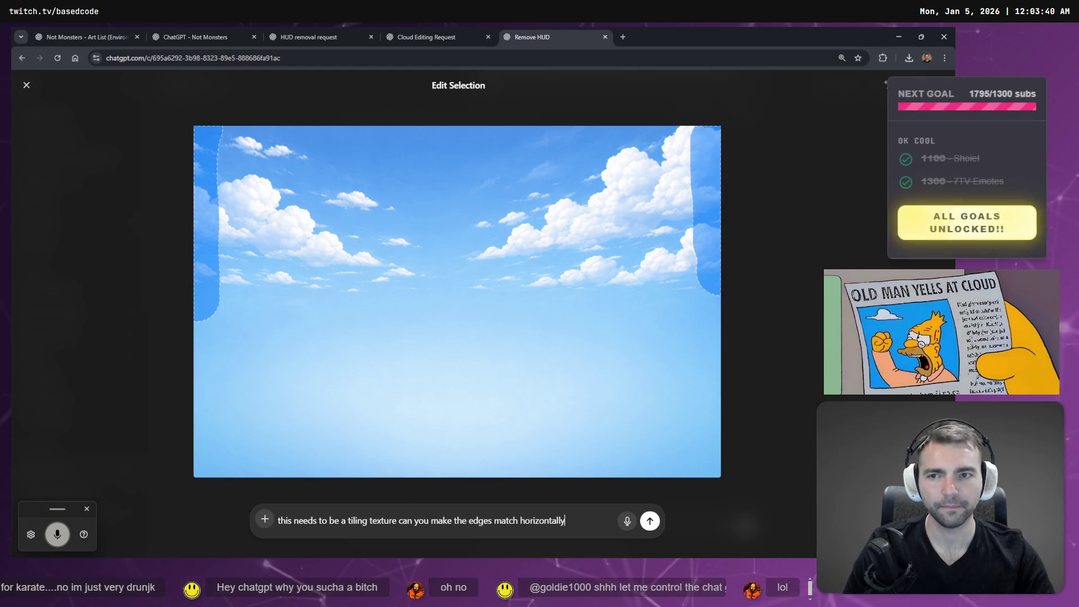
drag(669, 138, 711, 127)
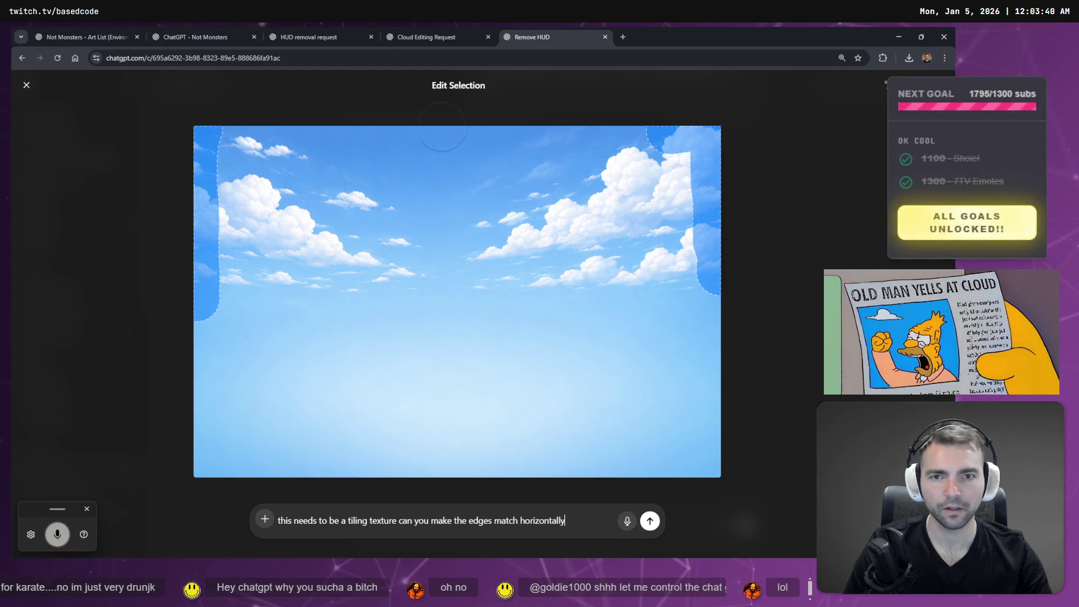
drag(304, 135, 217, 135)
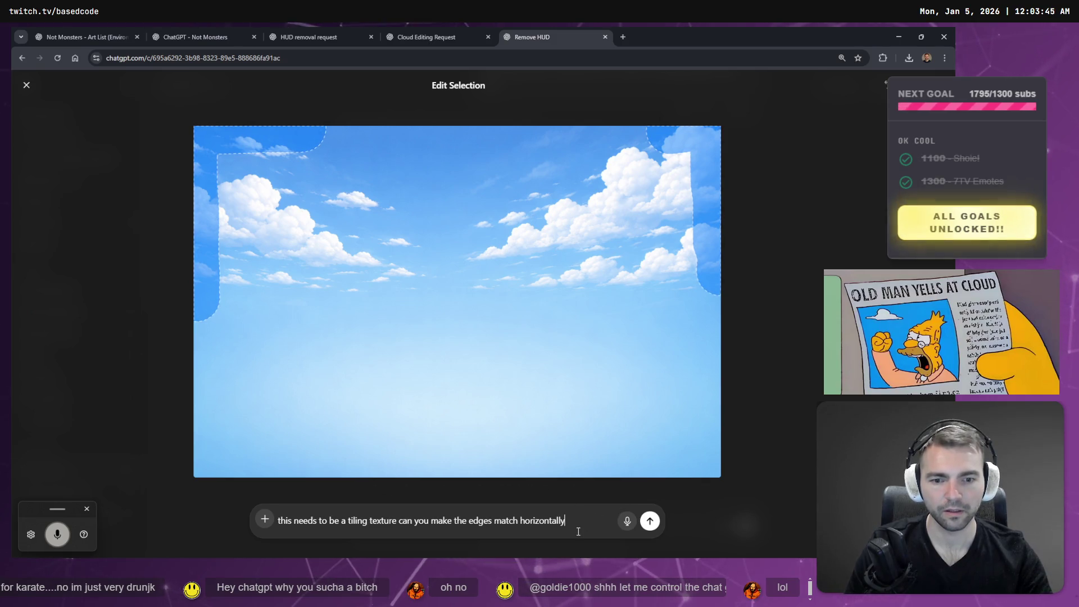
text(.)
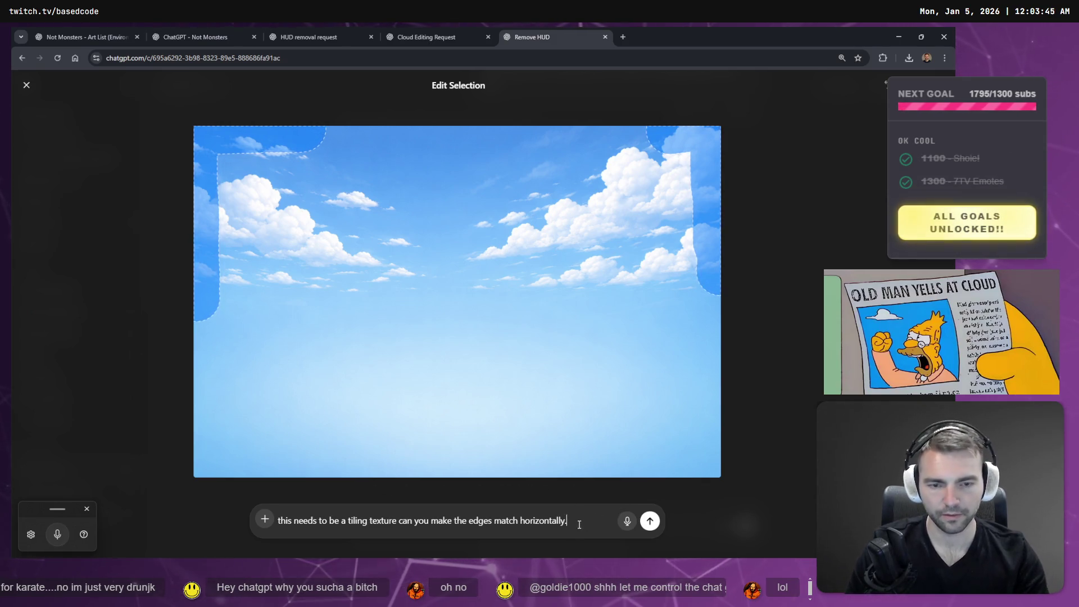
click(650, 521)
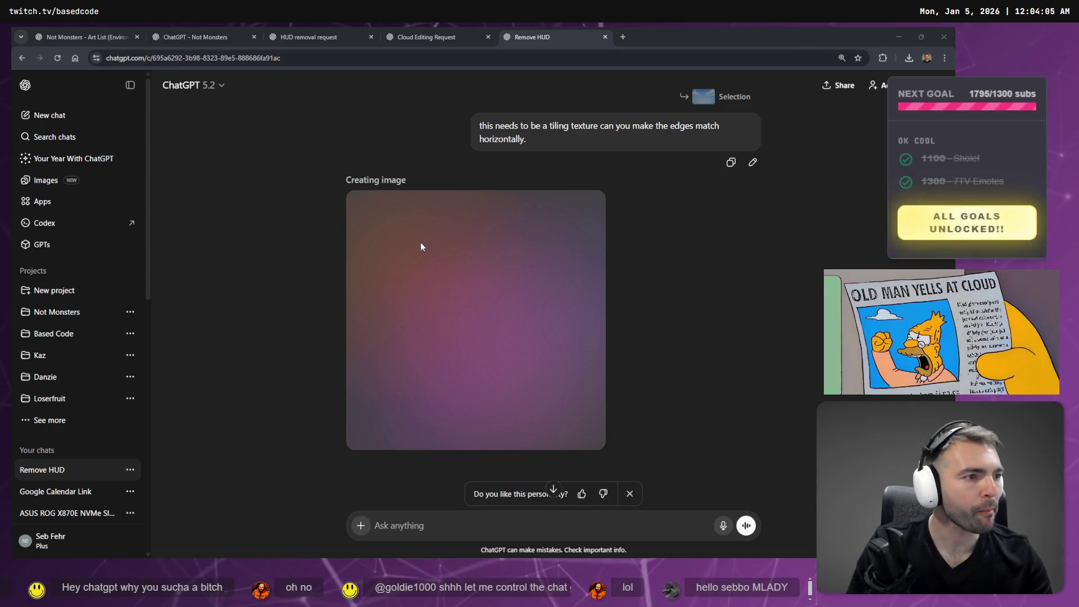
key(alt+Tab)
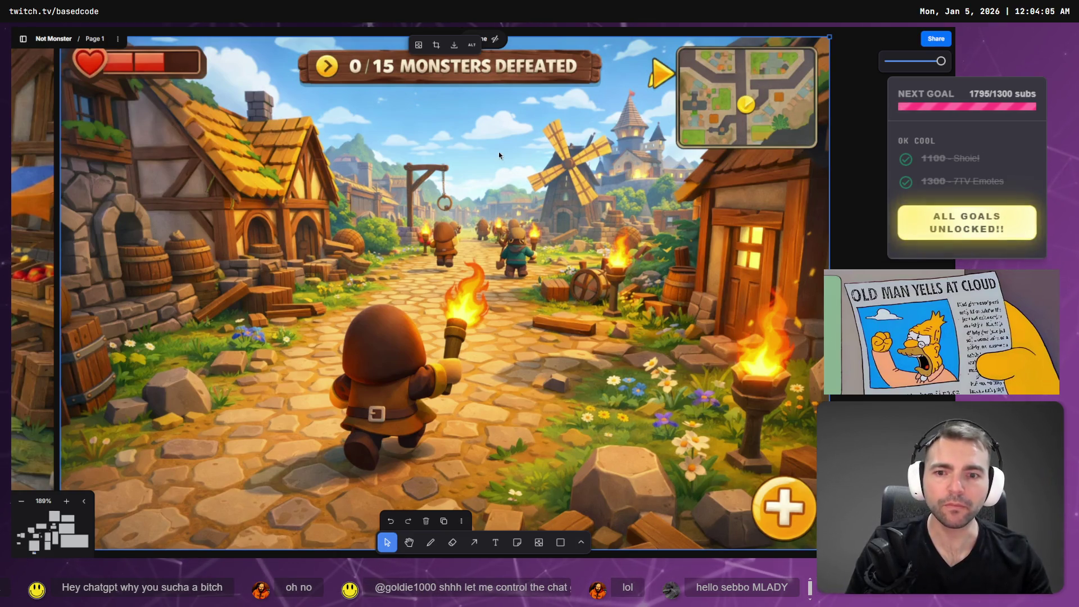
Pan and zoom across the tldraw board to inspect the village concept images.
key(a)
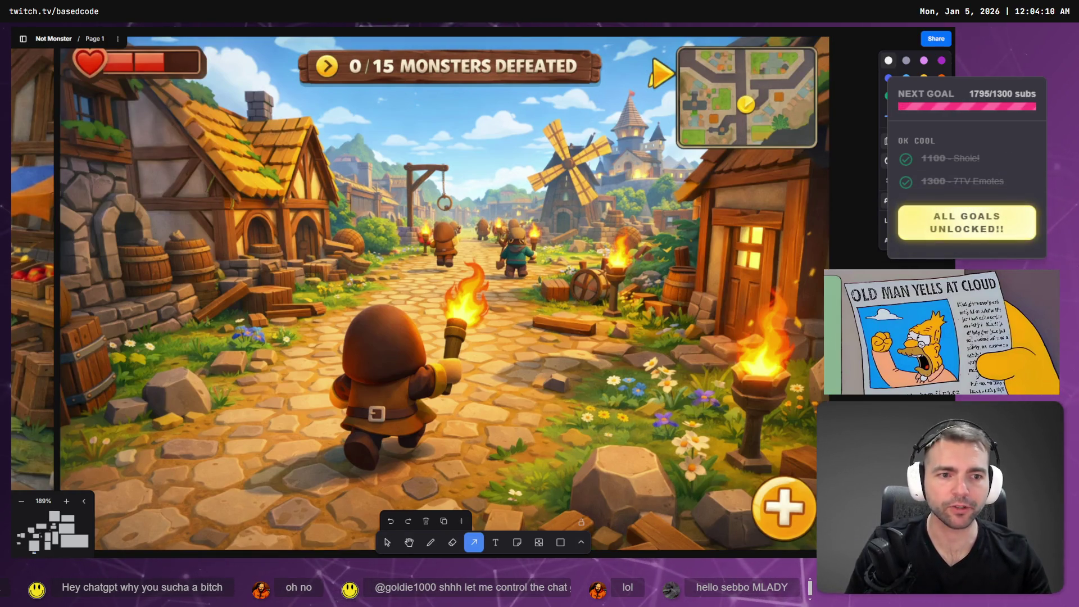
scroll(418, 296, down, 5)
scroll(418, 296, left, 5)
scroll(281, 309, right, 3)
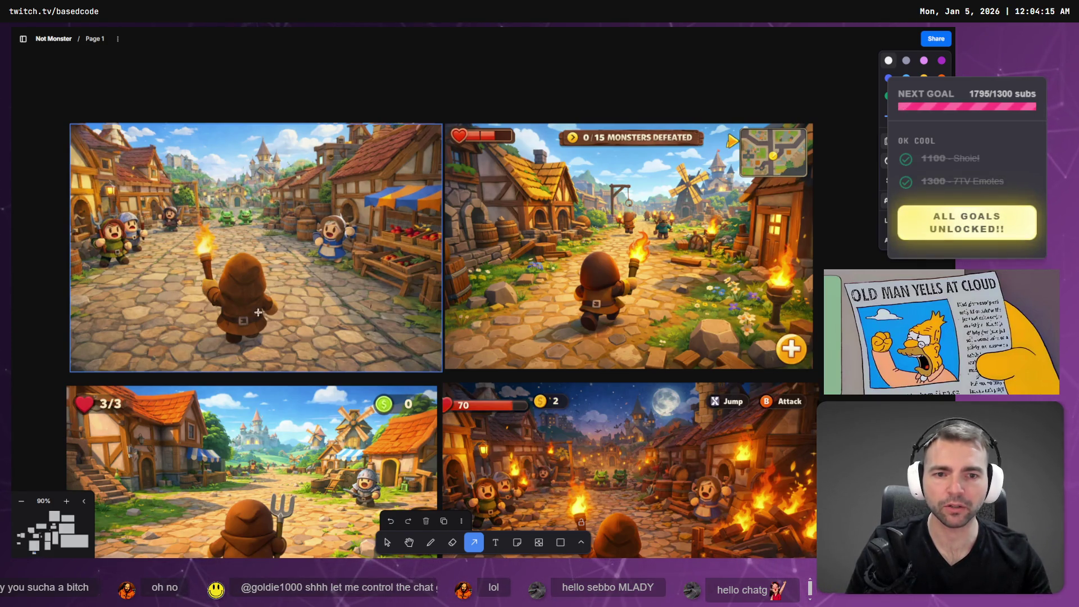
scroll(562, 337, down, 3)
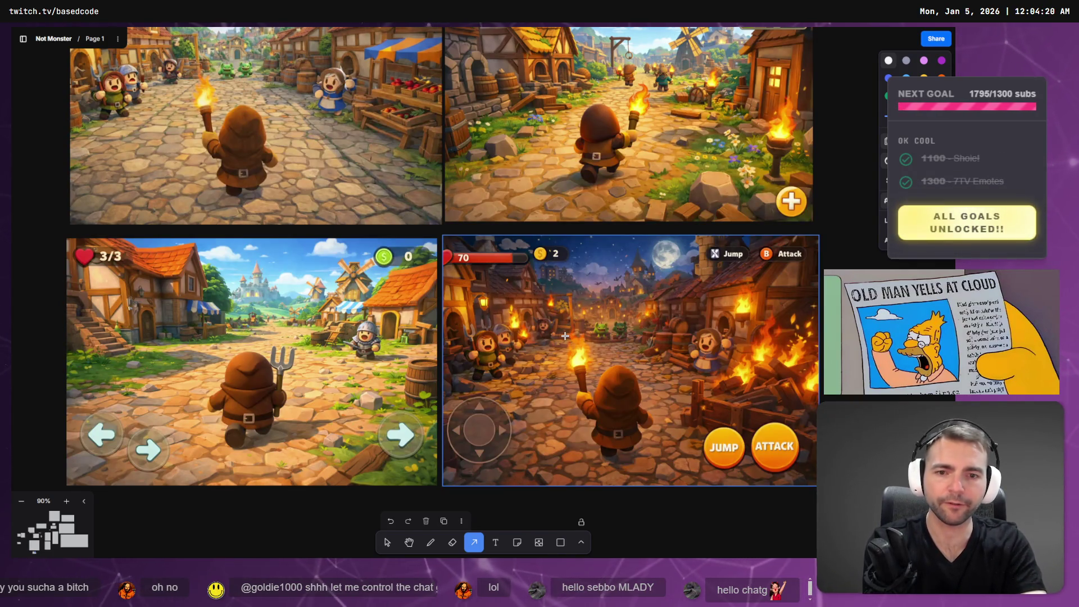
scroll(562, 336, up, 2)
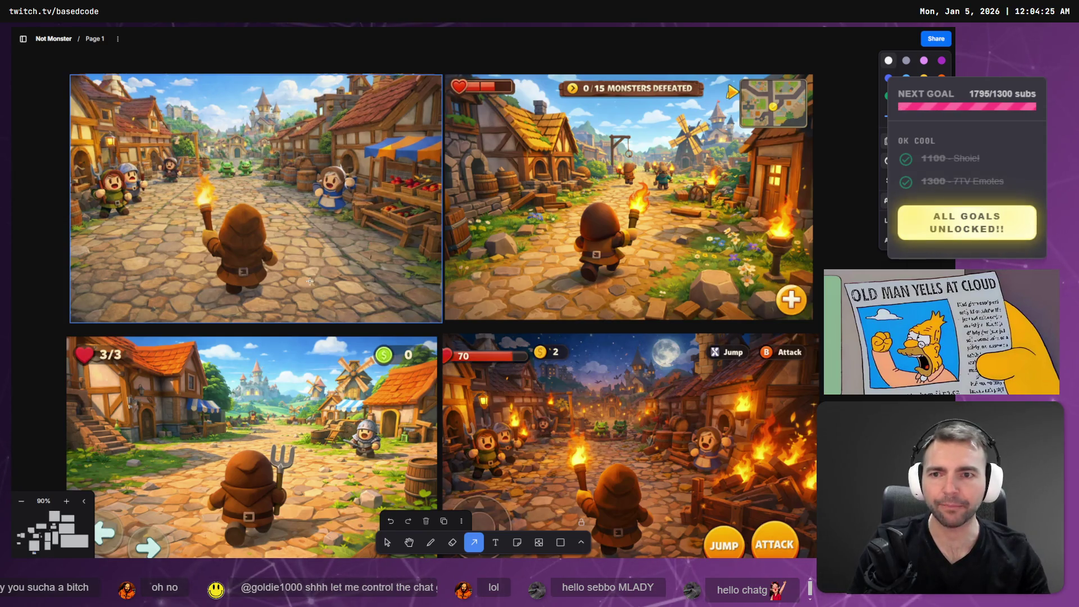
scroll(365, 318, up, 4)
scroll(409, 335, left, 3)
scroll(409, 335, up, 2)
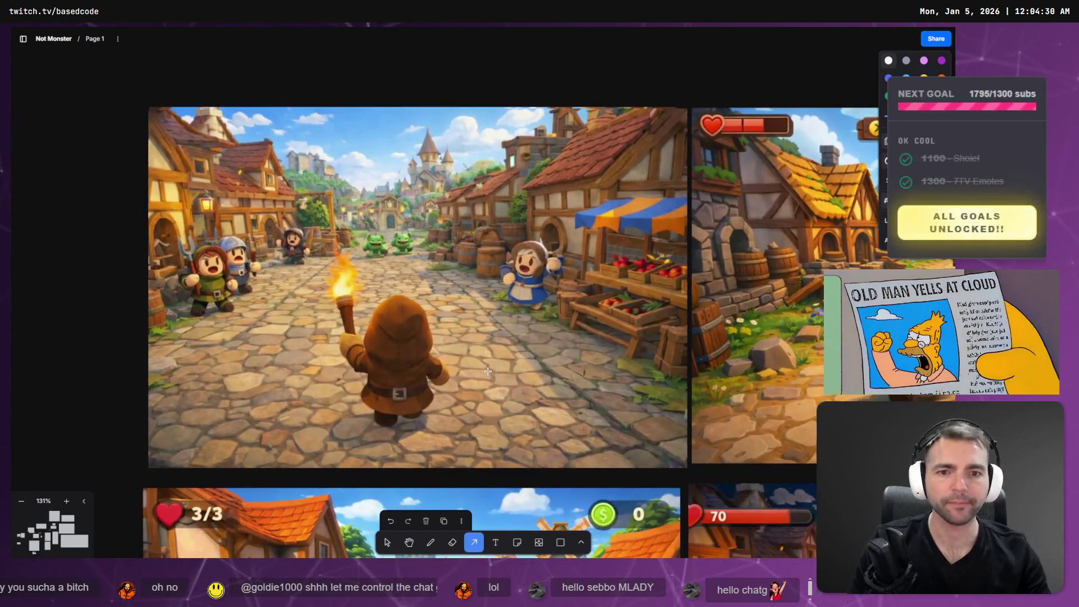
key(alt+Tab)
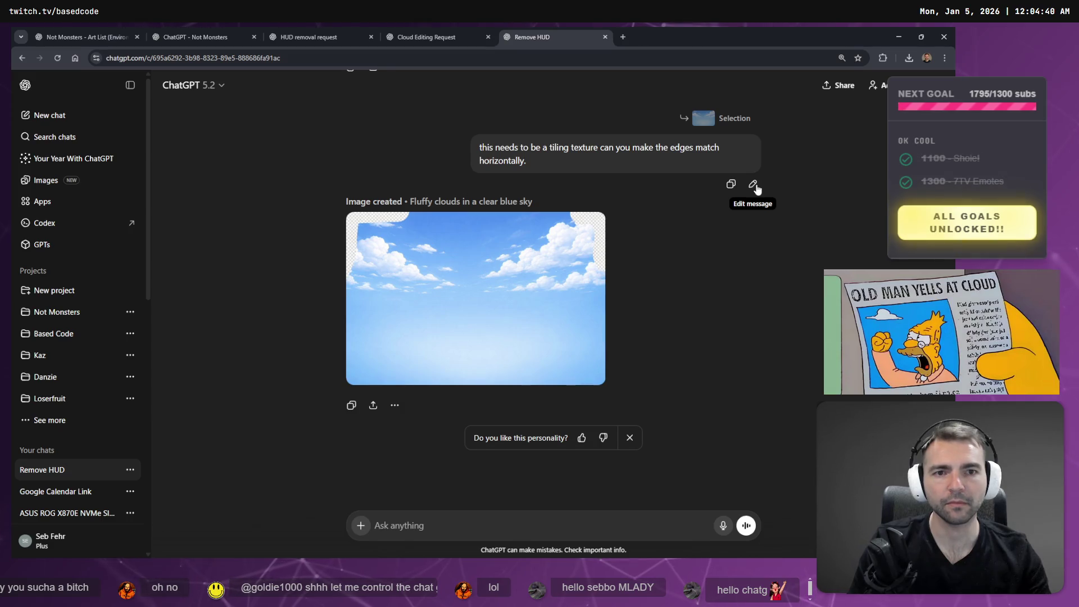
Resend the tiling-texture prompt and open the generated cloudscape image at full size.
click(754, 185)
scroll(792, 221, up, 3)
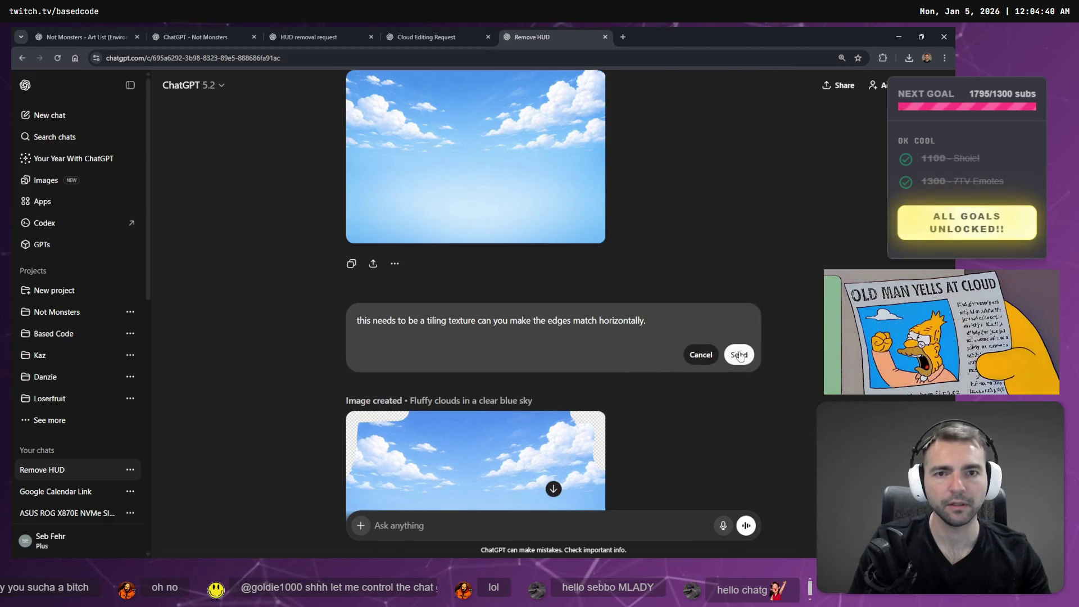
click(740, 354)
scroll(740, 354, up, 2)
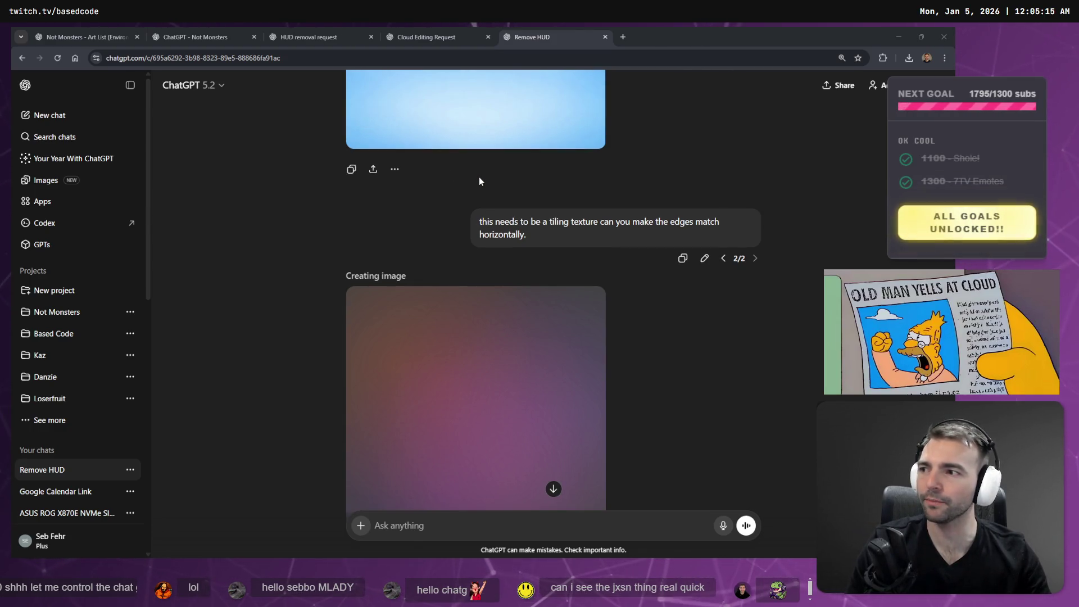
scroll(479, 176, down, 2)
scroll(480, 178, down, 1)
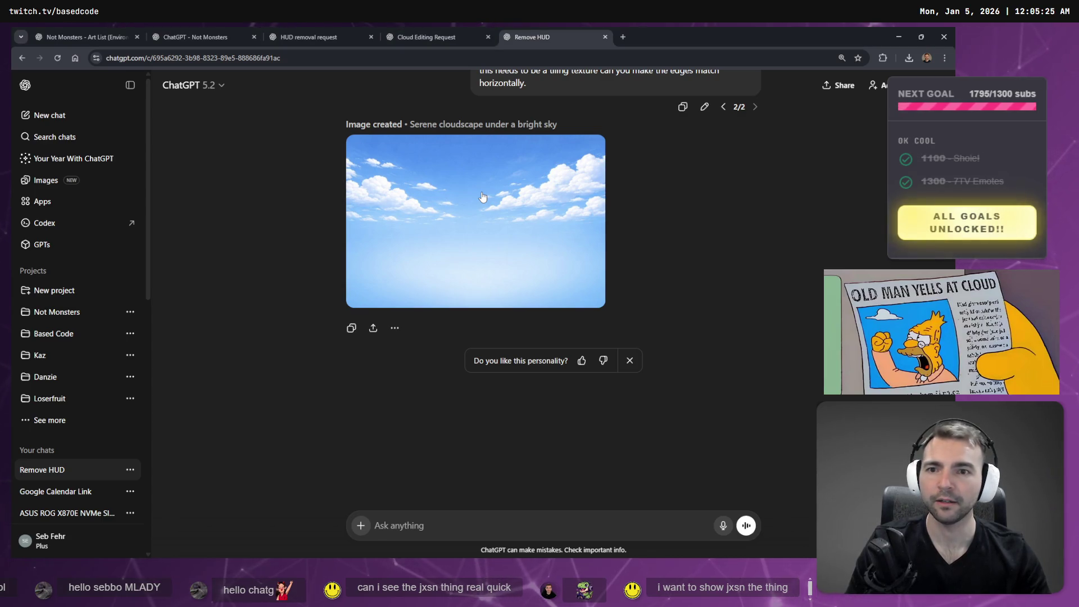
click(486, 204)
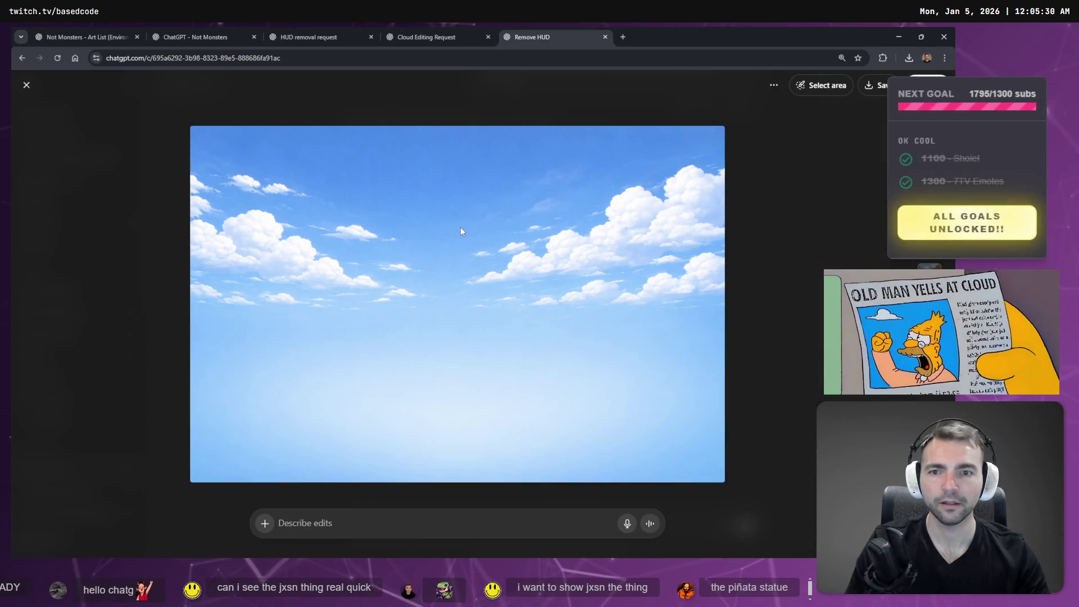
Save the serene cloudscape image over DayTimeSkyPanorama.png, accepting the overwrite.
right_click(461, 227)
click(538, 255)
click(138, 175)
key(Return)
key(y)
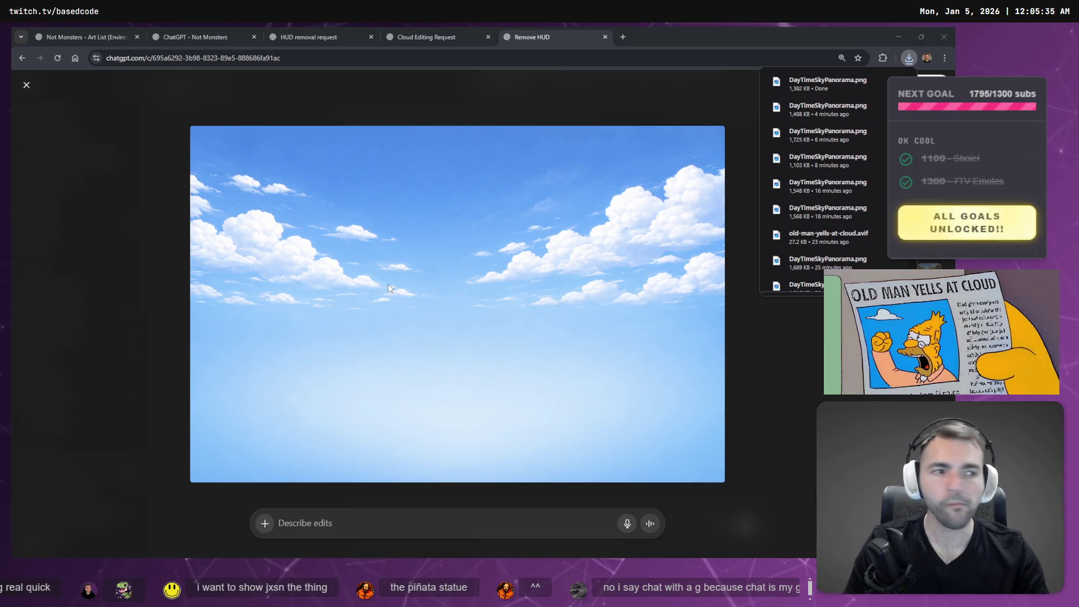
click(759, 332)
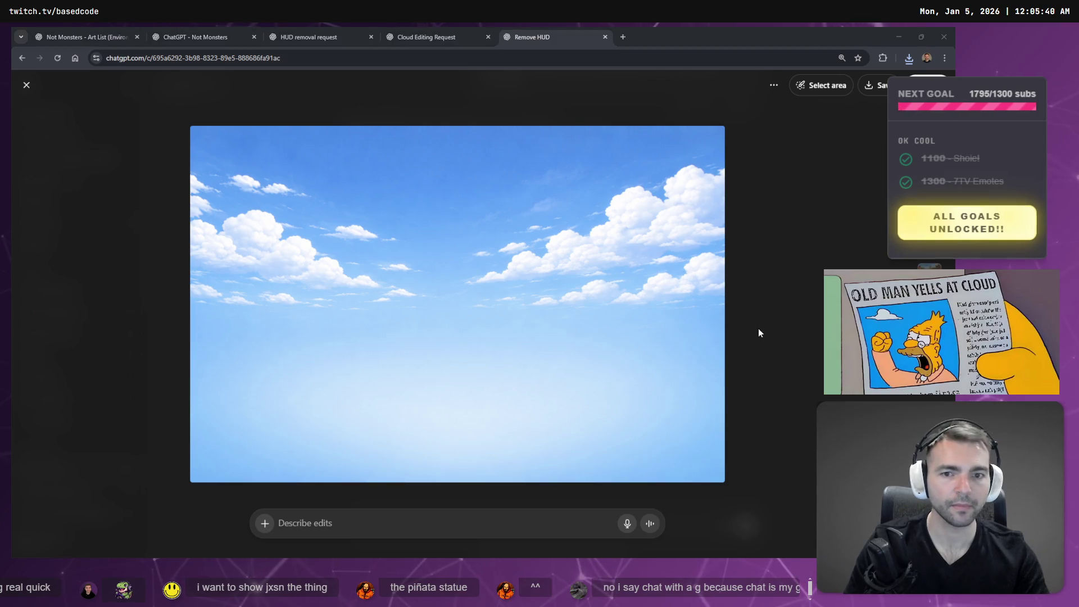
key(alt+Tab)
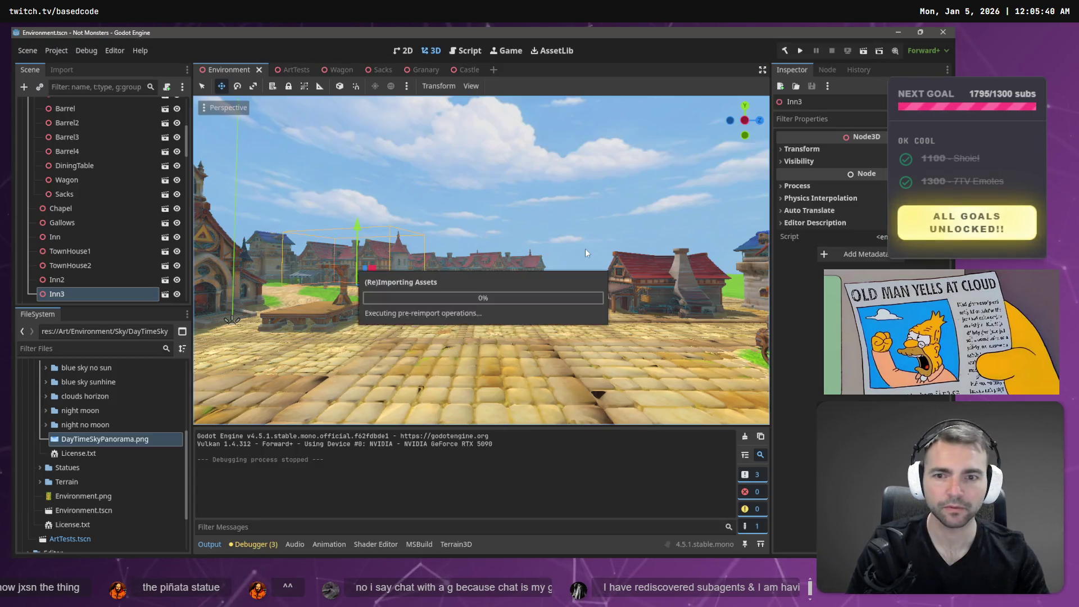
Orbit and zoom around the village to view the reimported cloud sky, then switch to the ArtTests scene.
mouse_move(528, 340)
mouse_down()
mouse_move(685, 350)
mouse_move(568, 321)
mouse_up()
scroll(490, 378, down, 6)
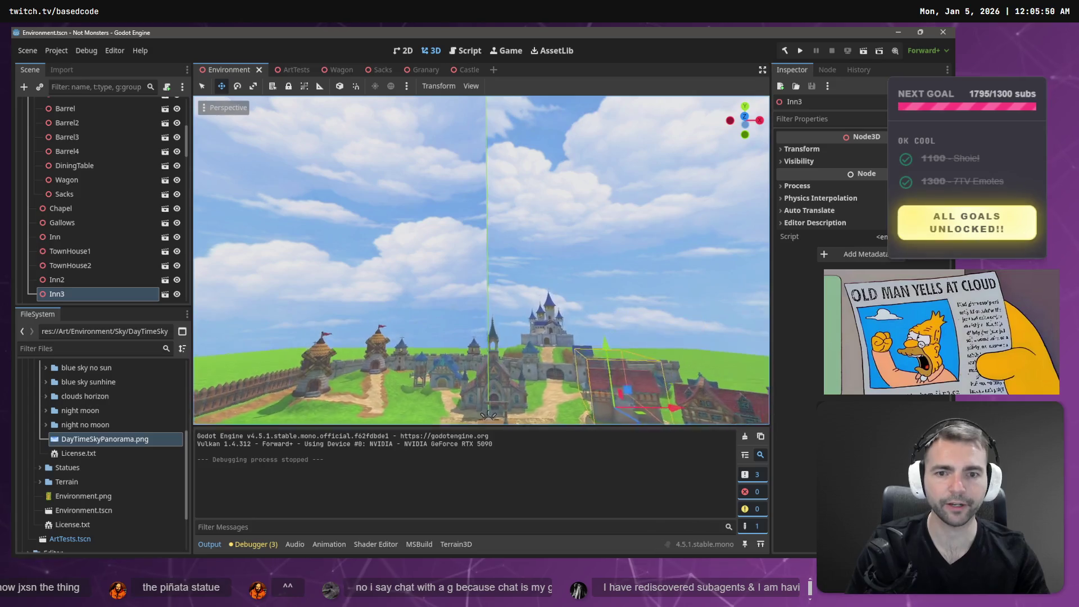
scroll(481, 260, up, 6)
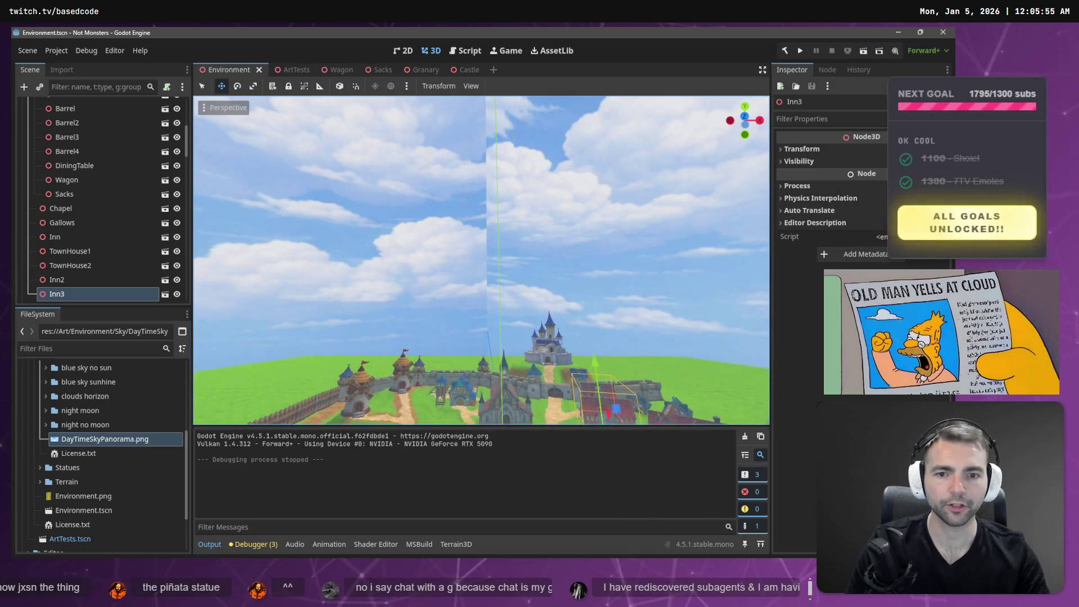
scroll(433, 385, up, 5)
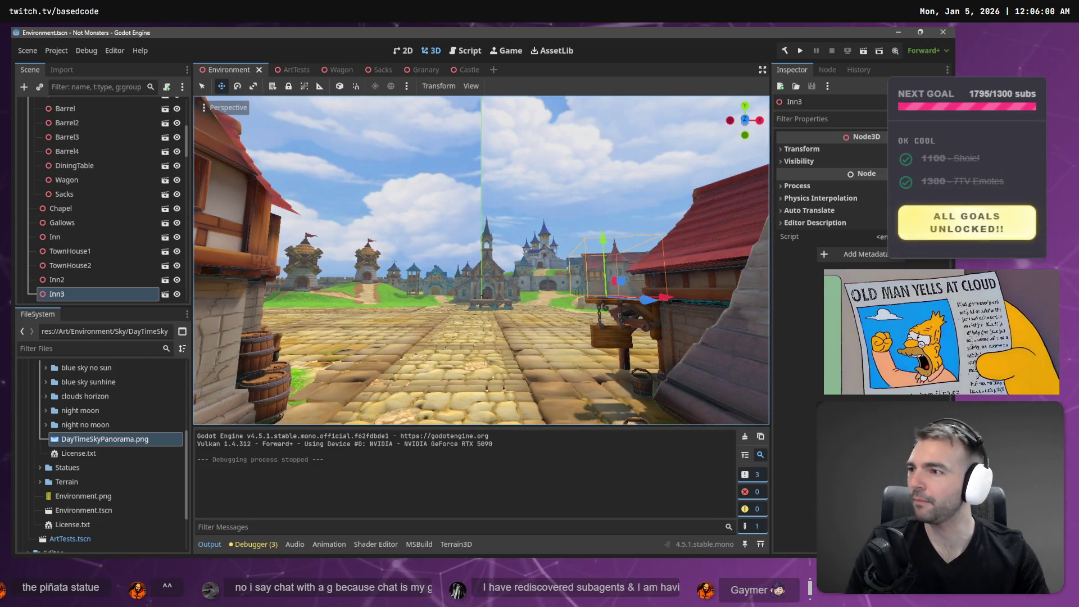
key(alt+Tab)
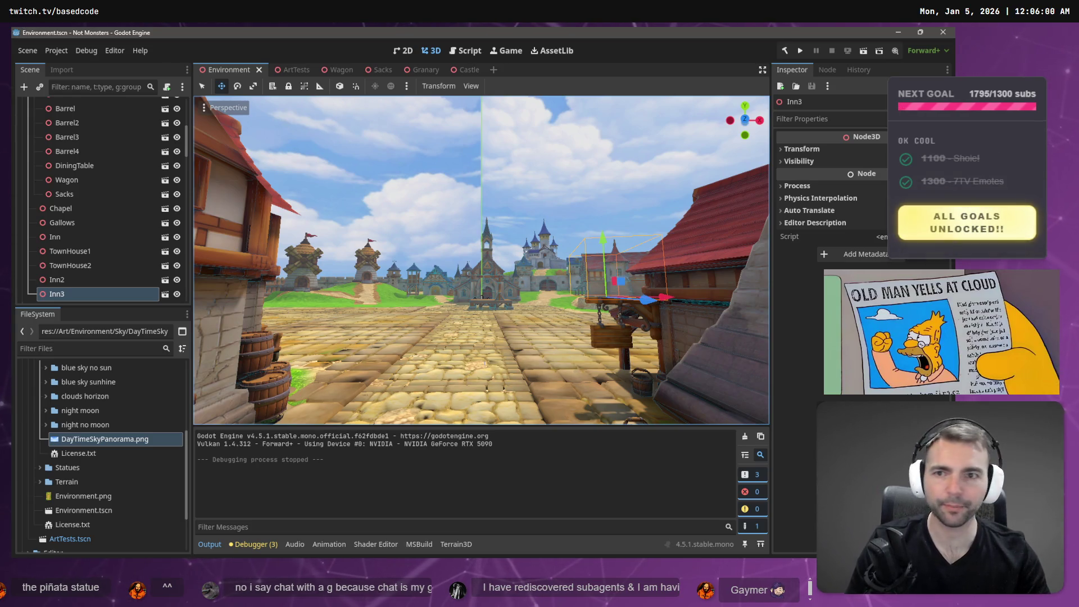
click(302, 69)
drag(348, 141, 416, 166)
Select the Rendering2 lighting group in the Environment scene to copy it.
scroll(76, 147, up, 15)
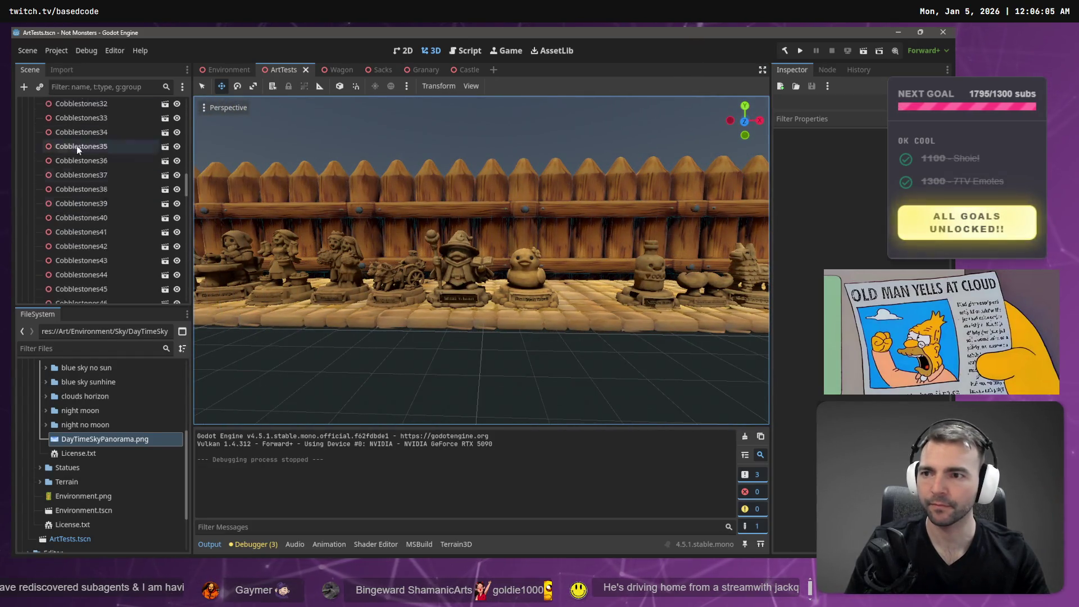
scroll(89, 131, up, 3)
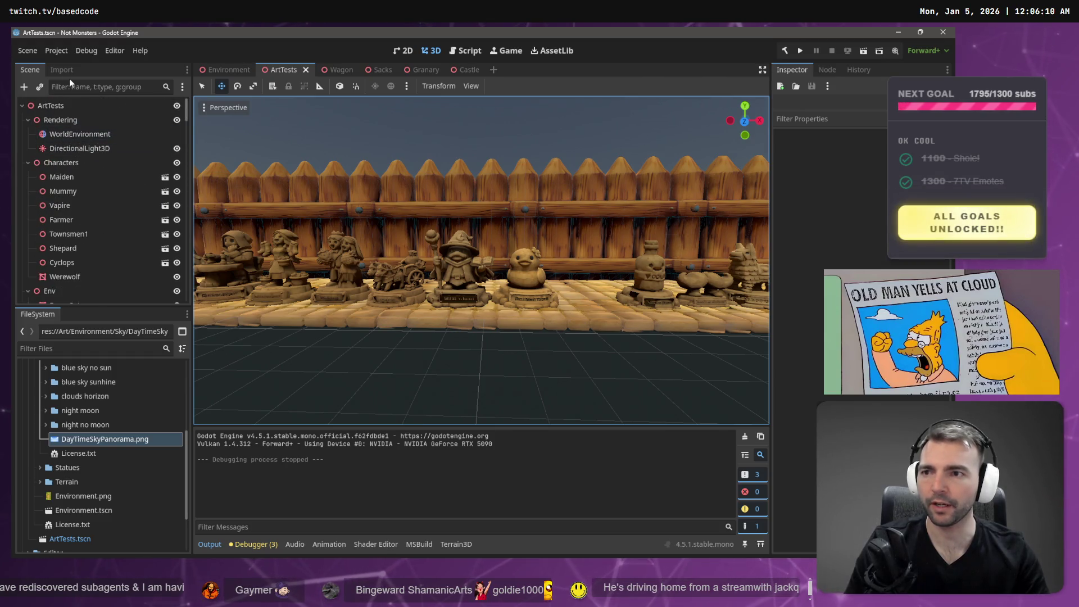
click(231, 70)
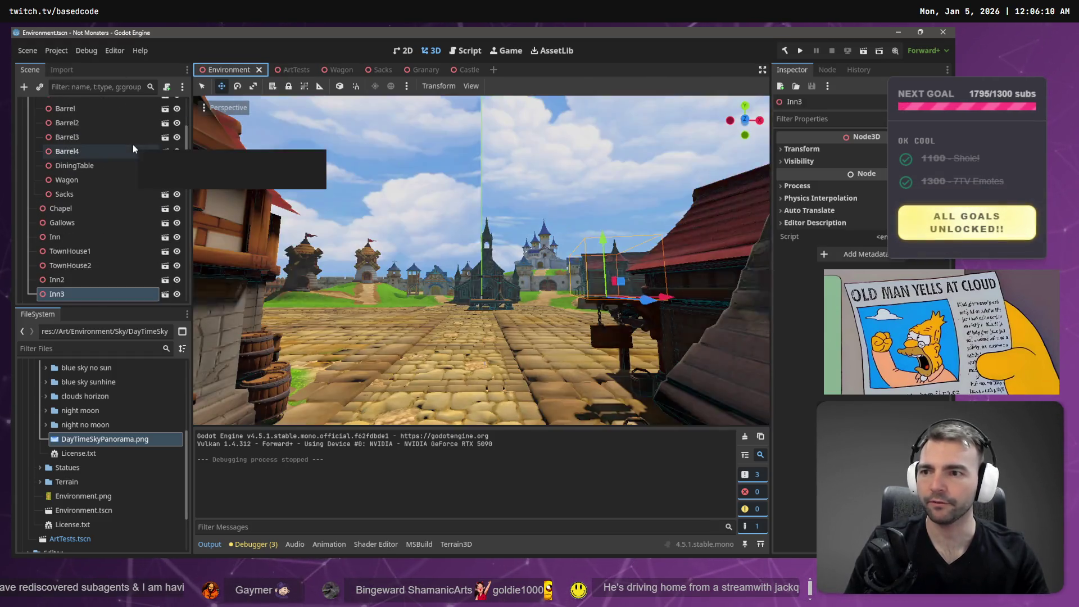
drag(186, 143, 182, 106)
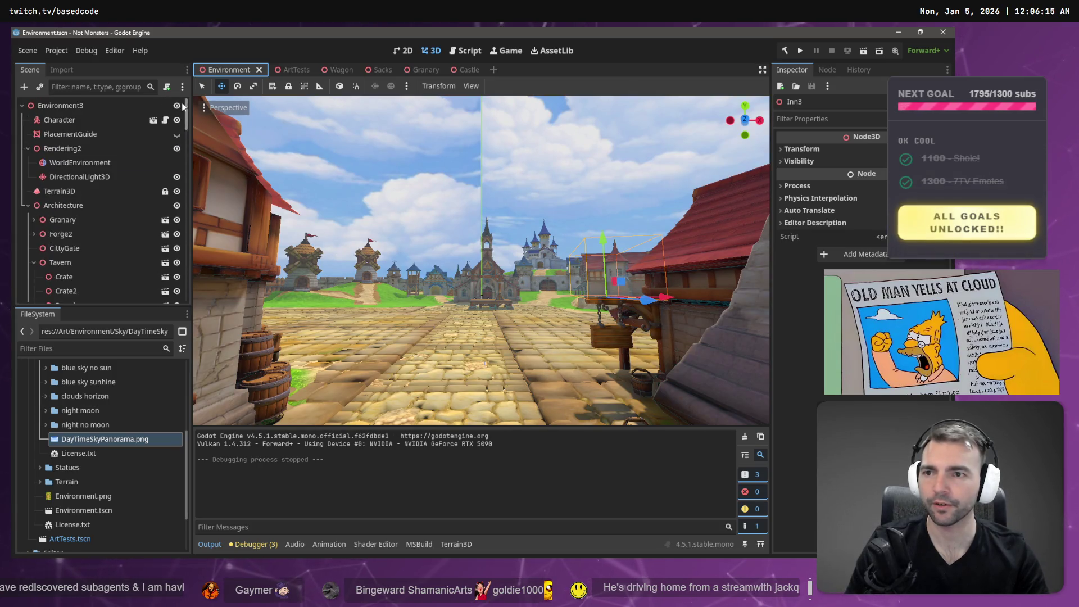
click(90, 148)
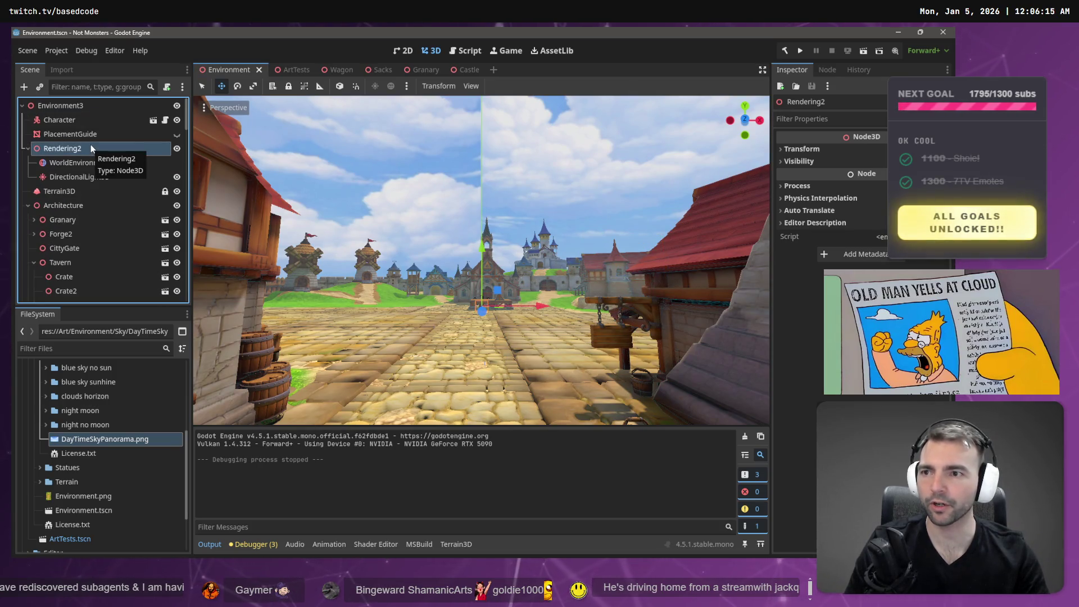
Hide Rendering in ArtTests, paste Rendering2 and move it to the top of the tree.
click(293, 69)
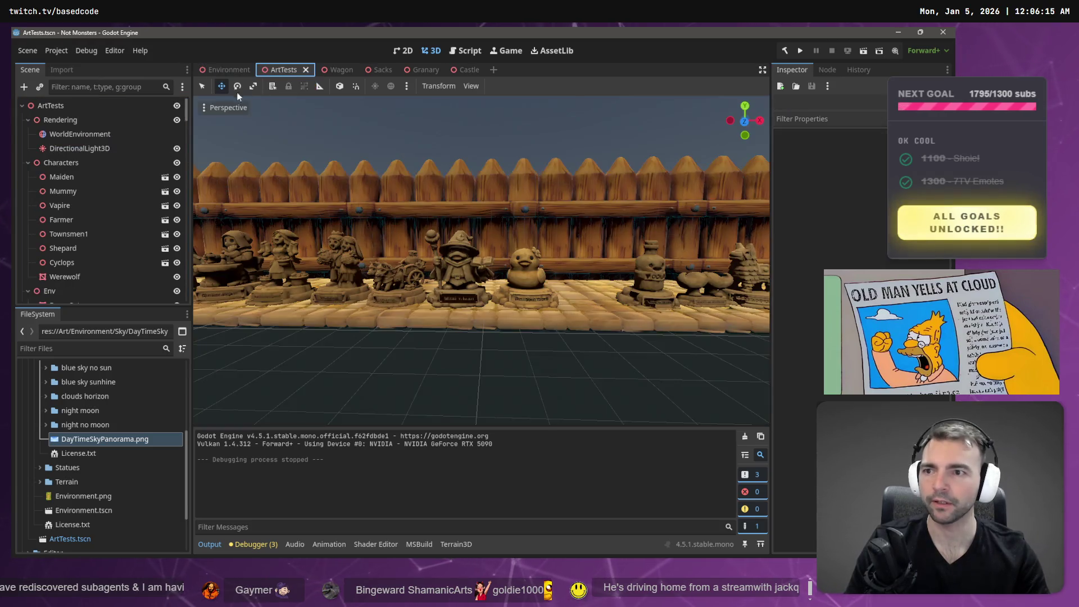
click(177, 120)
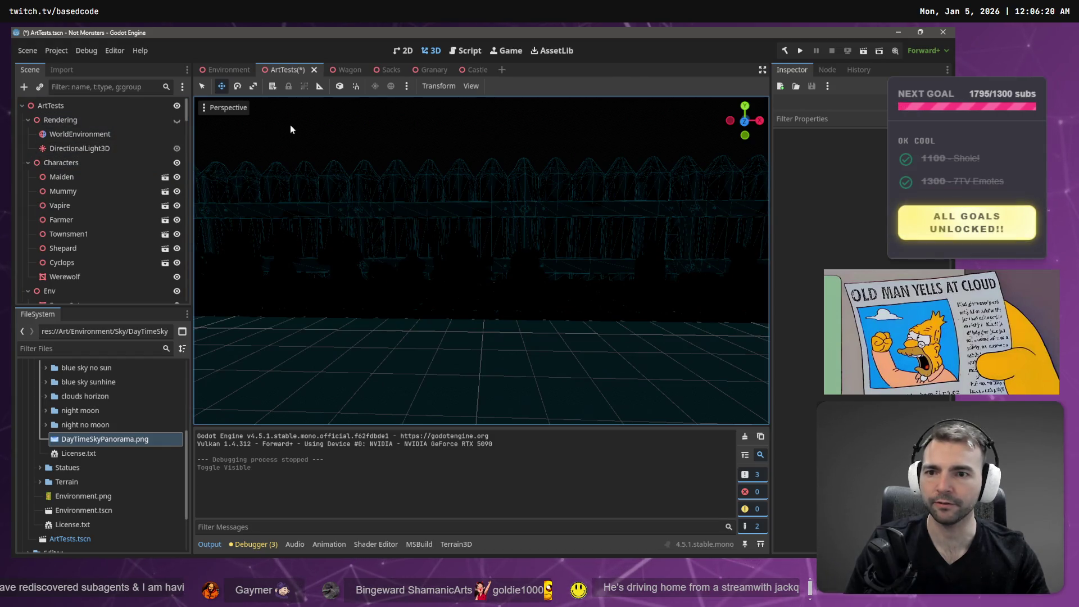
key(ctrl+v)
right_click(80, 294)
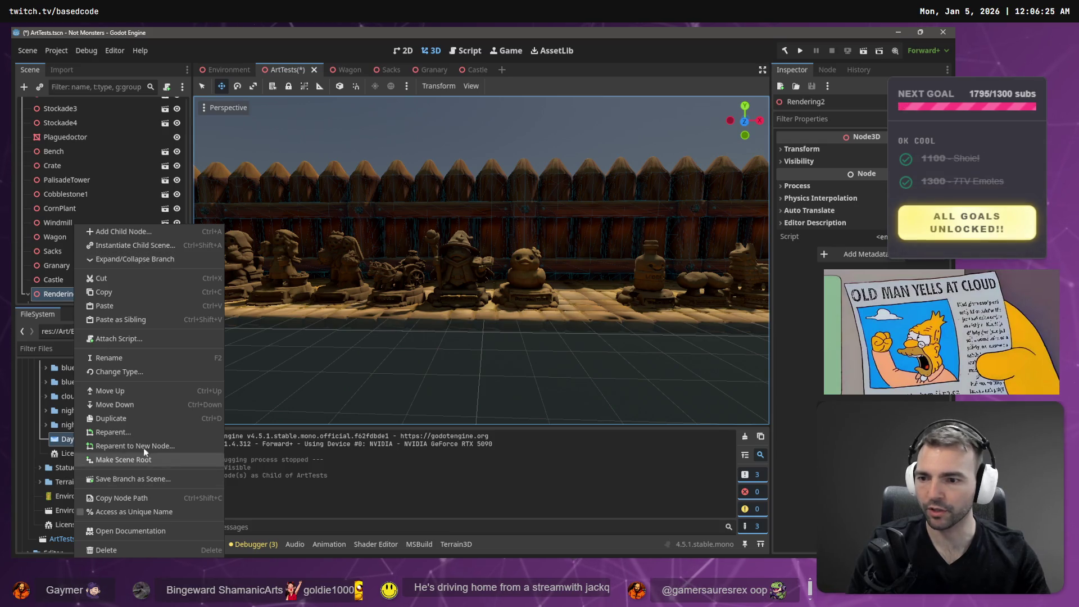
key(Escape)
mouse_move(62, 294)
mouse_down()
mouse_move(96, 178)
mouse_move(96, 115)
mouse_up()
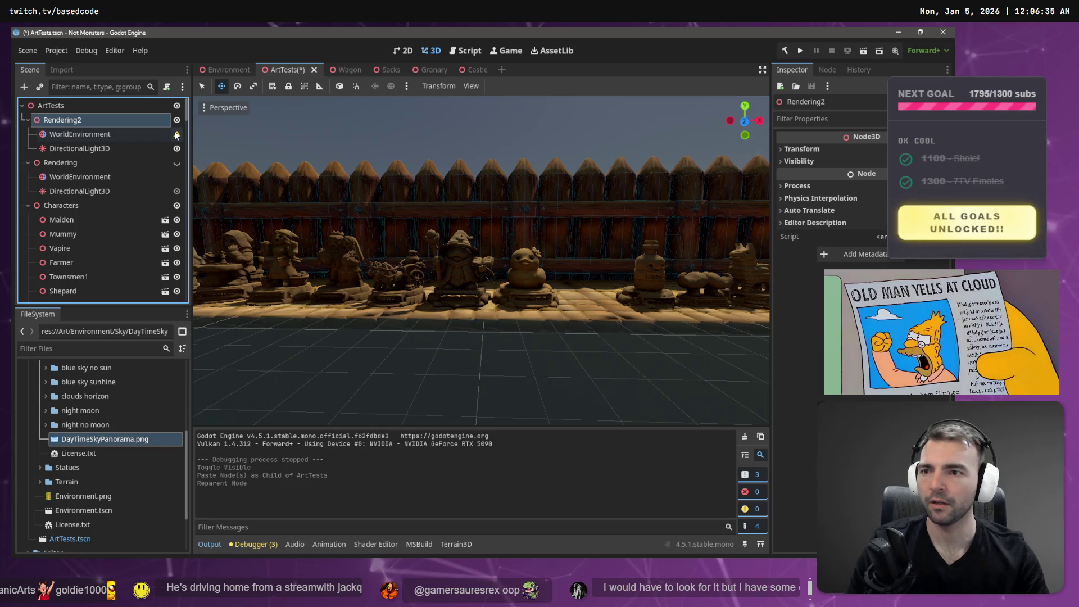
mouse_move(176, 135)
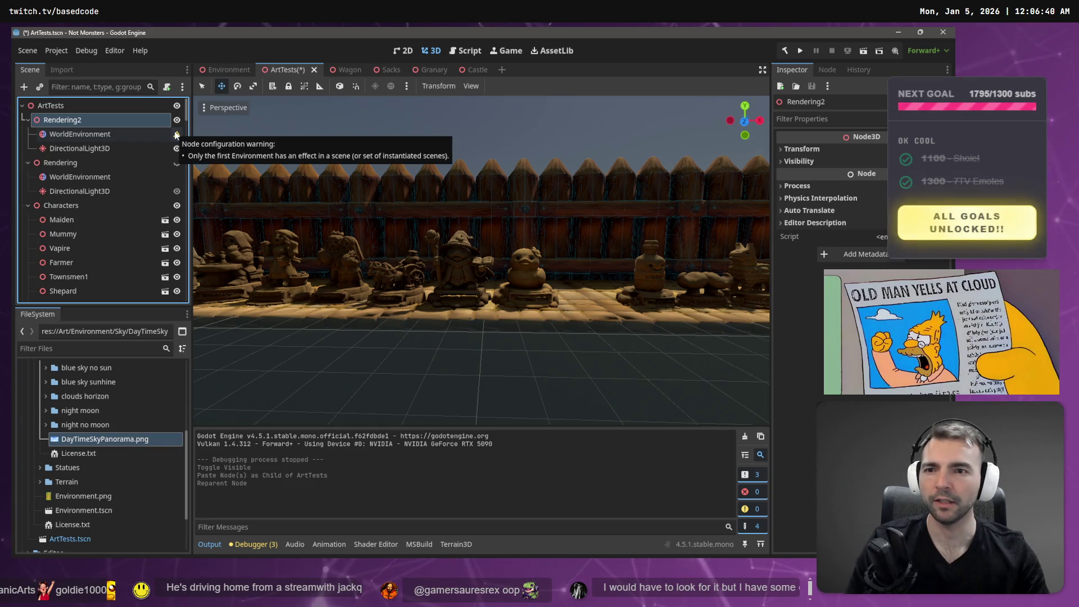
Toggle visibility of Rendering and Rendering2 to compare their lighting on the statues.
mouse_move(84, 134)
mouse_down()
mouse_move(76, 123)
mouse_move(66, 202)
mouse_move(13, 200)
mouse_up()
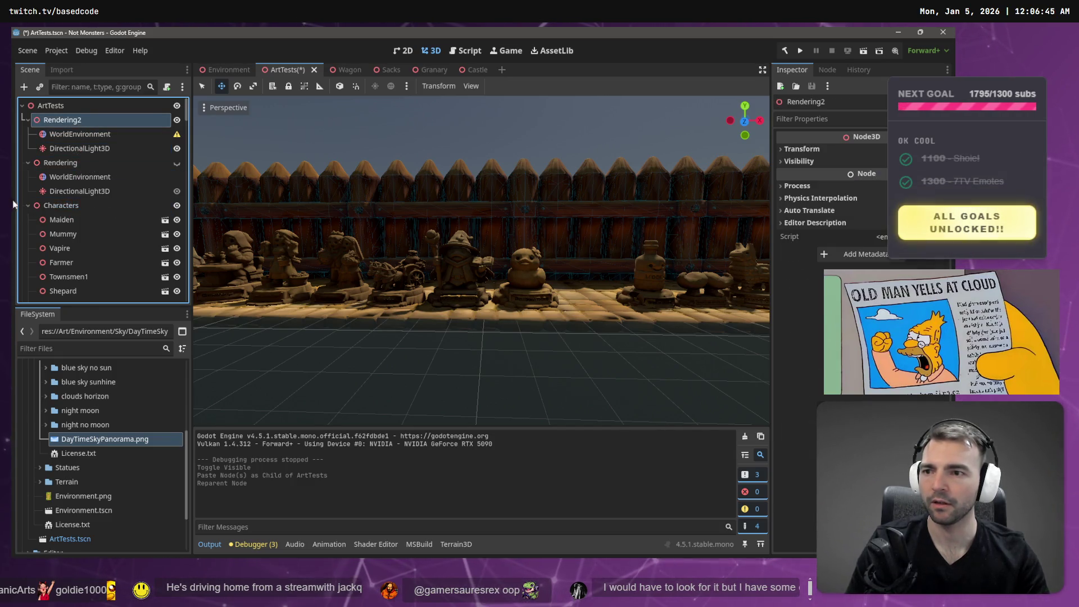
drag(439, 235, 416, 235)
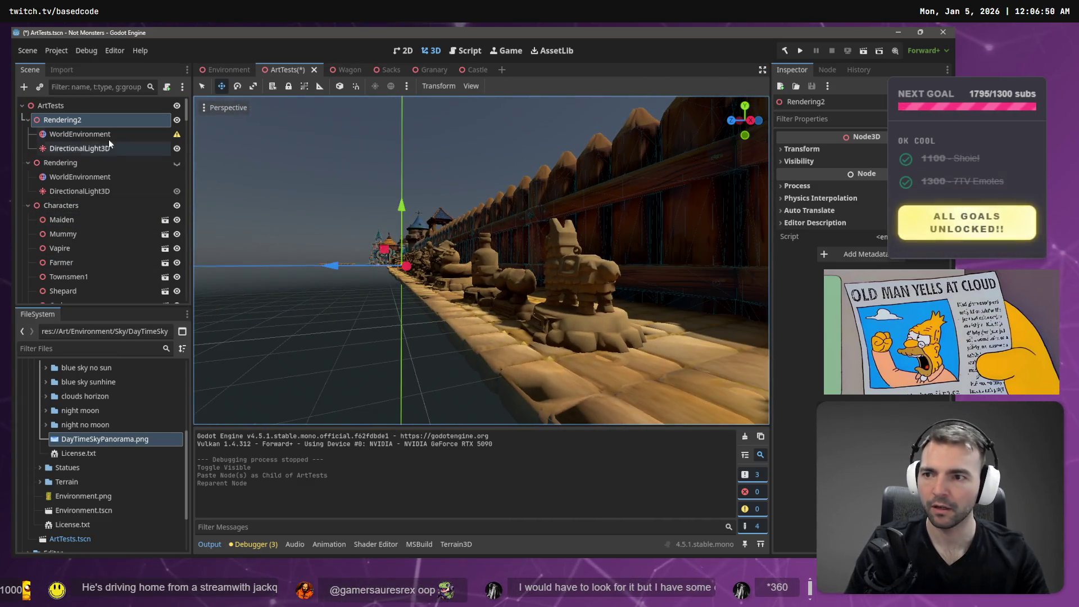
click(75, 164)
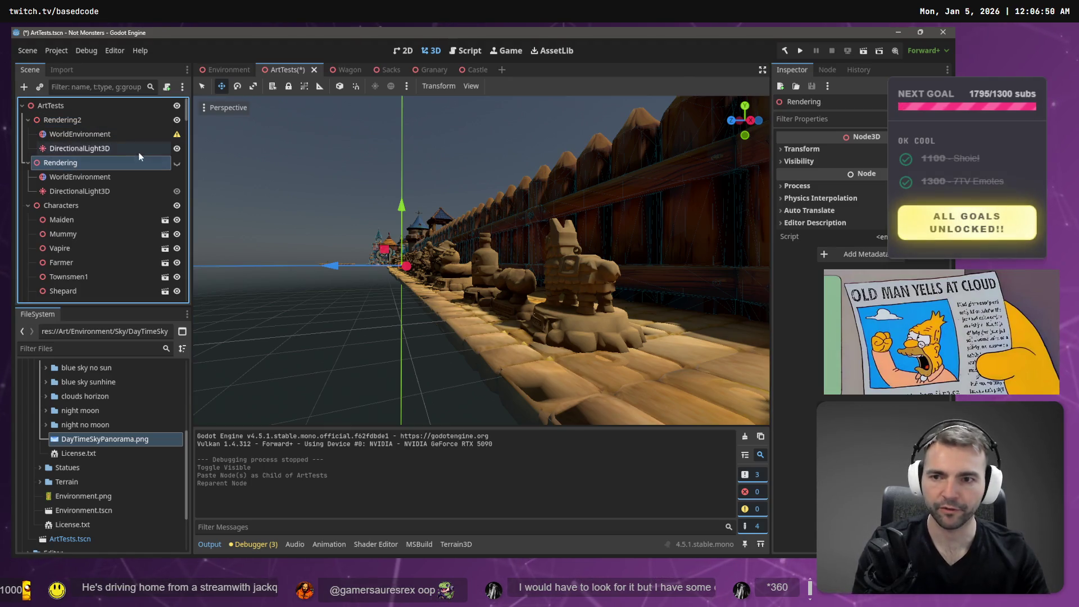
click(177, 120)
click(176, 164)
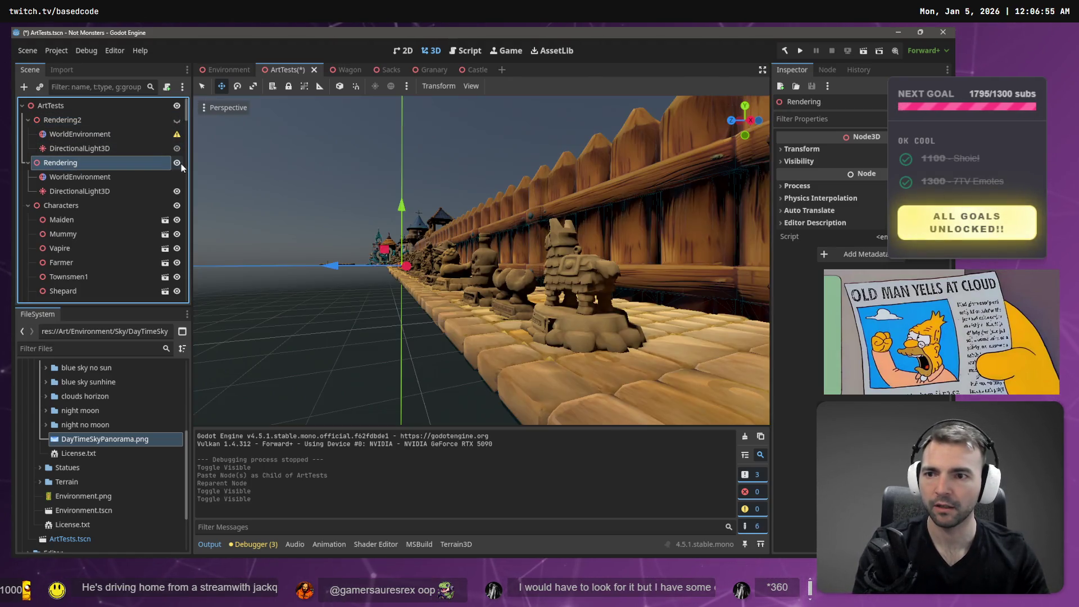
click(177, 120)
click(177, 120)
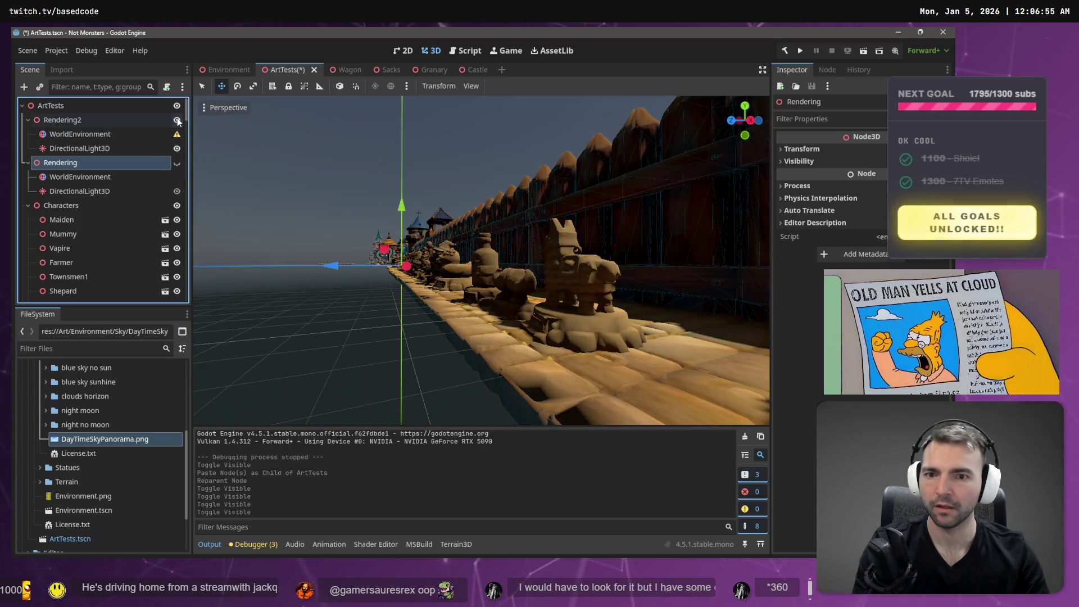
Delete the old Rendering node and its children.
click(90, 134)
click(93, 164)
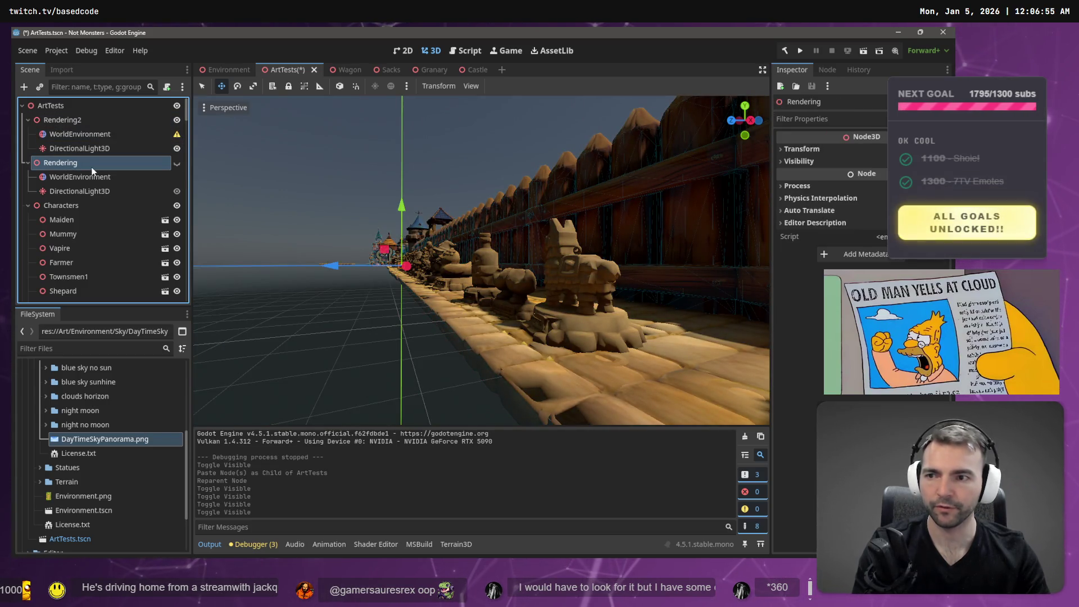
key(Delete)
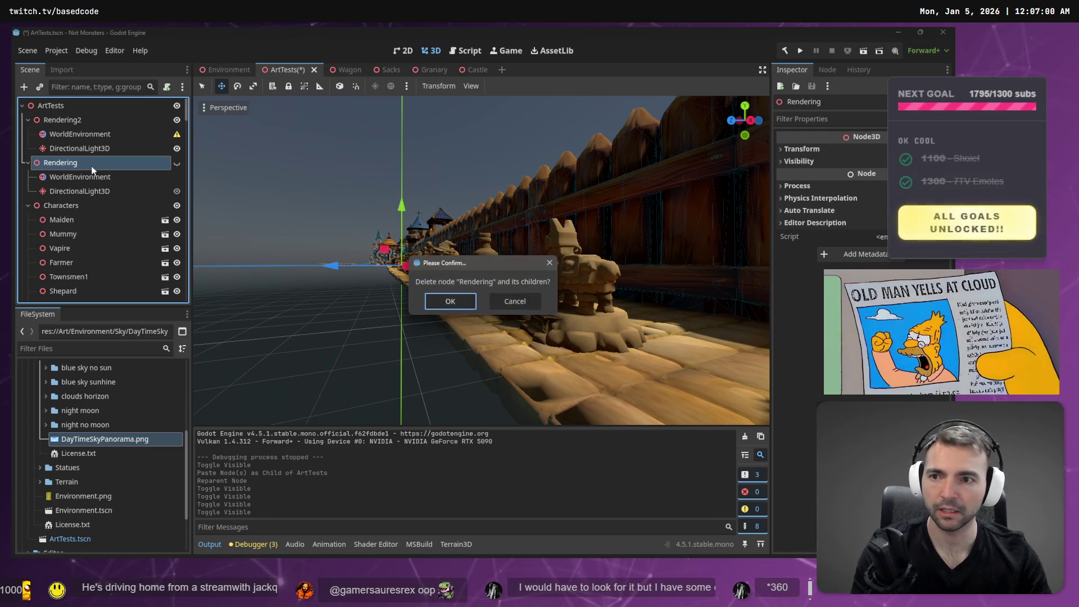
key(Return)
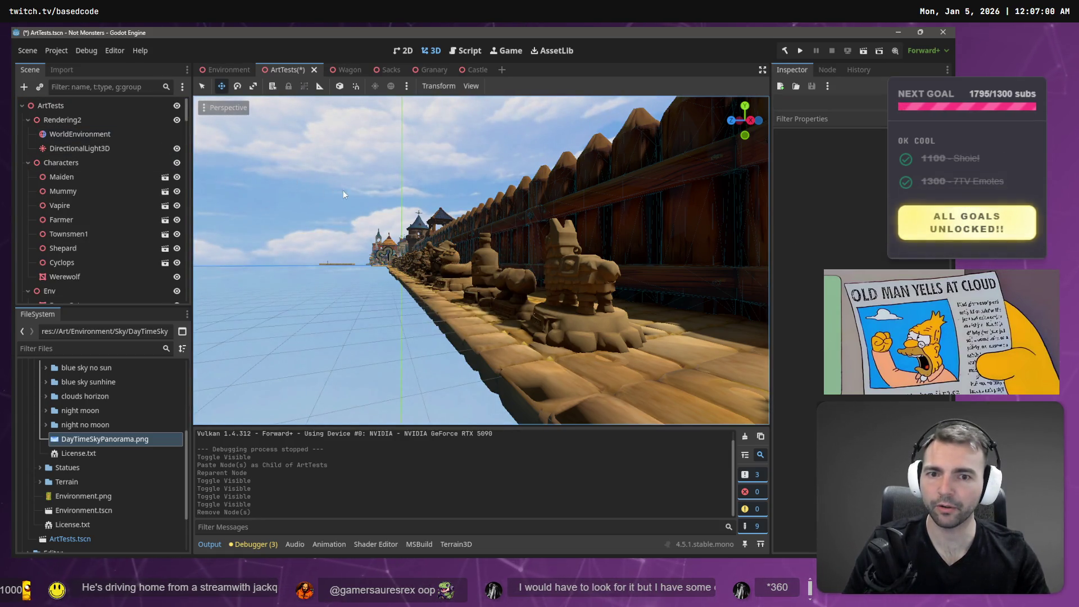
Fly around the statue row and wooden fence, inspecting the llama, duck, bottle and mermaid statues.
scroll(343, 190, down, 3)
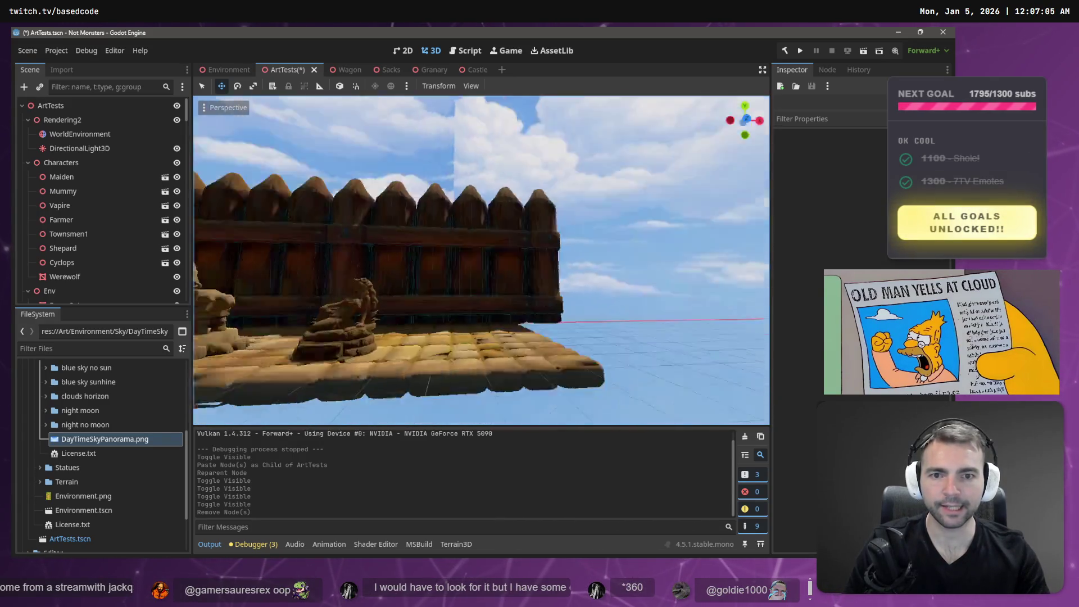
key(w)
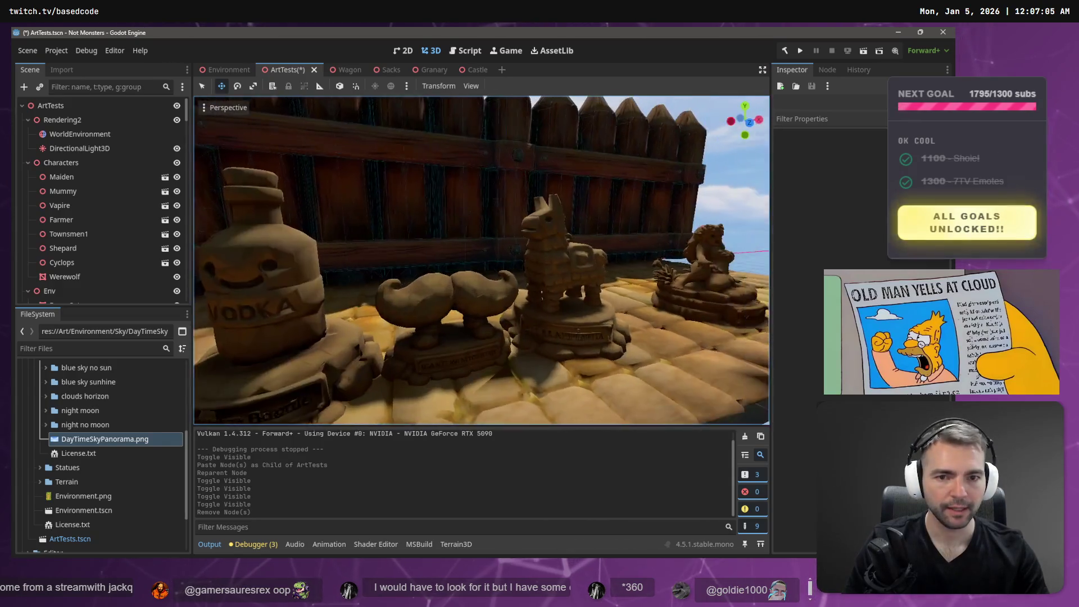
key(w)
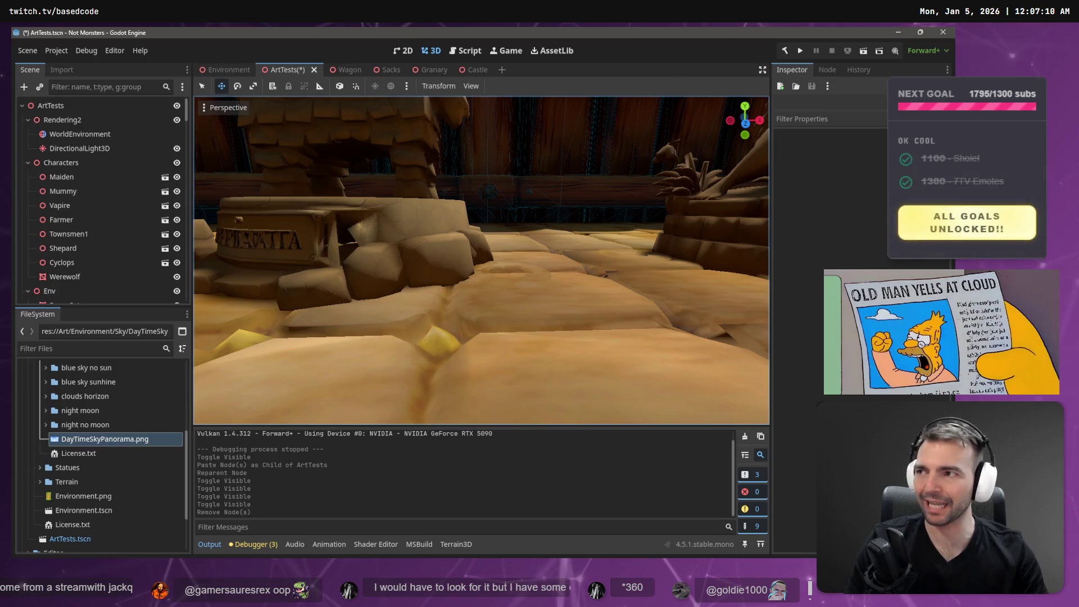
key(s)
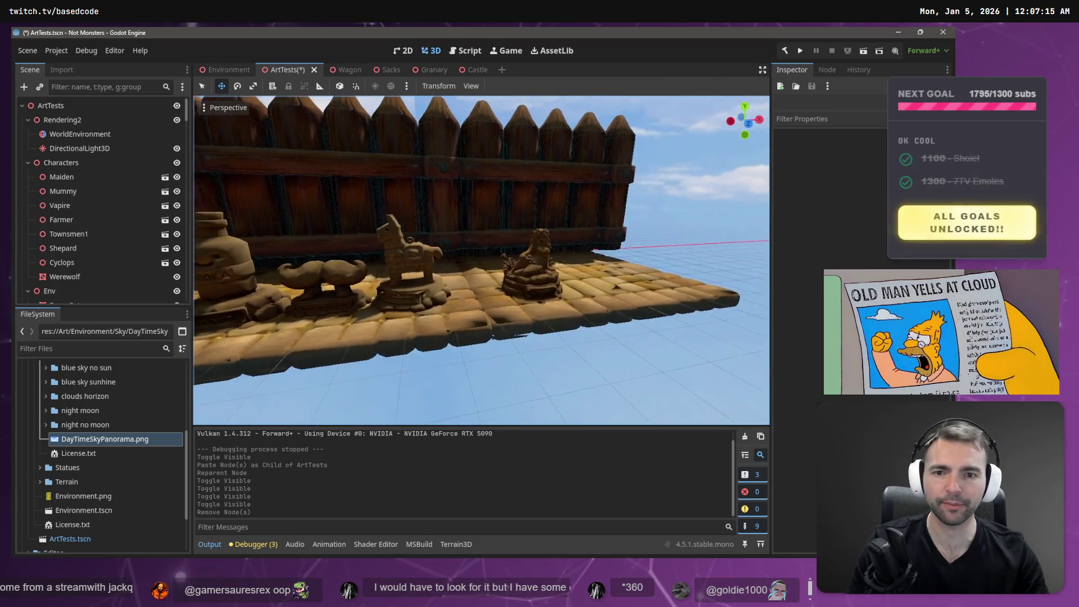
key(w)
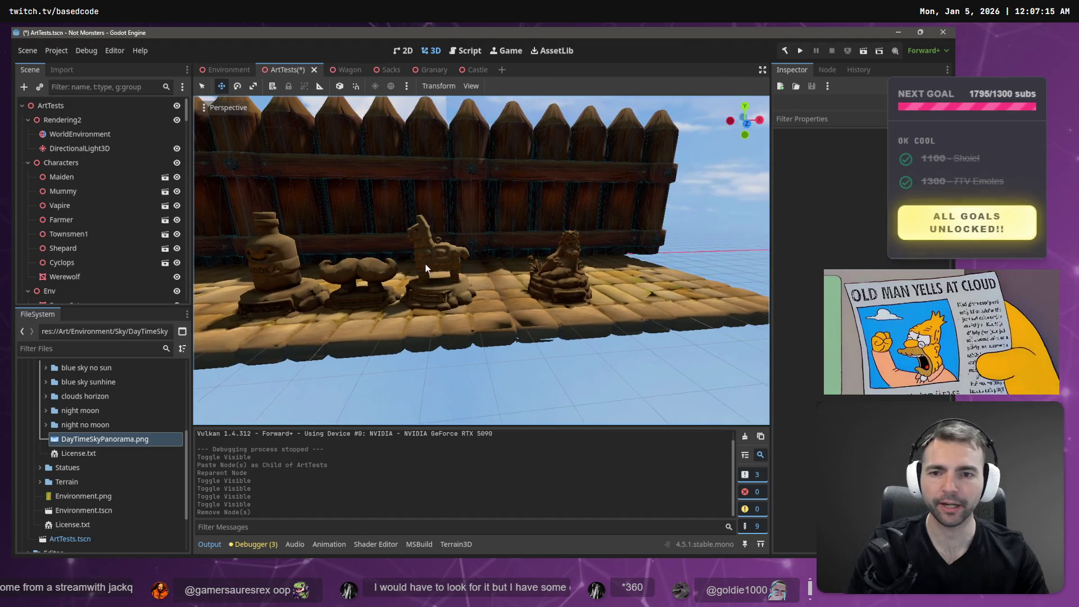
click(433, 262)
key(a)
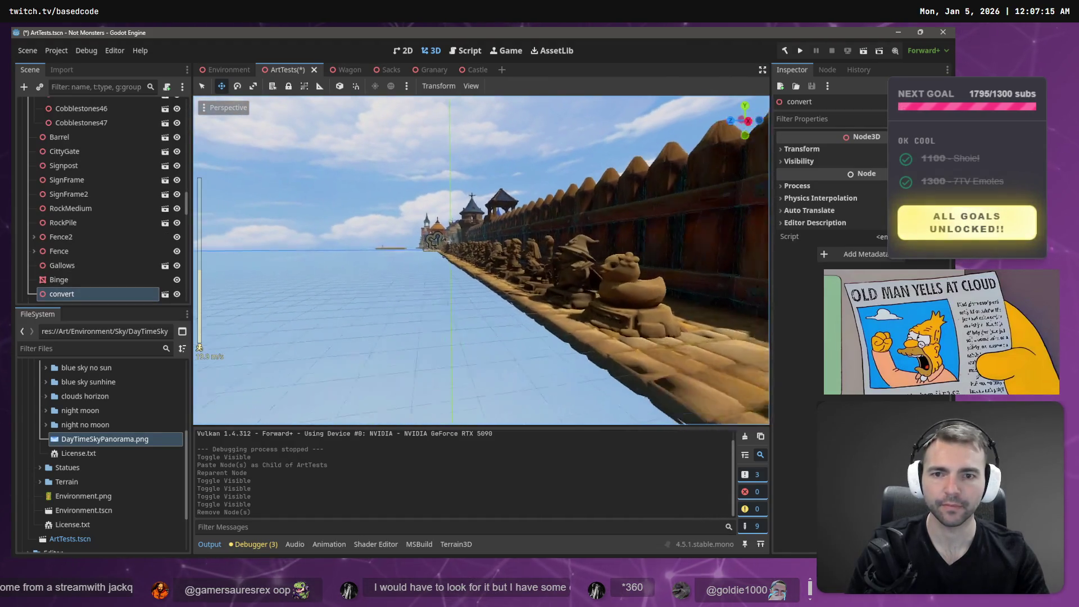
key(s)
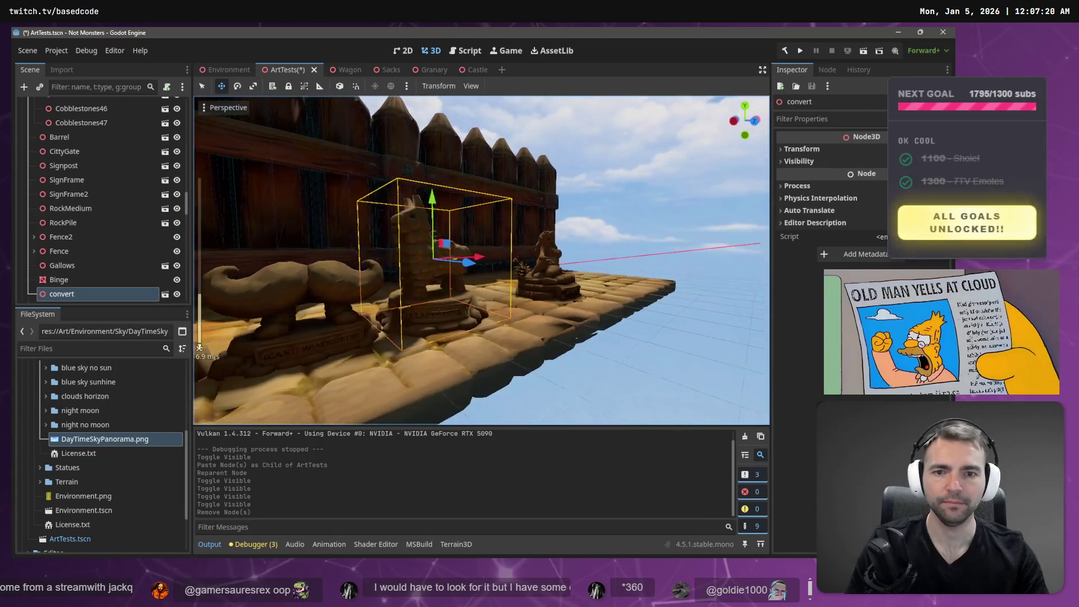
click(654, 240)
key(w)
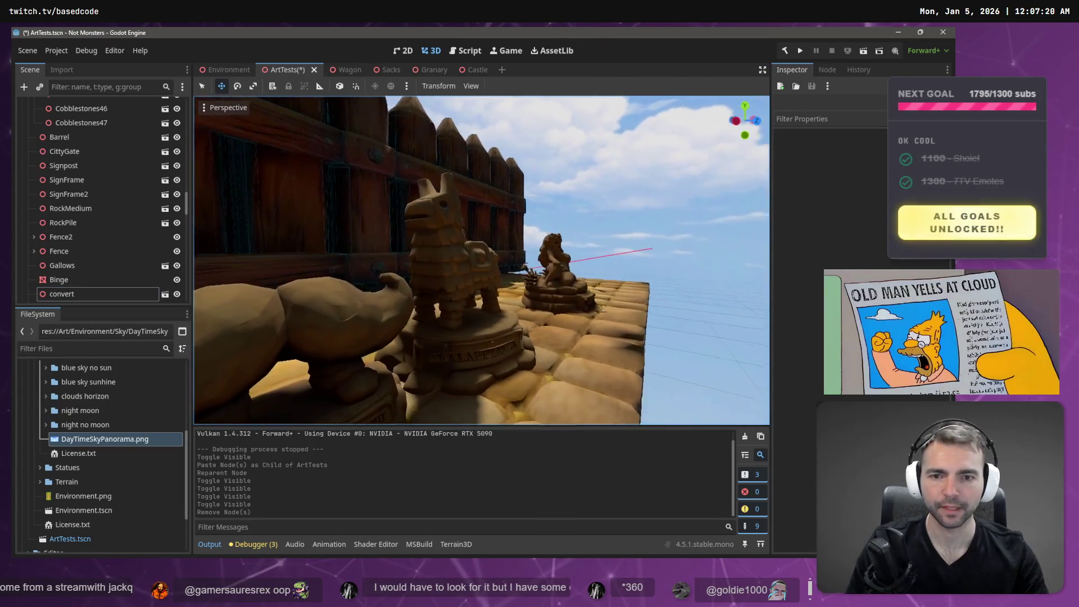
key(a)
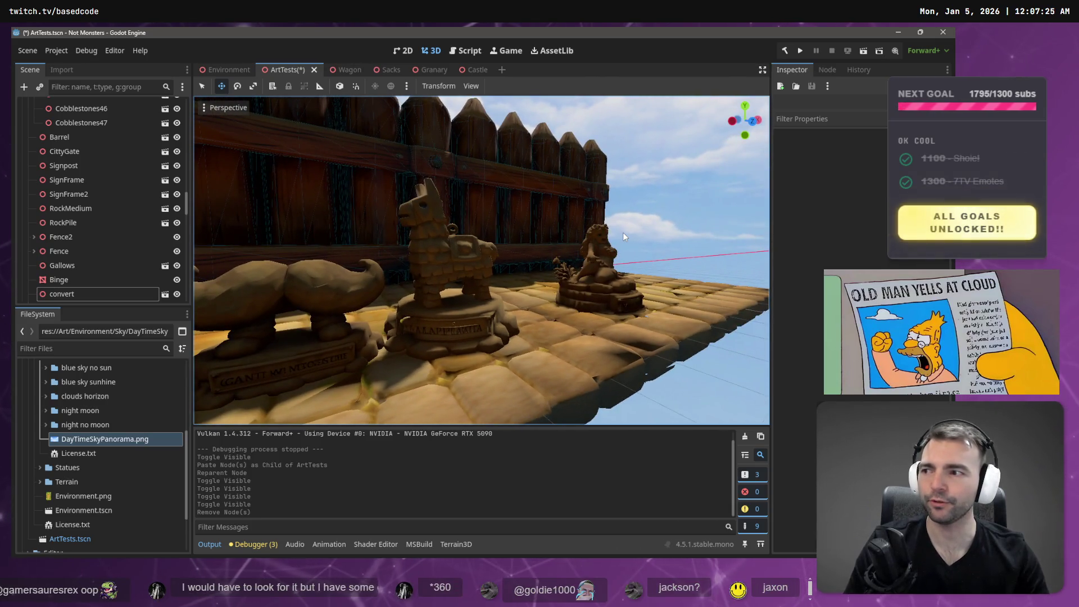
key(w)
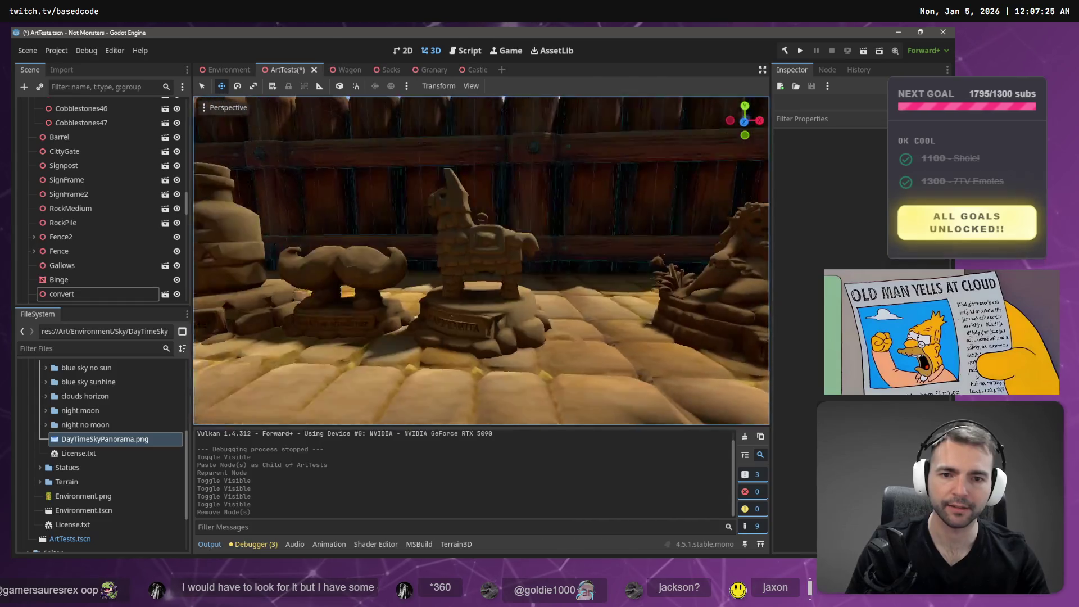
key(s)
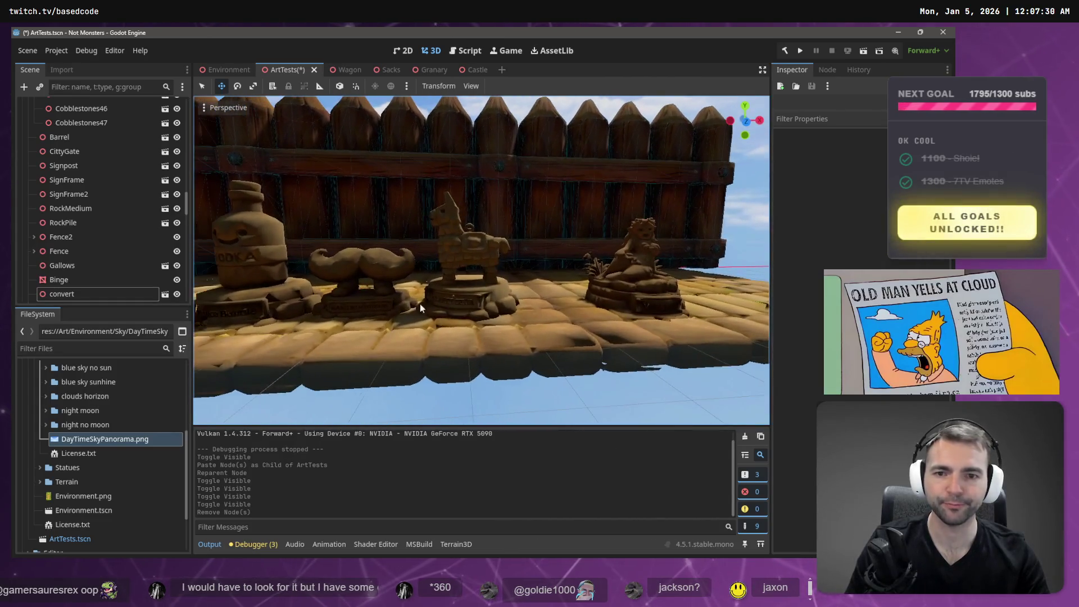
click(462, 259)
right_click(700, 240)
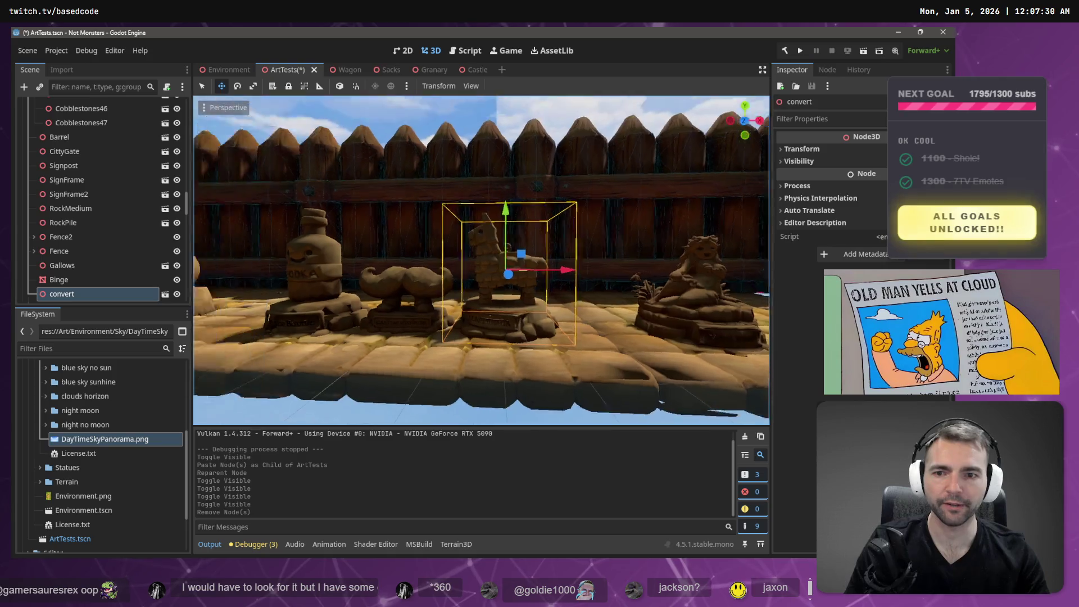
Save ArtTests.tscn, glancing at the Environment scene before returning to ArtTests.
key(ctrl+s)
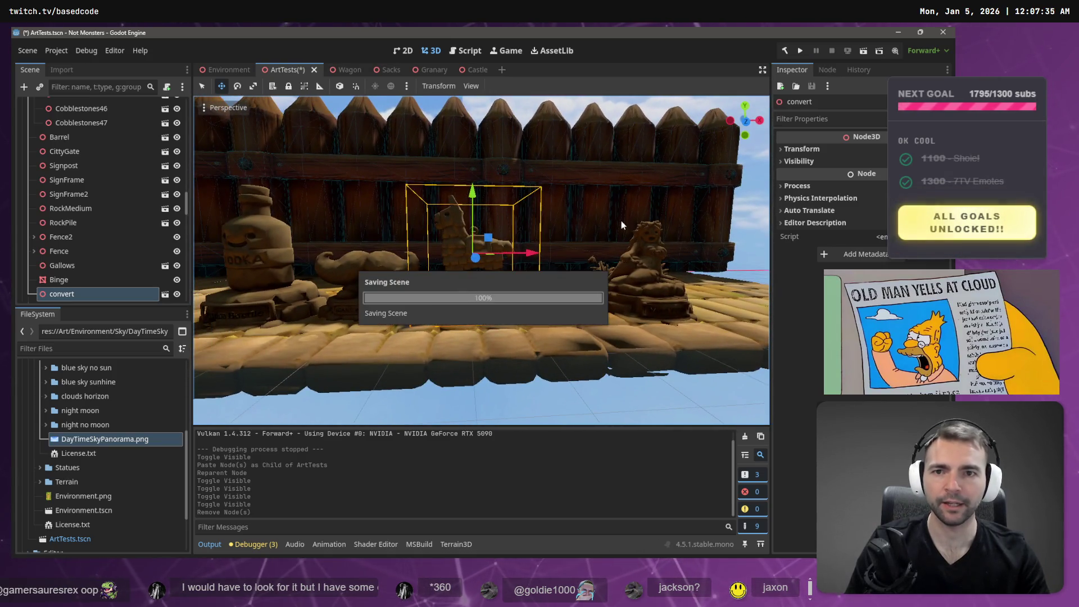
click(223, 69)
click(295, 69)
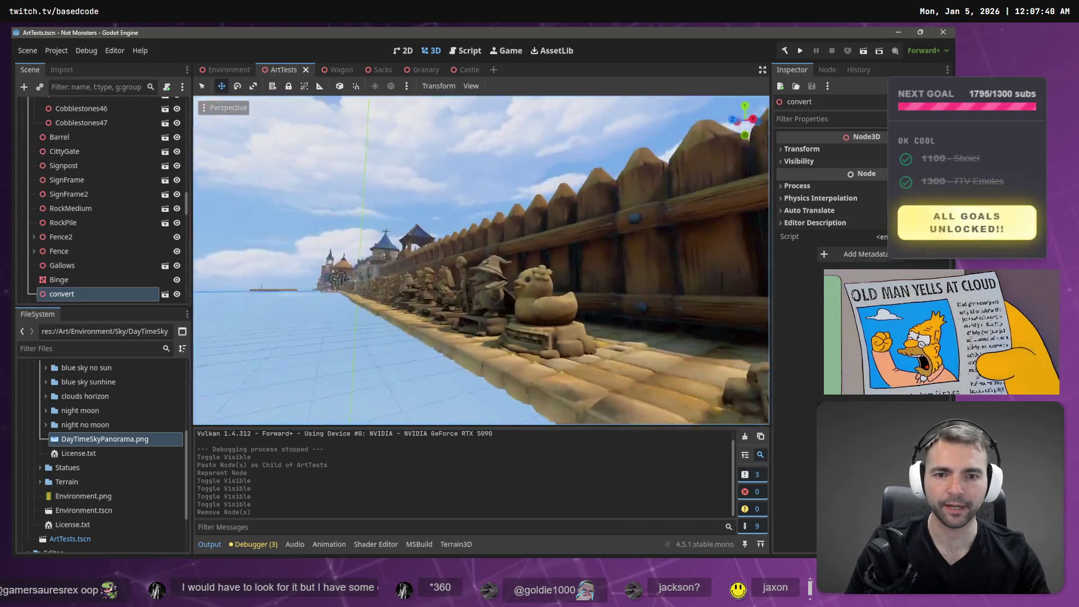
Fly past the church, water tower, market stall and windmill, then frame the statues again.
scroll(492, 252, up, 3)
key(w)
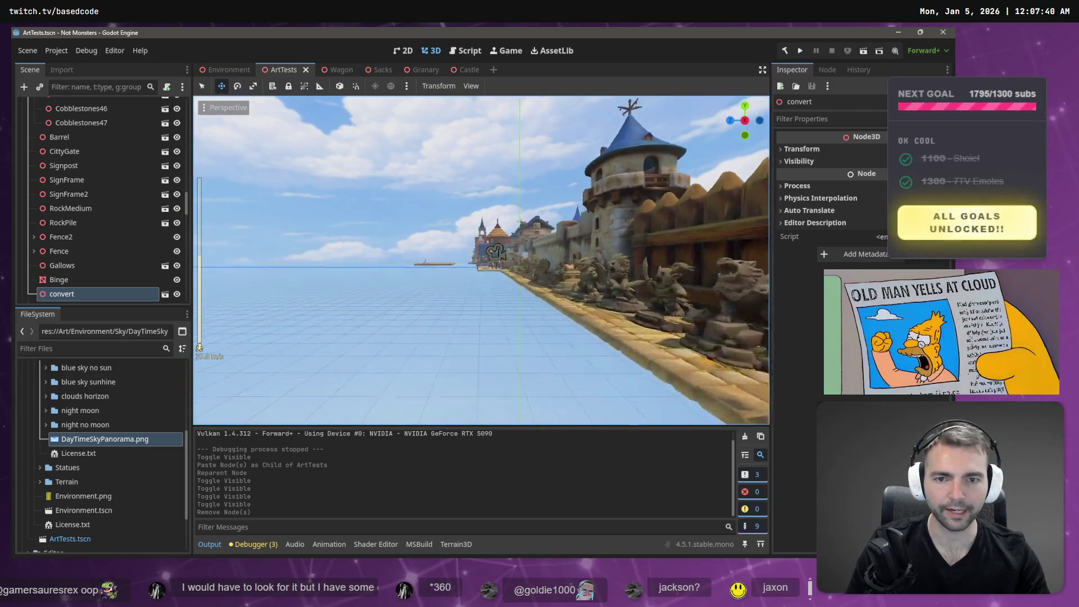
key(w)
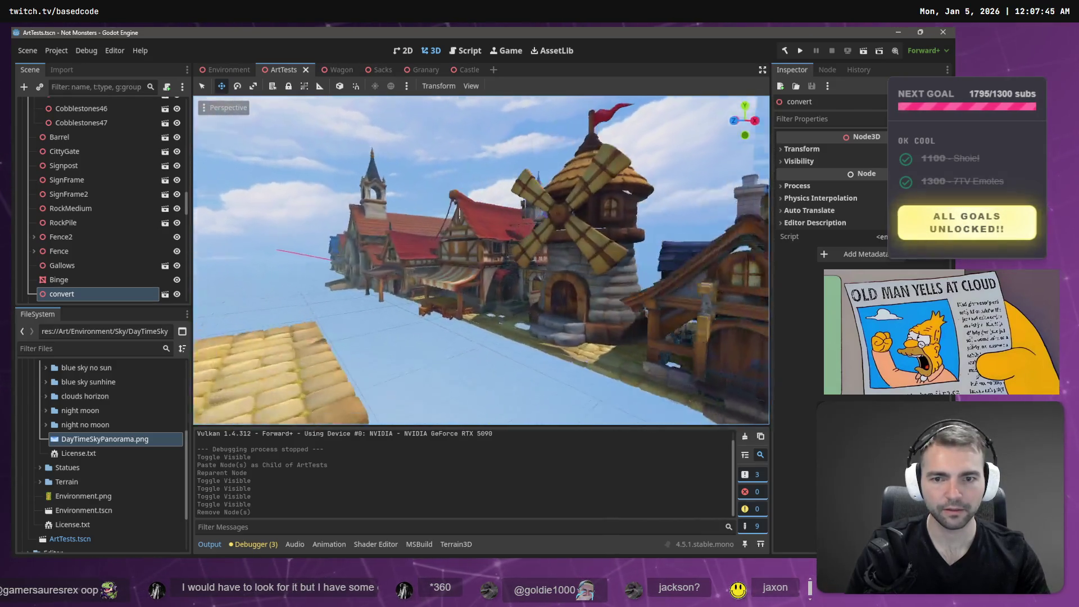
key(w)
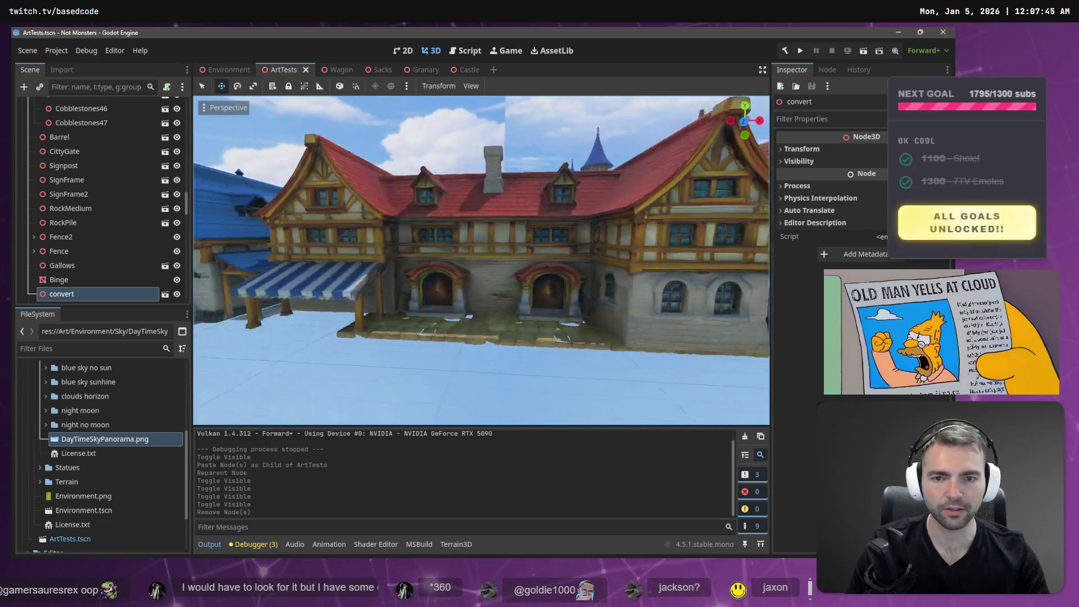
key(w)
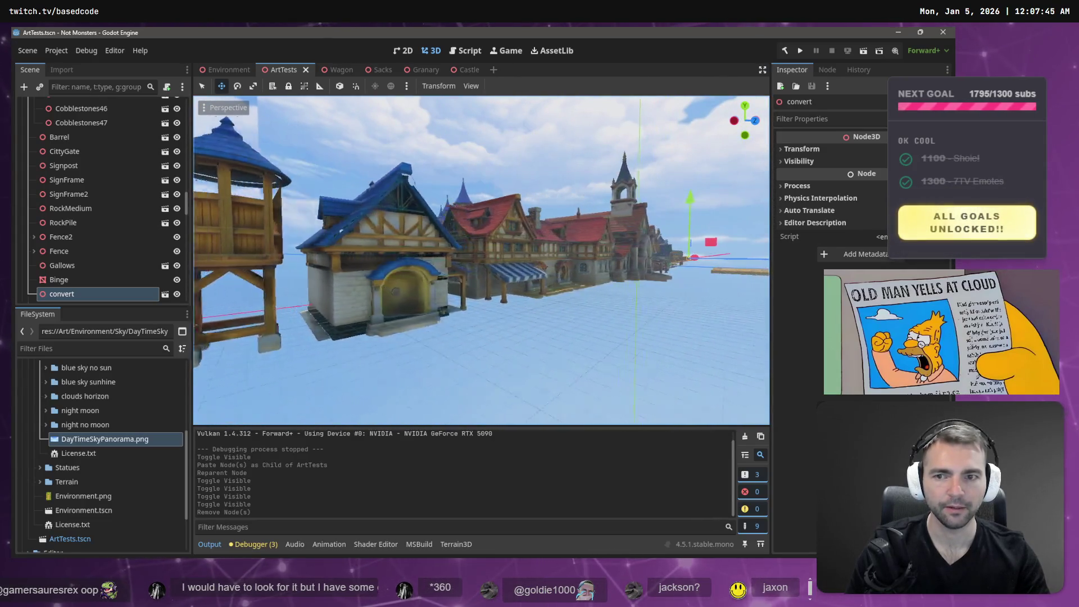
key(w)
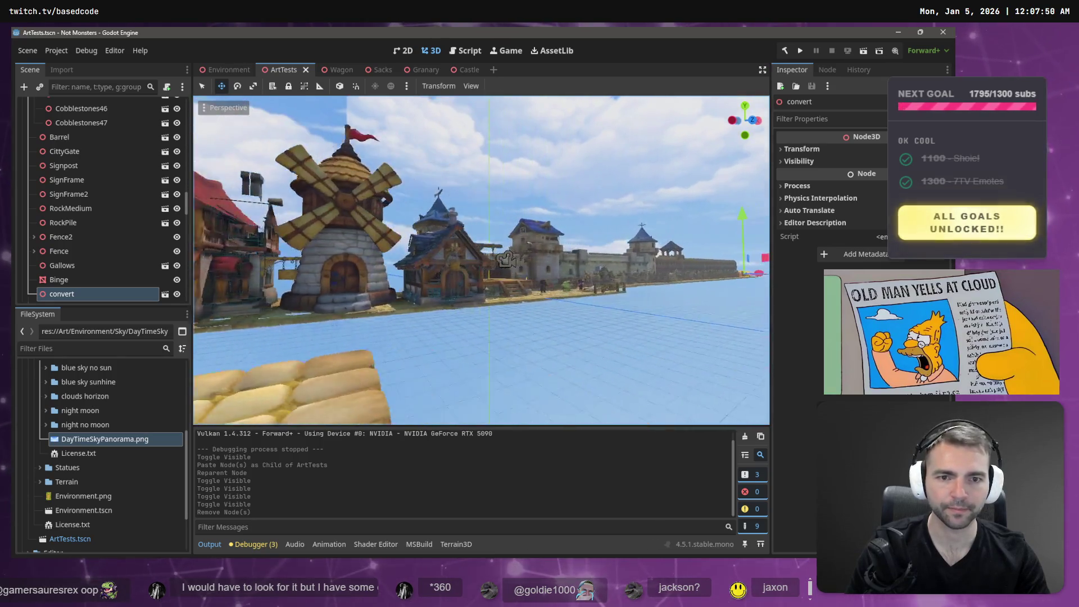
key(f)
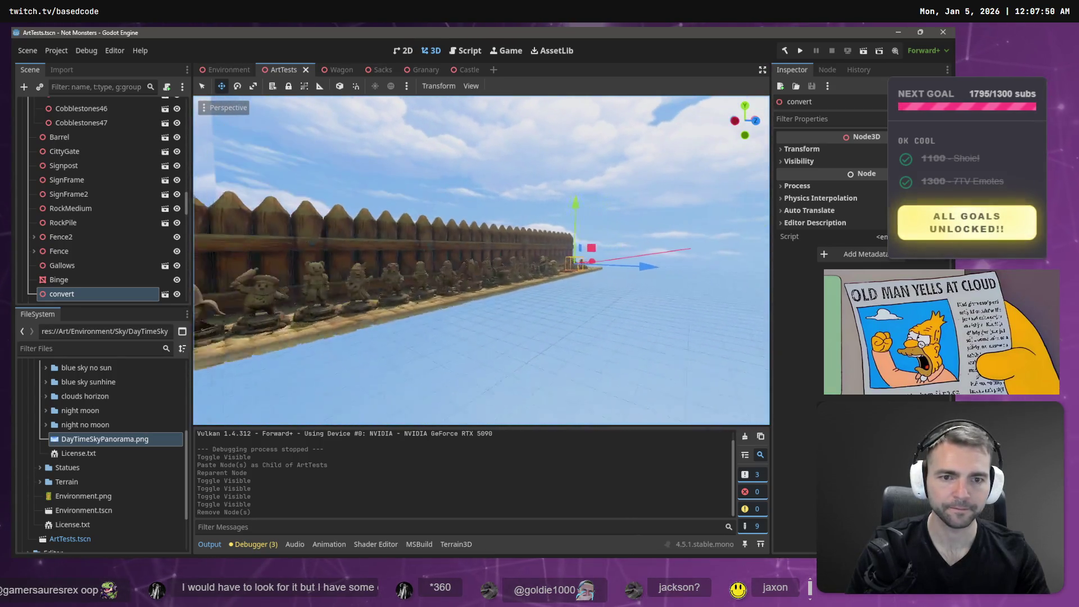
key(s)
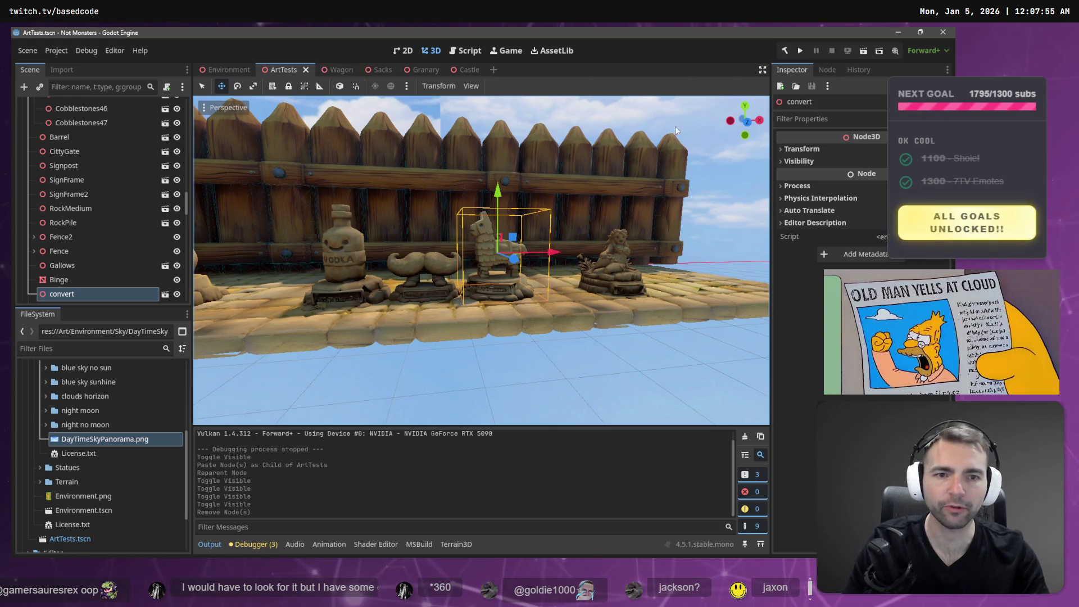
click(689, 138)
scroll(689, 139, up, 5)
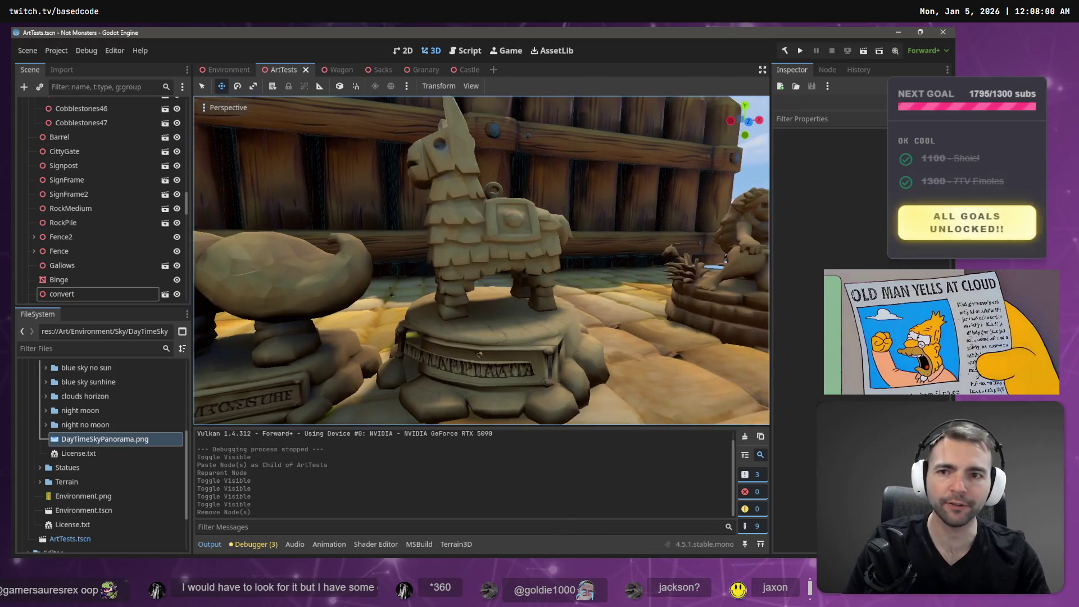
scroll(686, 148, down, 5)
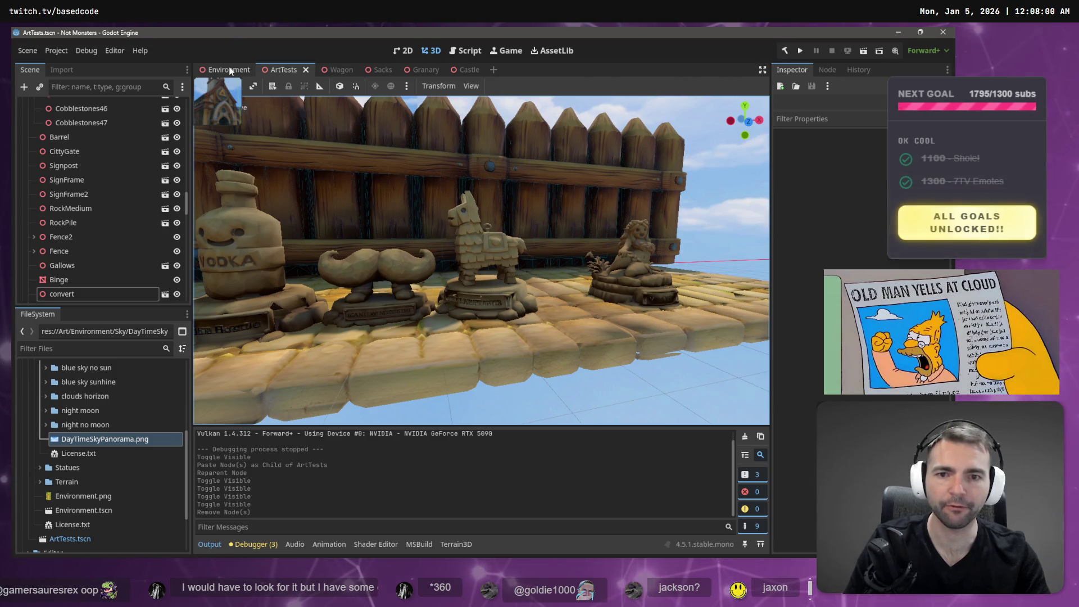
Fly the Godot camera past the tavern and down the cobbled street toward the castle.
key(w)
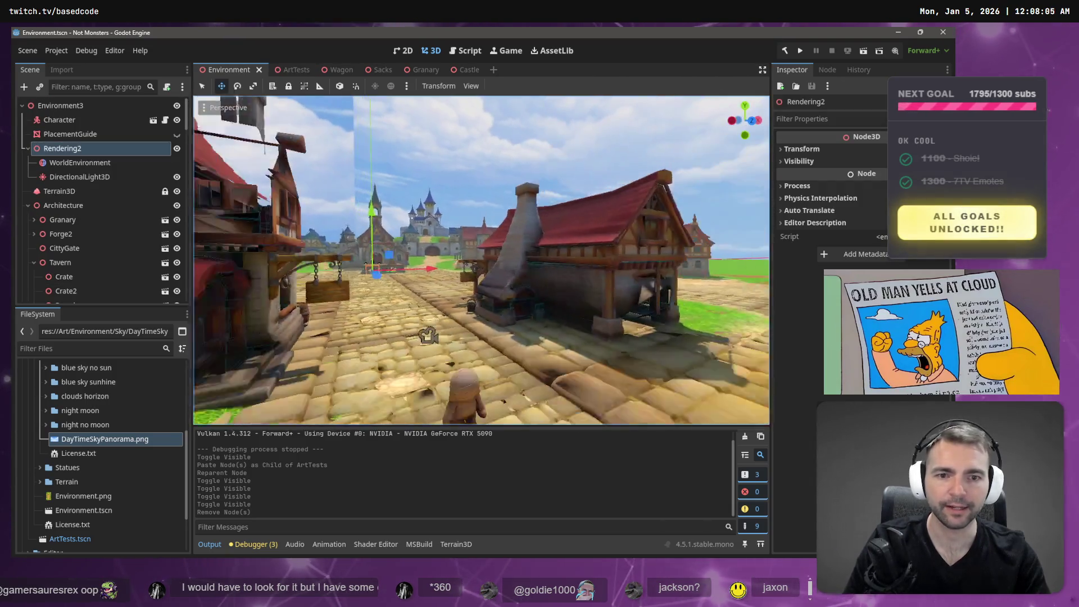
key(w)
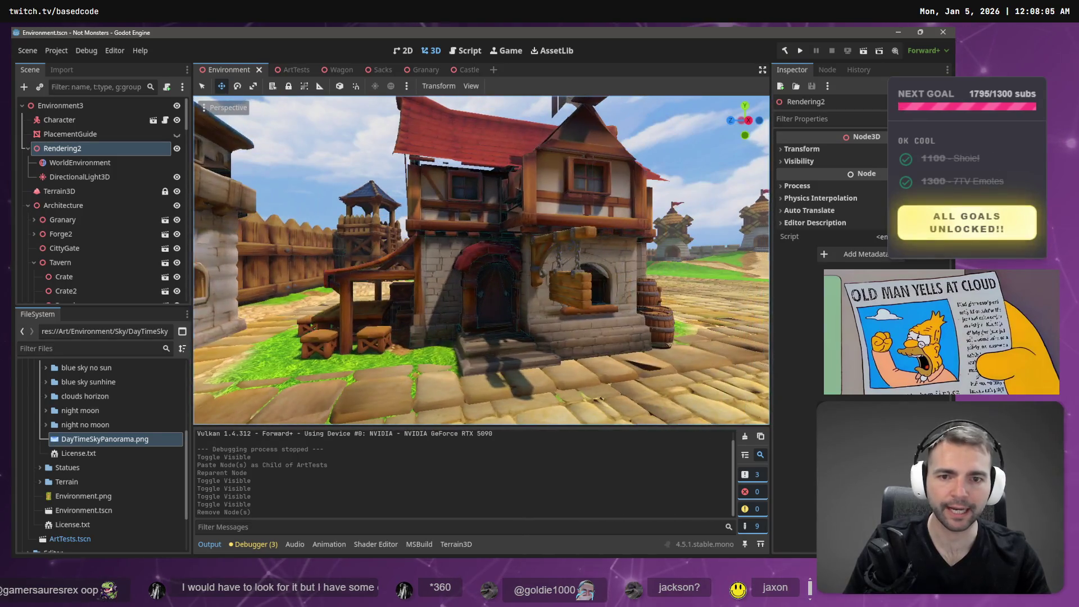
key(w)
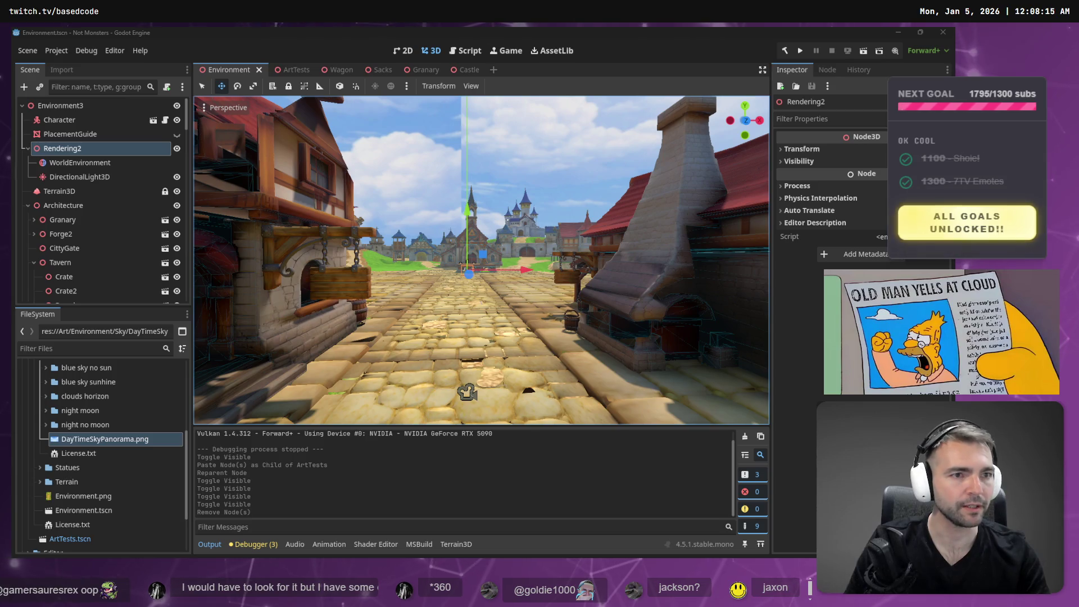
Copy the cloud sky image in ChatGPT, then pan the tldraw board toward Town Layout.
key(alt+Tab)
right_click(464, 347)
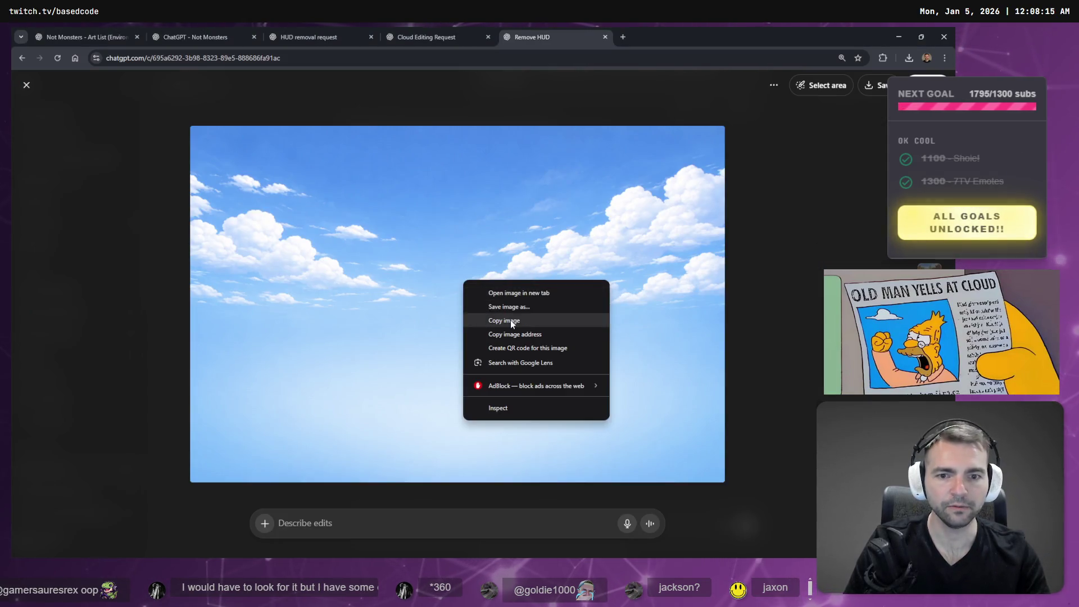
click(495, 379)
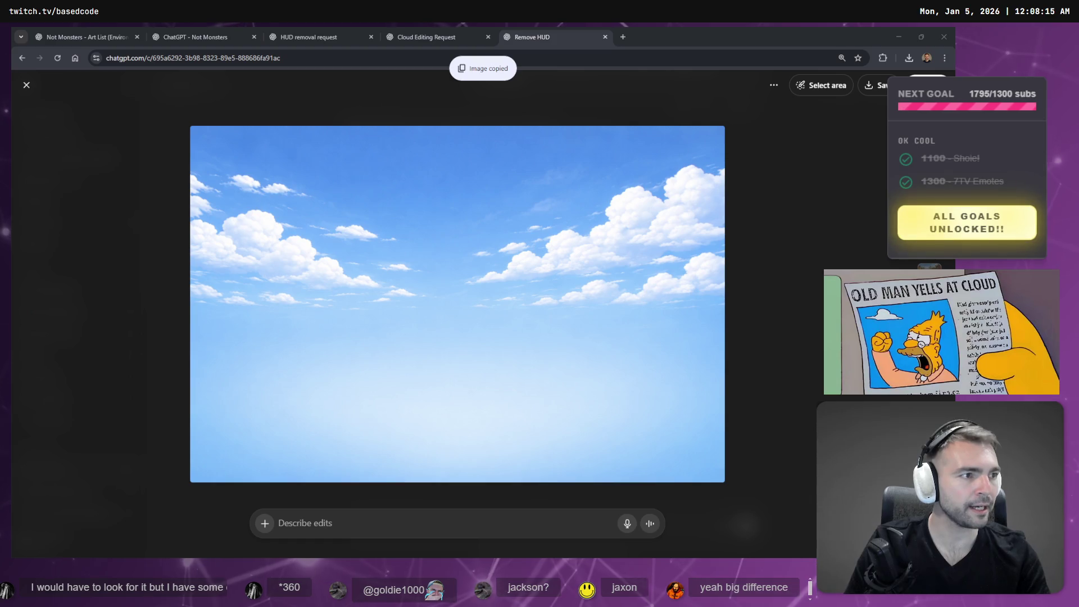
key(alt+Tab)
scroll(579, 242, down, 5)
scroll(579, 242, down, 3)
mouse_move(561, 234)
mouse_down()
mouse_move(545, 294)
mouse_move(625, 299)
mouse_up()
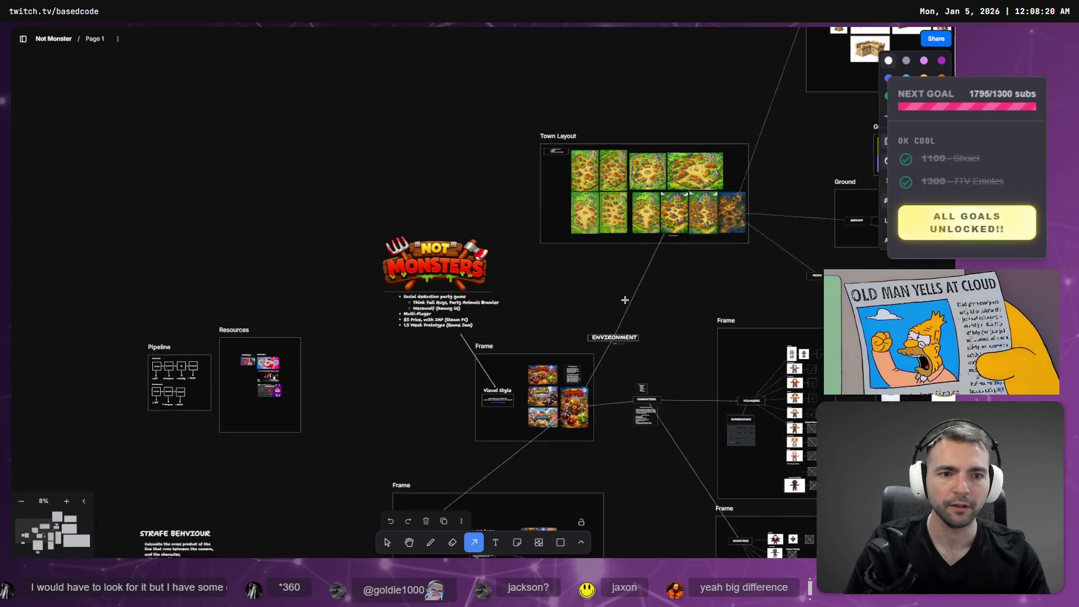
Bring the Ground and Supporter's Crypt frames into view and paste the sky image.
scroll(625, 300, down, 2)
mouse_move(513, 252)
mouse_down()
mouse_move(501, 296)
mouse_move(474, 319)
mouse_up()
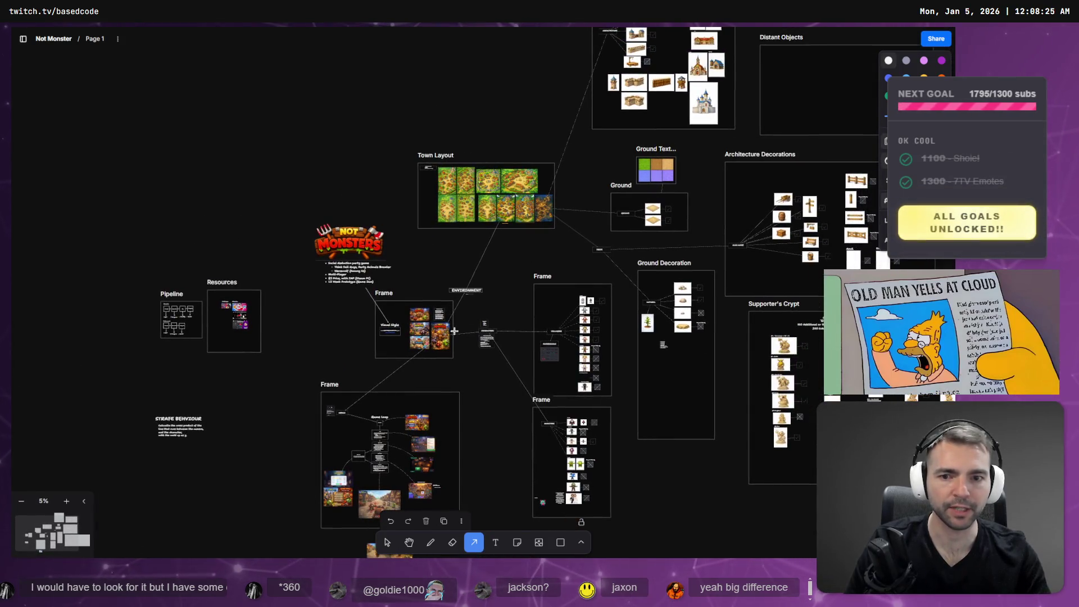
mouse_move(519, 419)
mouse_down()
mouse_move(462, 154)
mouse_move(466, 328)
mouse_move(460, 305)
mouse_move(439, 299)
mouse_move(406, 372)
mouse_up()
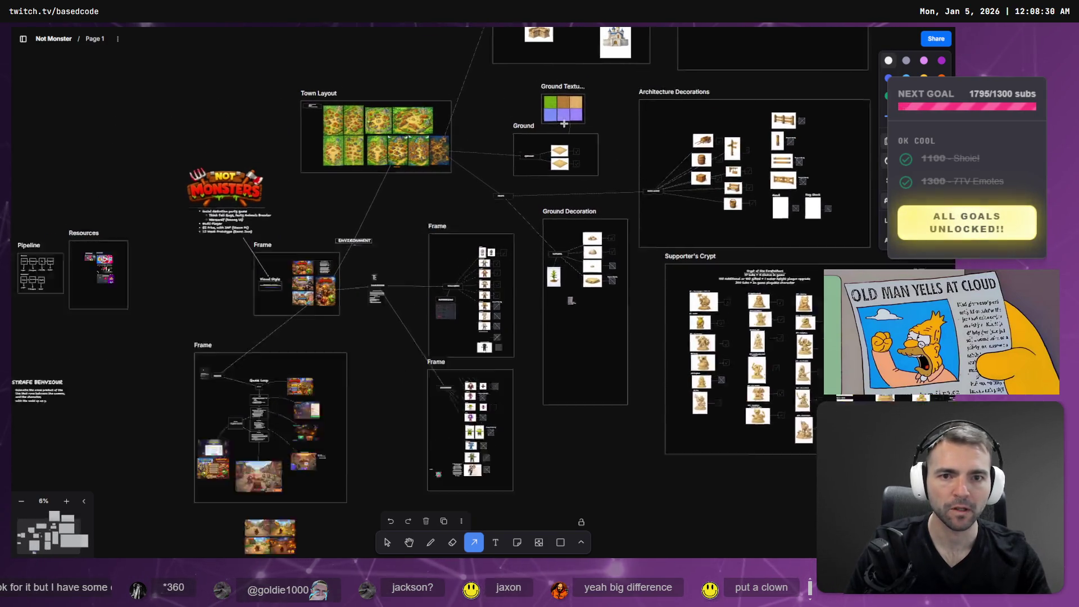
scroll(534, 137, up, 10)
key(ctrl+v)
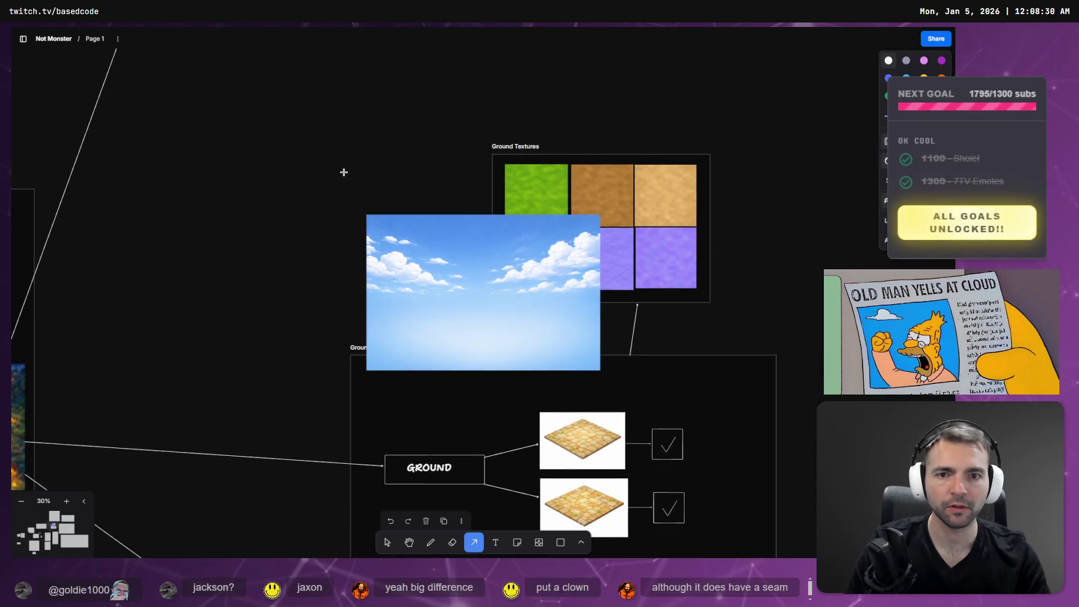
Move the sky image beside Ground Textures and shrink it to match that frame.
click(388, 543)
mouse_move(484, 281)
mouse_down()
mouse_move(355, 236)
mouse_move(365, 242)
mouse_up()
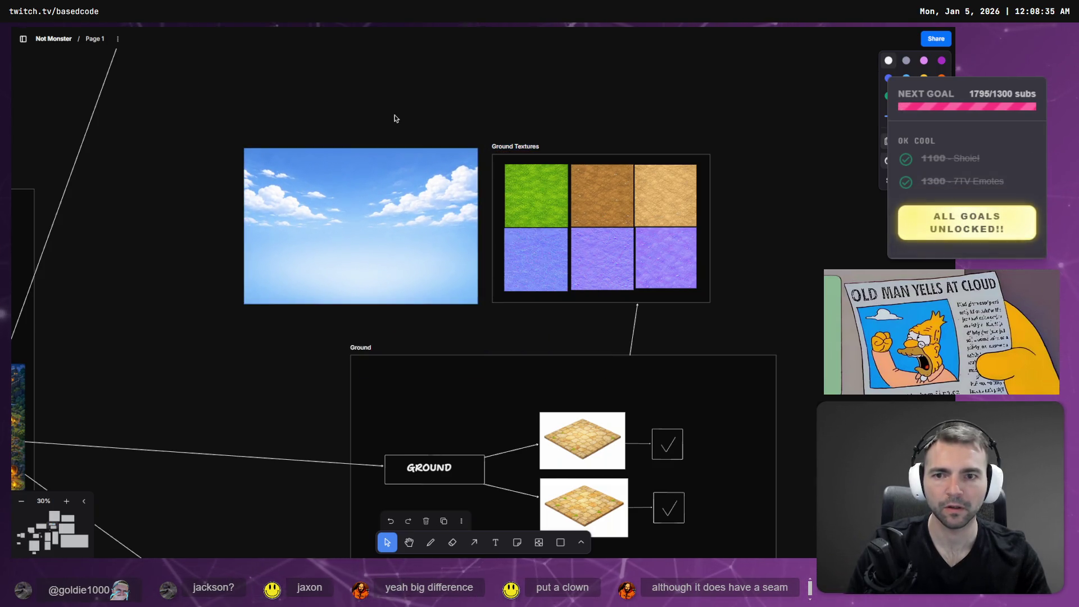
drag(416, 209, 415, 213)
mouse_move(475, 311)
mouse_down()
mouse_move(439, 267)
mouse_move(455, 269)
mouse_move(434, 260)
mouse_up()
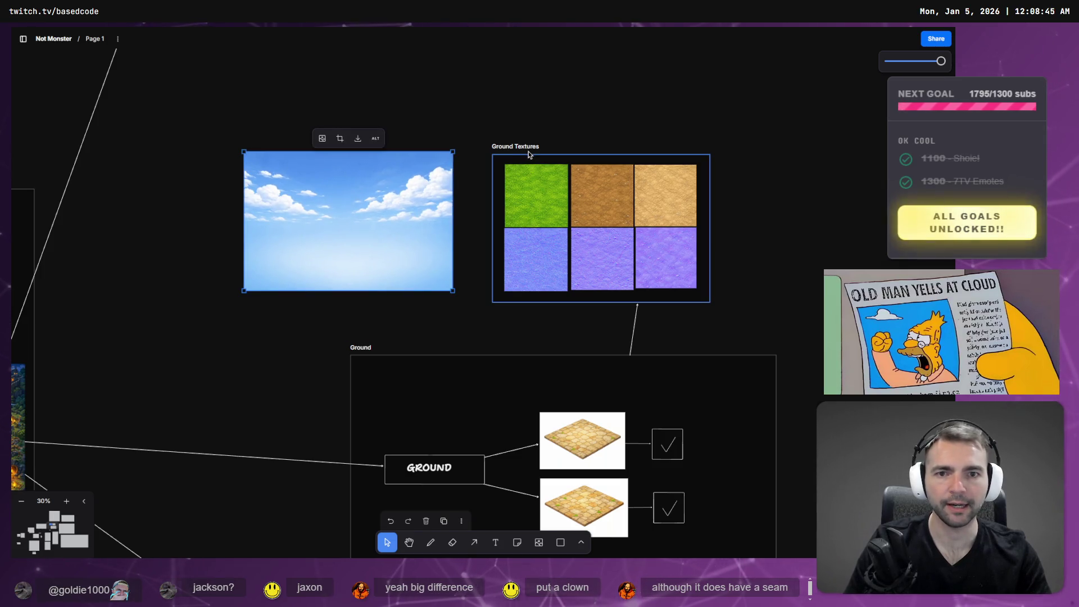
click(436, 106)
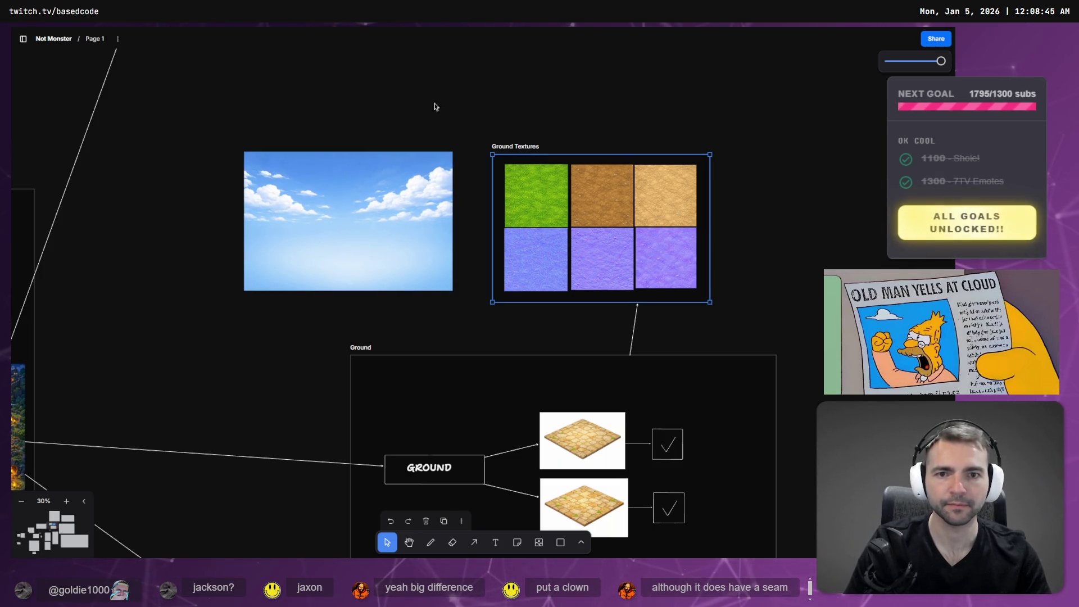
Draw a new frame around the sky image.
click(581, 544)
click(608, 517)
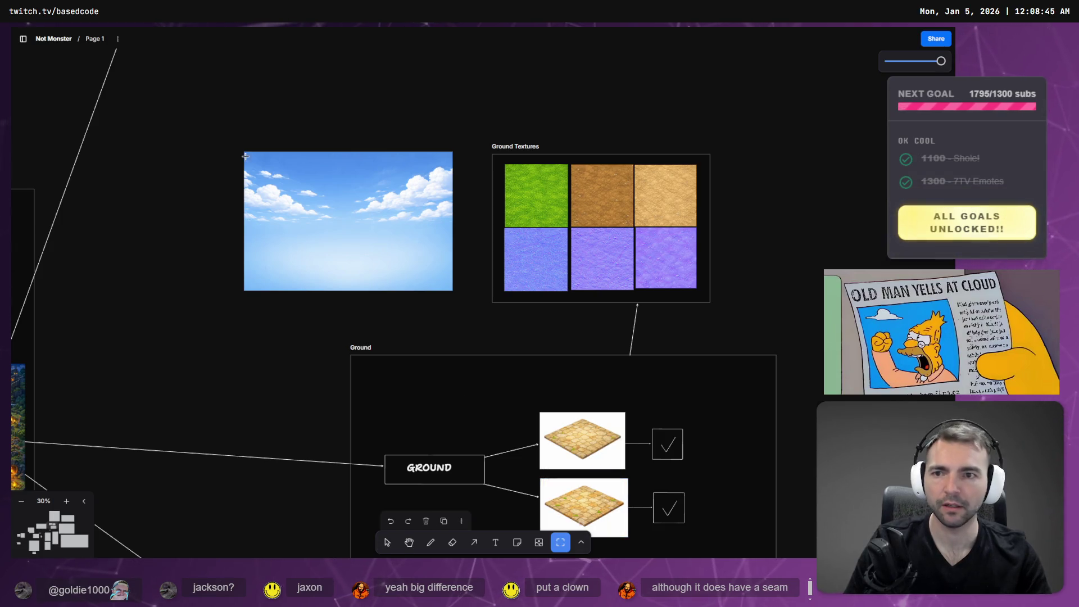
drag(318, 216, 476, 318)
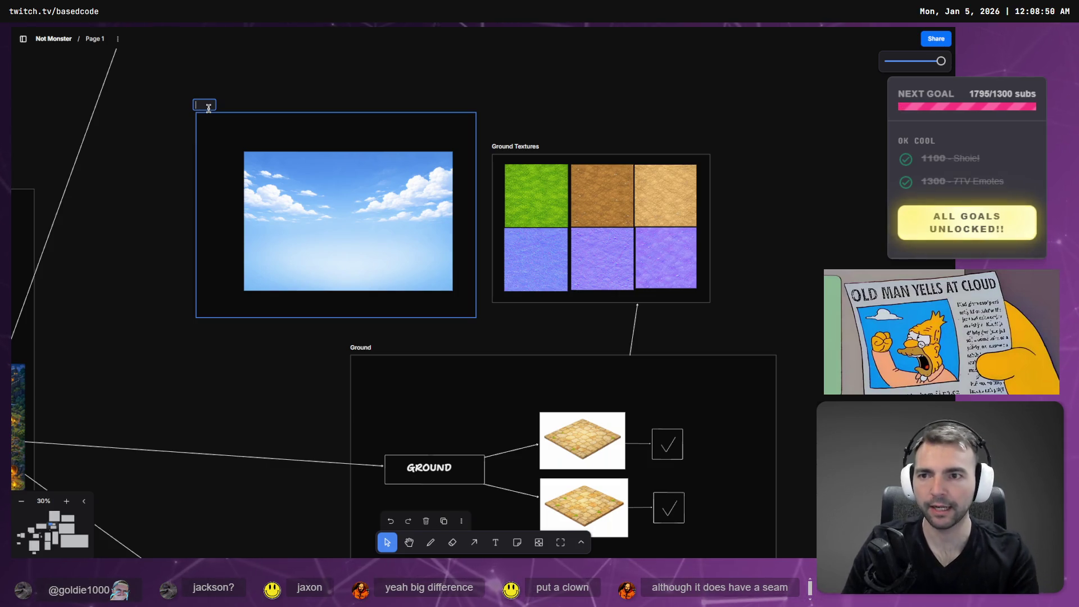
text(Sky)
Name the frame Sky and add a Daytime text label.
click(302, 214)
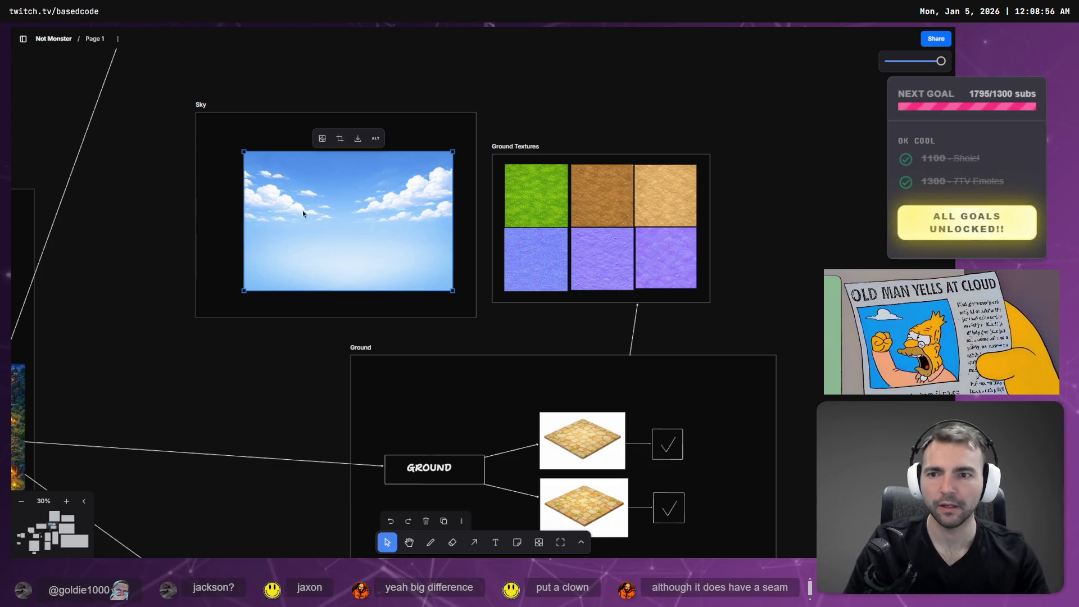
key(t)
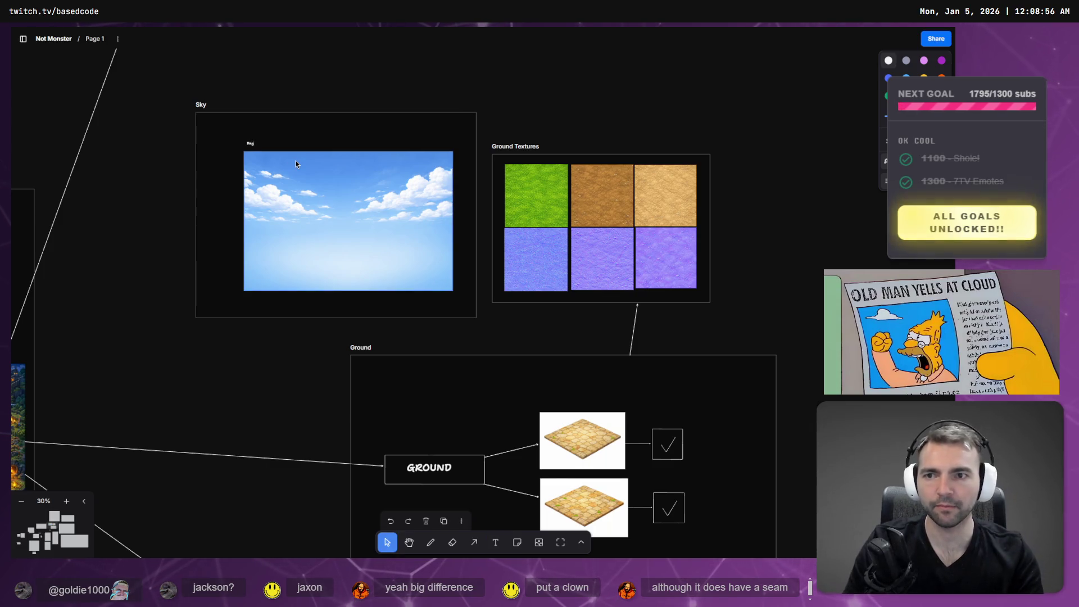
text(time)
click(295, 177)
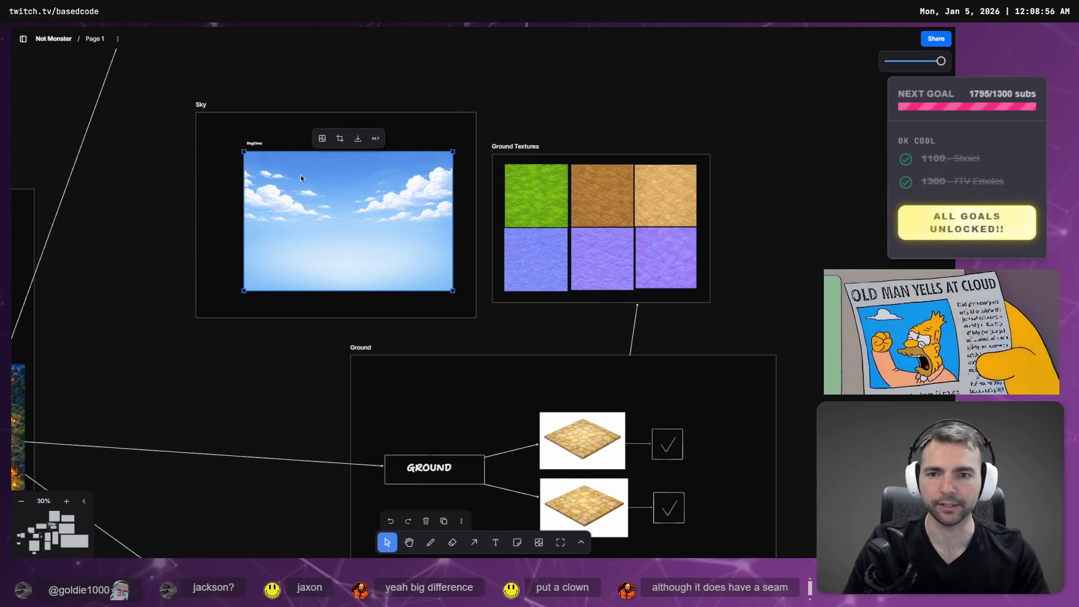
Shrink and centre the sky image in the Sky frame, with Daytime above its top-left corner.
click(254, 143)
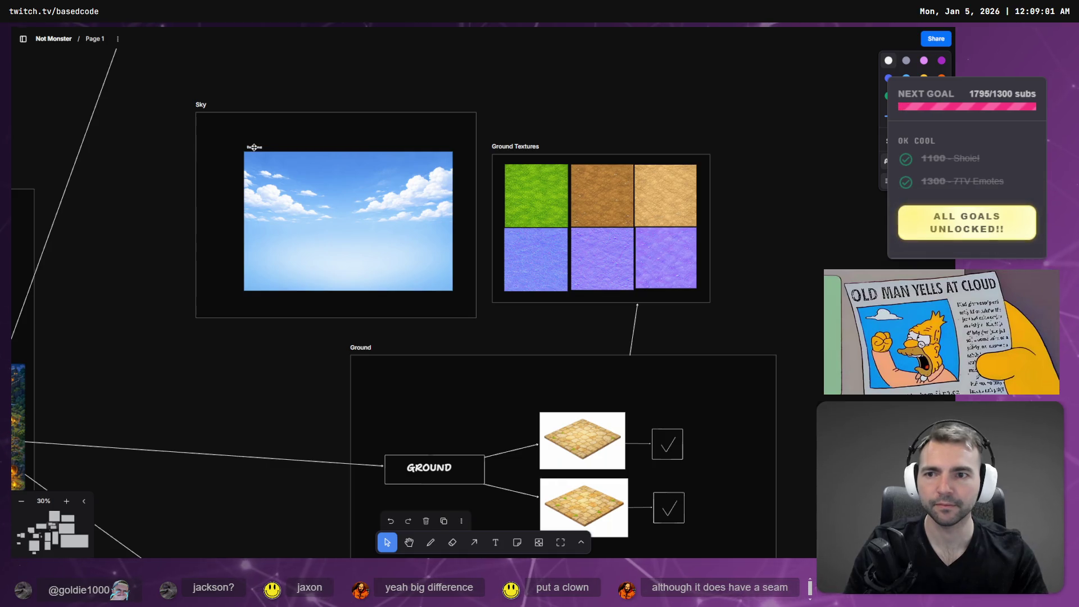
click(389, 161)
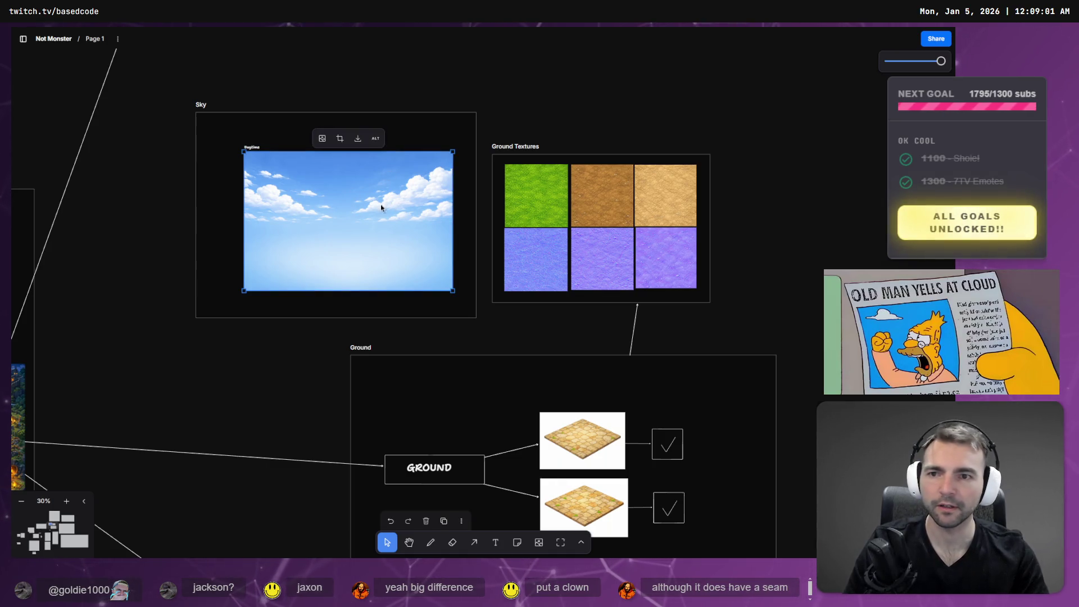
shift+click(258, 147)
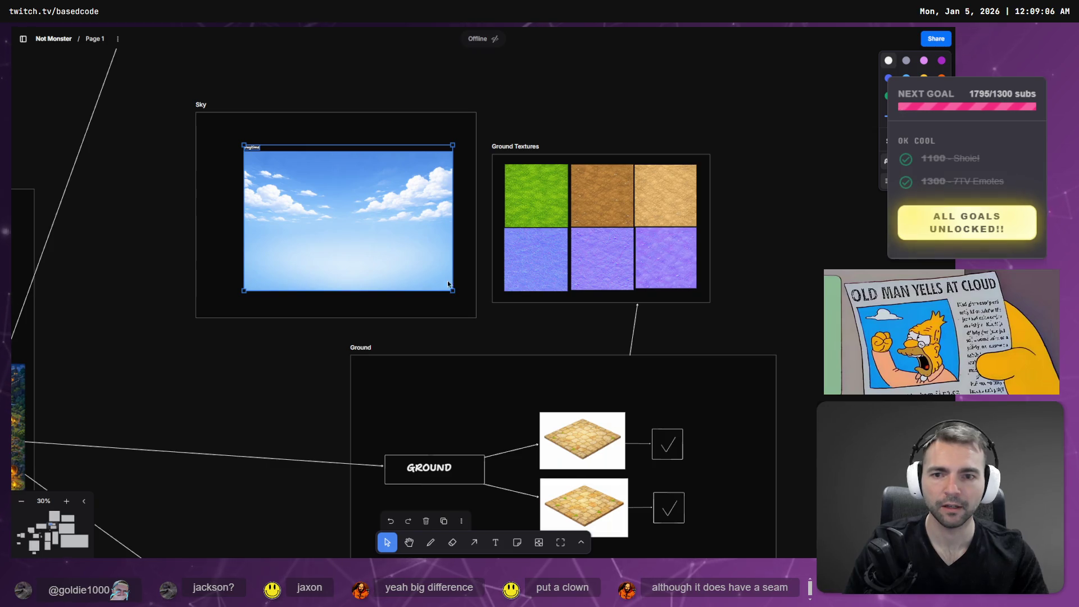
click(387, 219)
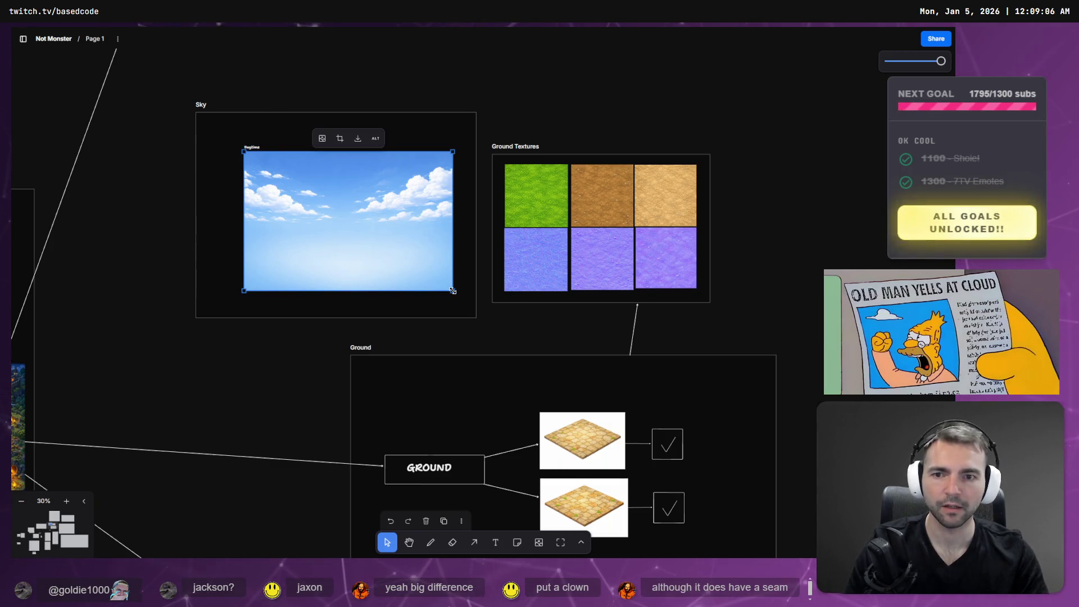
mouse_move(454, 290)
mouse_down()
mouse_move(420, 269)
mouse_move(422, 251)
mouse_move(429, 263)
mouse_up()
drag(251, 147, 287, 171)
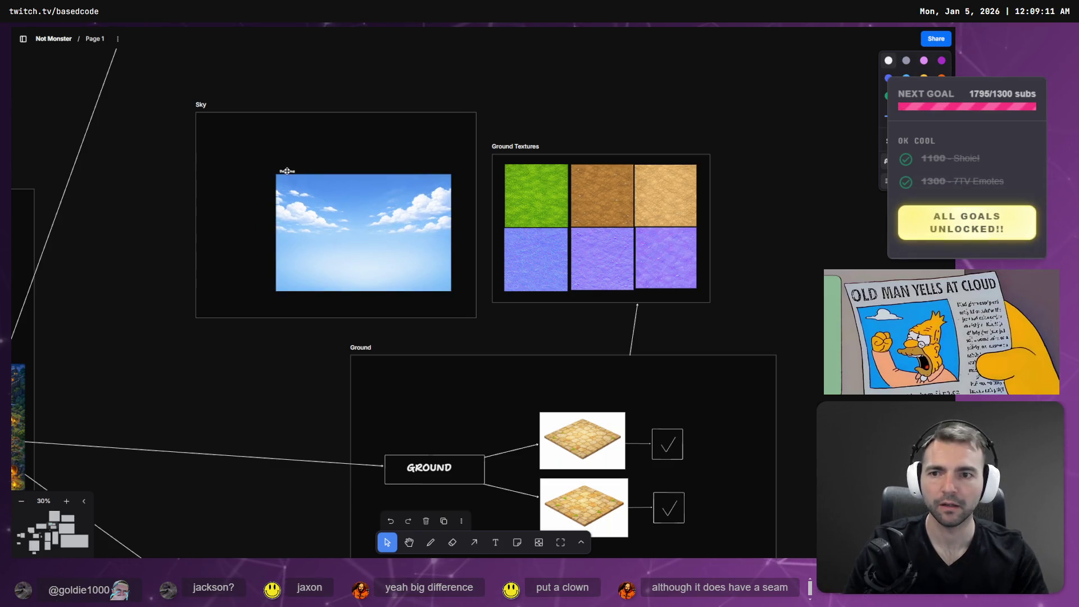
Copy the sky image from the board and go back to the ChatGPT image viewer.
click(382, 210)
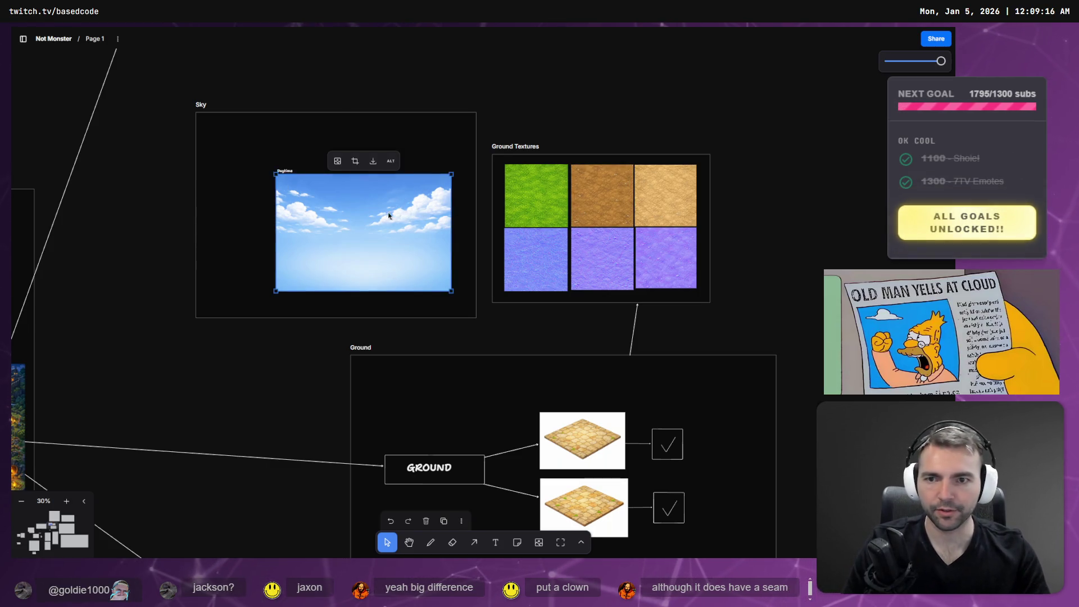
right_click(385, 210)
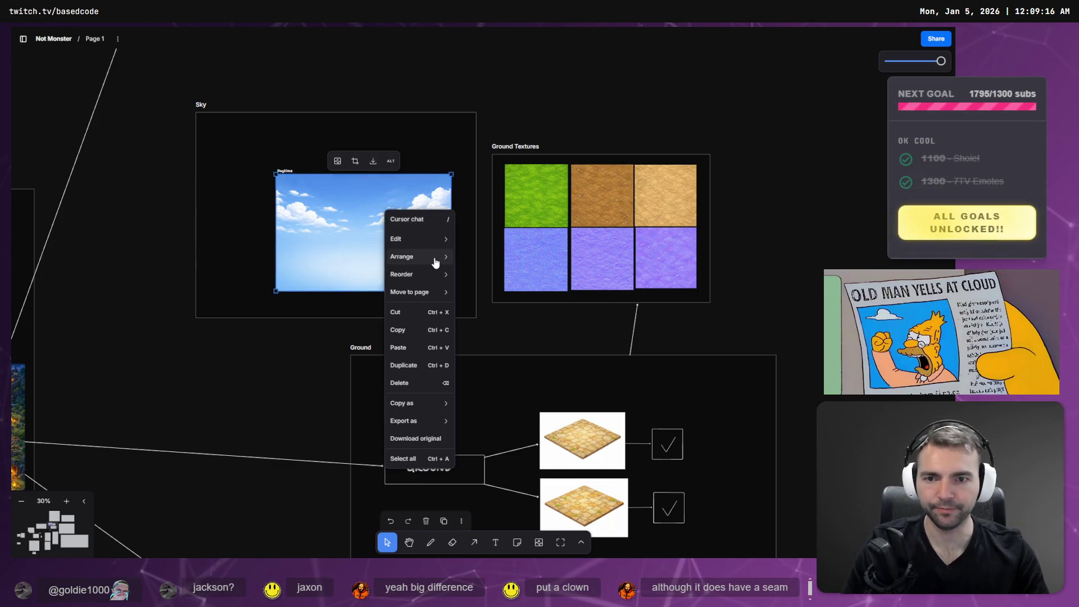
click(420, 330)
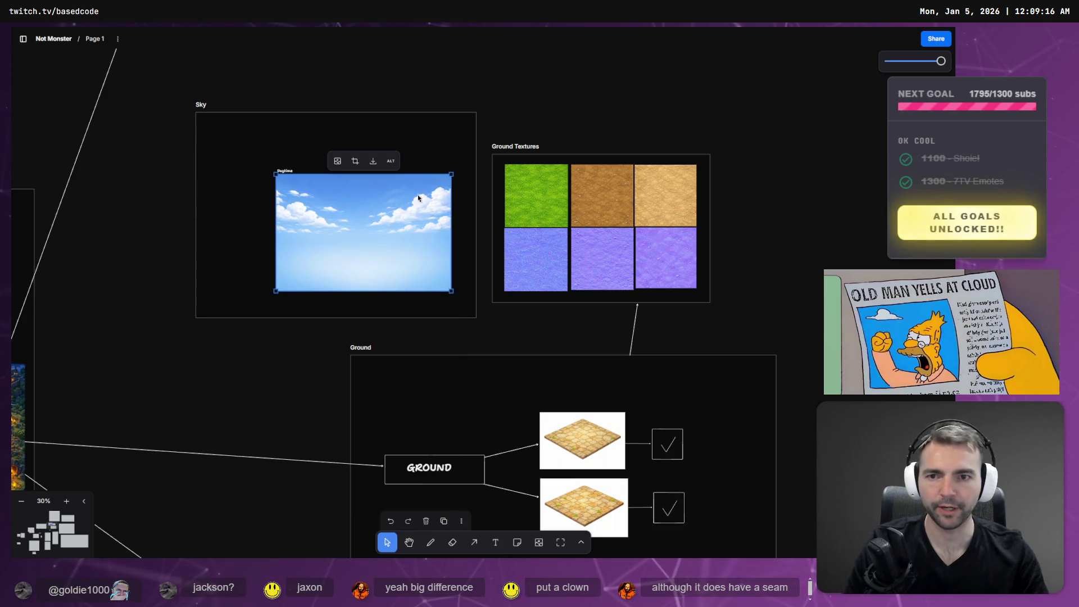
key(alt+Tab)
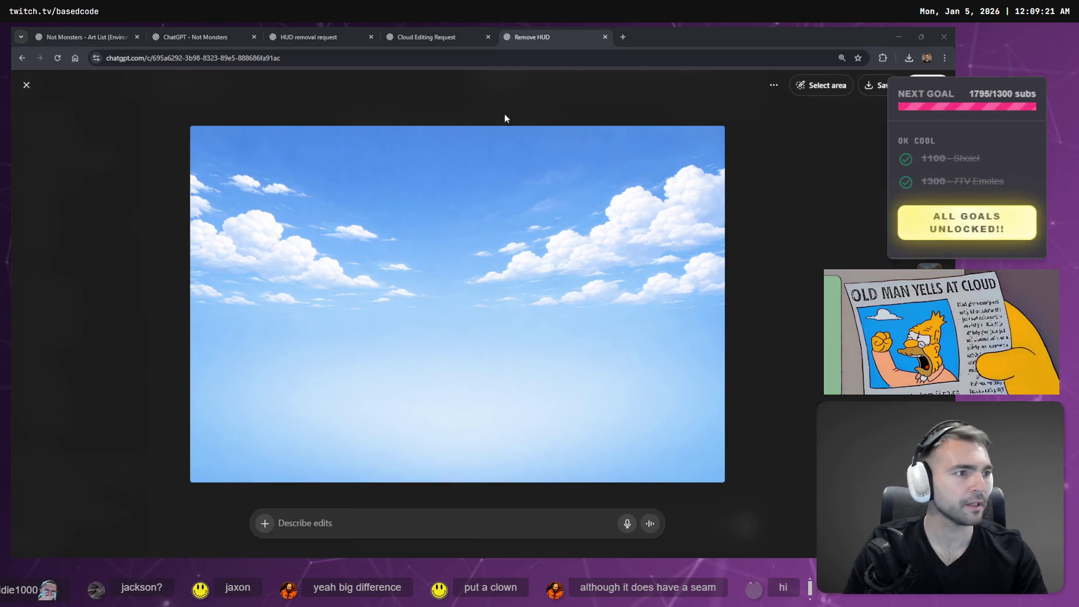
Return from the ChatGPT sky image to the Not Monster tldraw board.
key(alt+Tab)
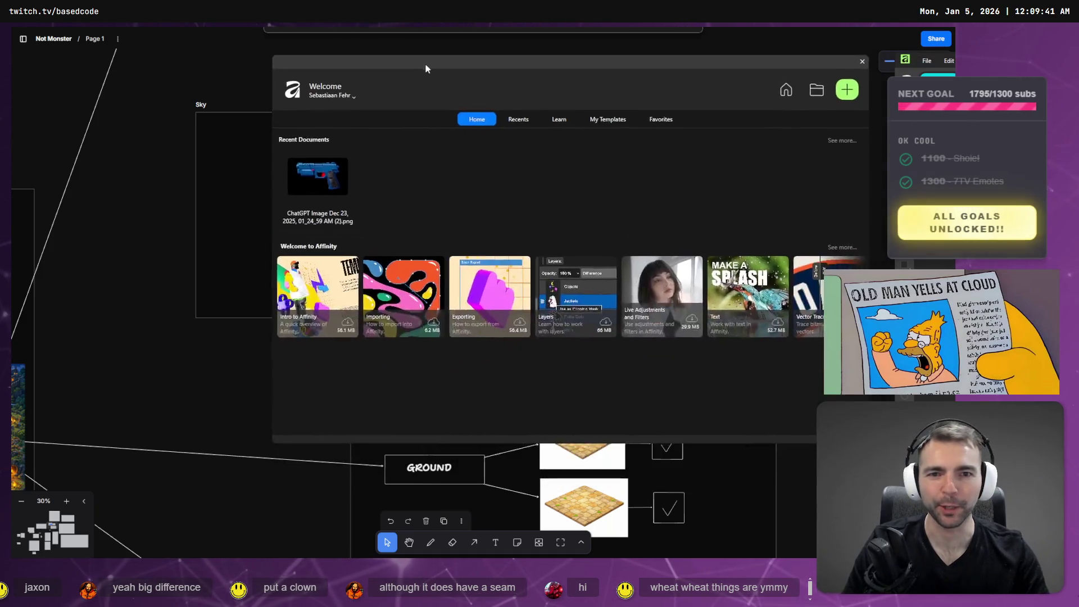
Move the Affinity Welcome window aside and start a new document.
drag(424, 67, 267, 100)
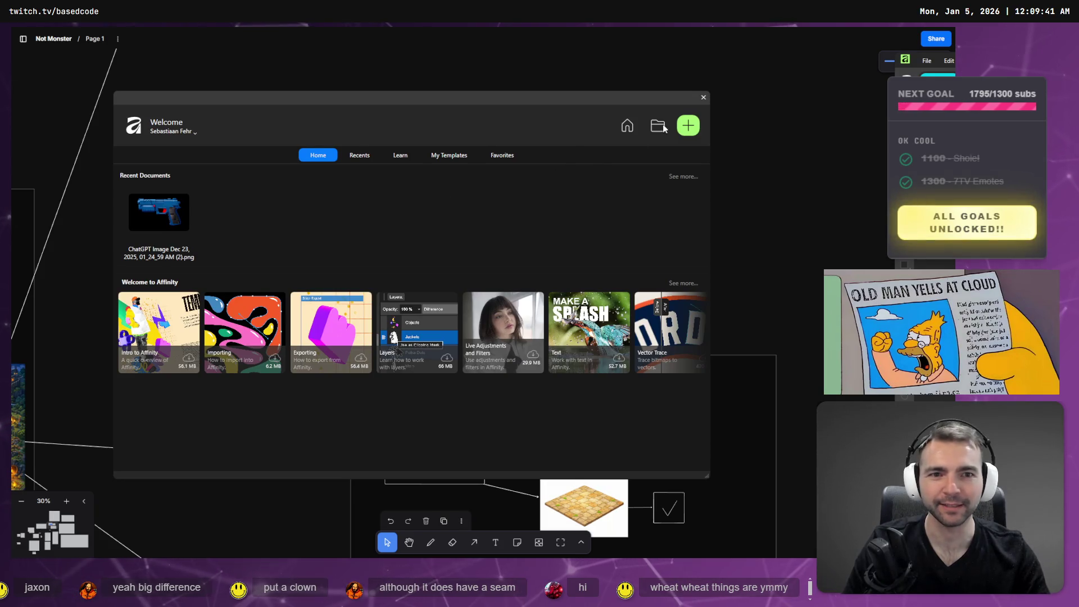
click(688, 130)
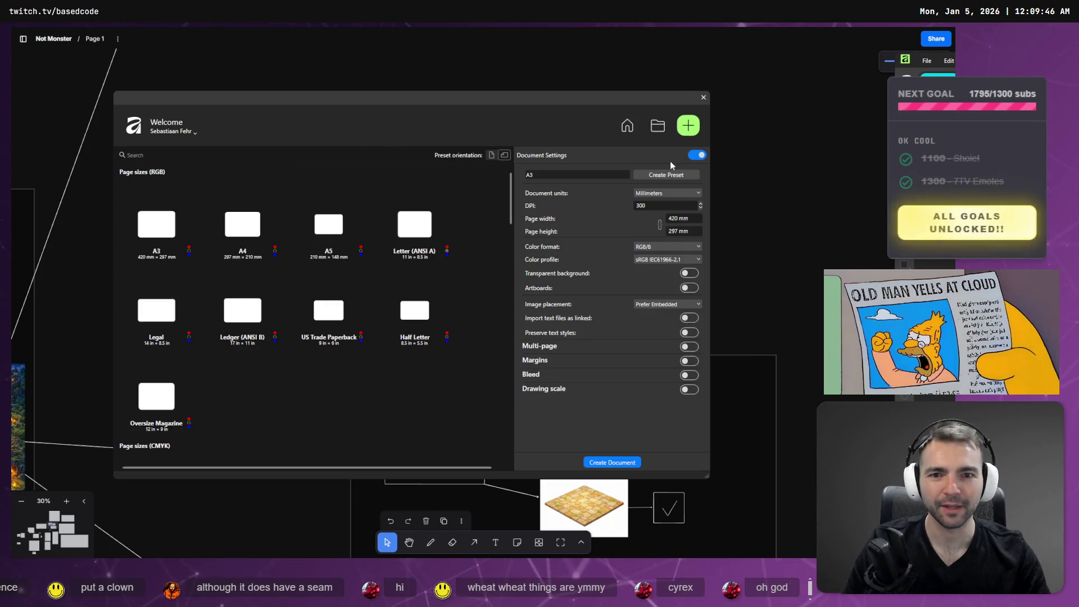
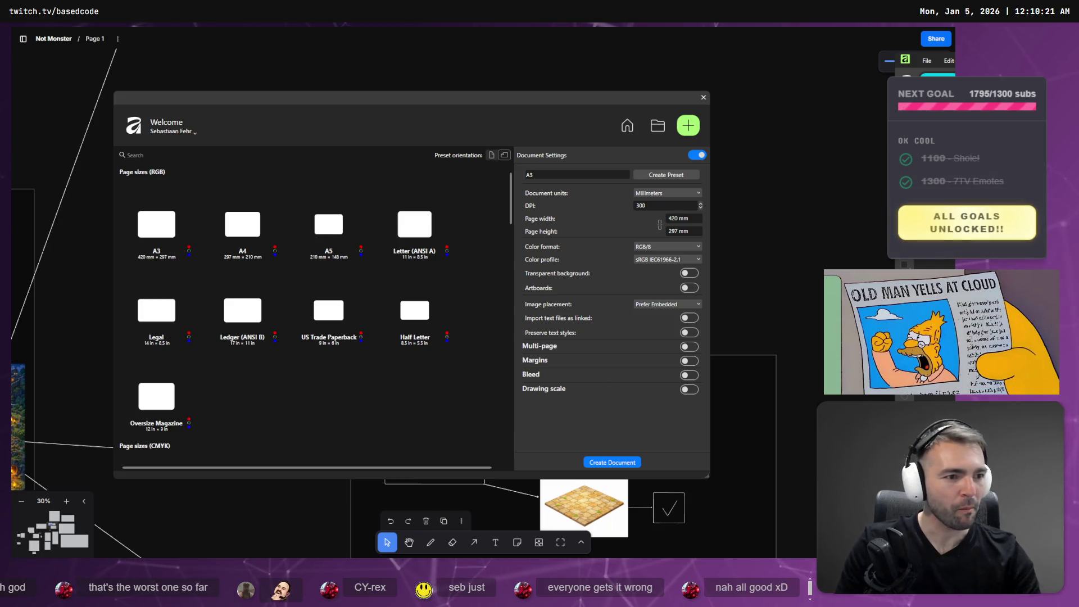
Save ChatGPT's generated cloudy blue-sky image into the Downloads folder under the name Skybox.
click(790, 249)
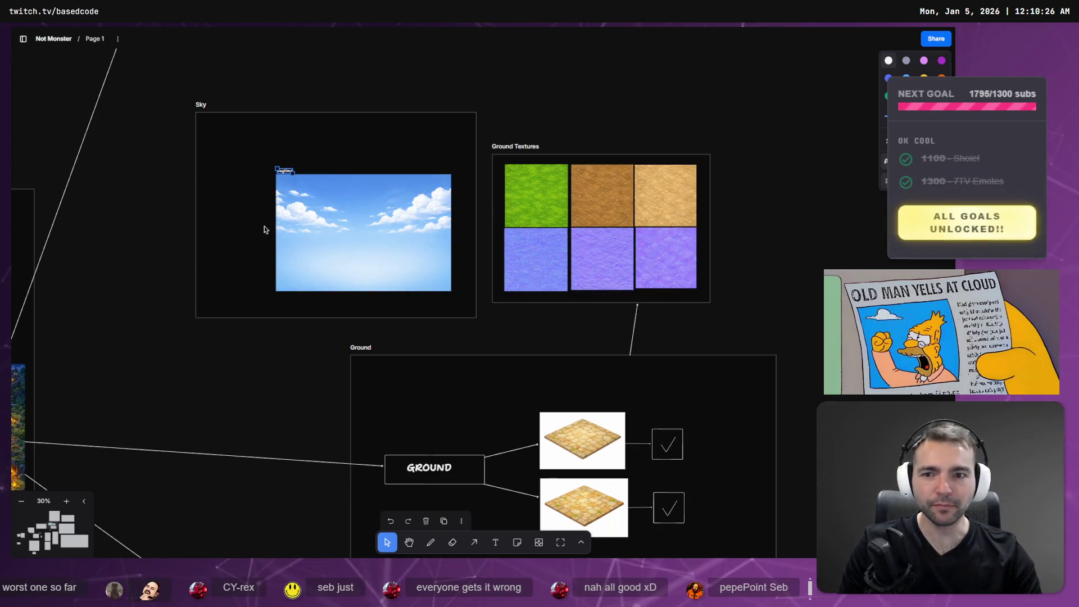
click(341, 233)
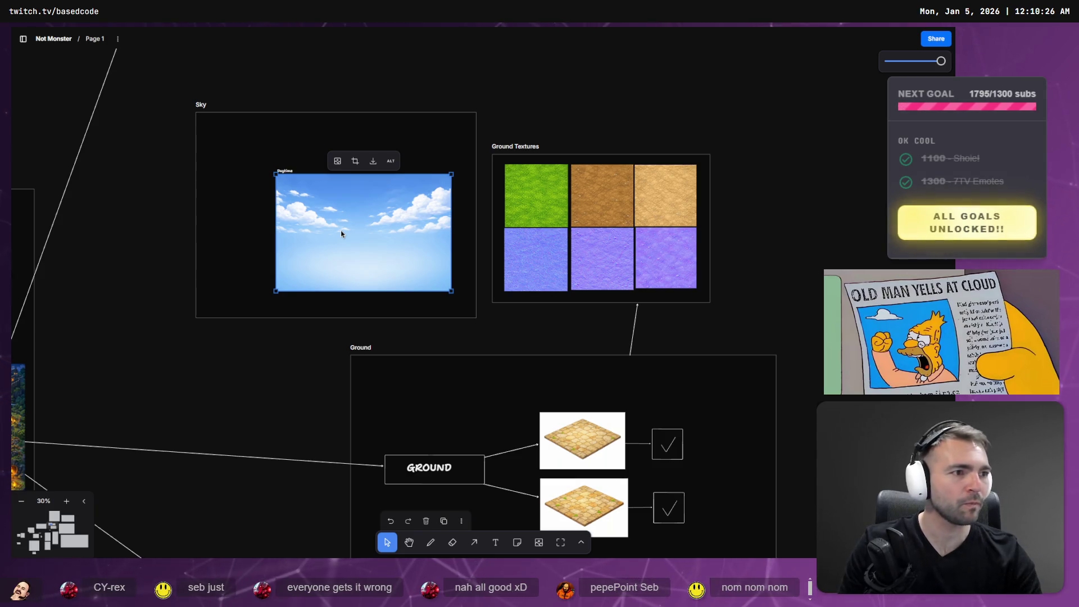
key(alt+Tab)
right_click(365, 207)
click(430, 244)
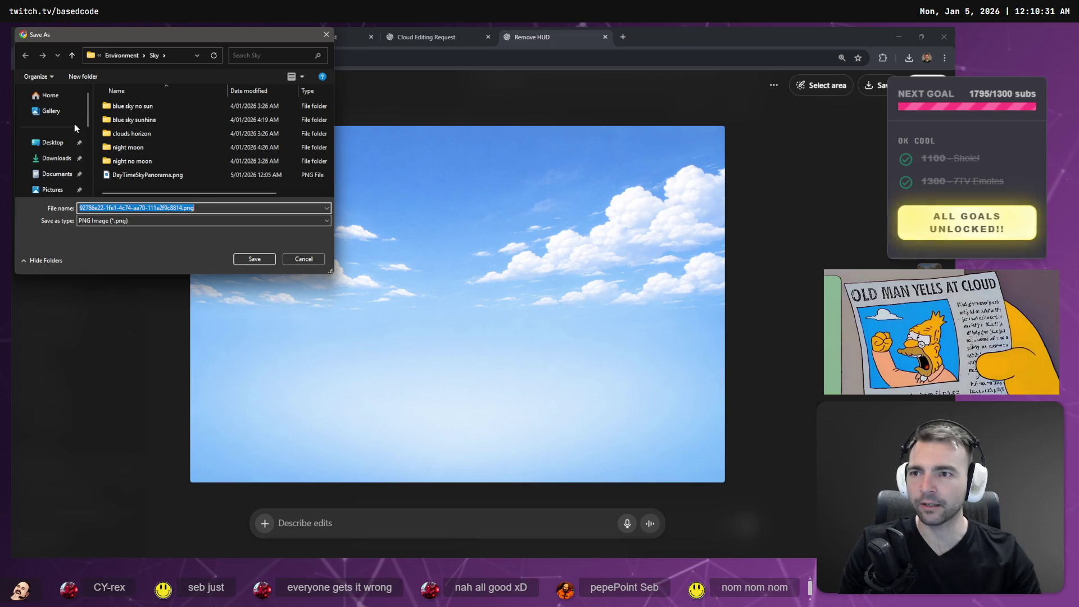
click(56, 158)
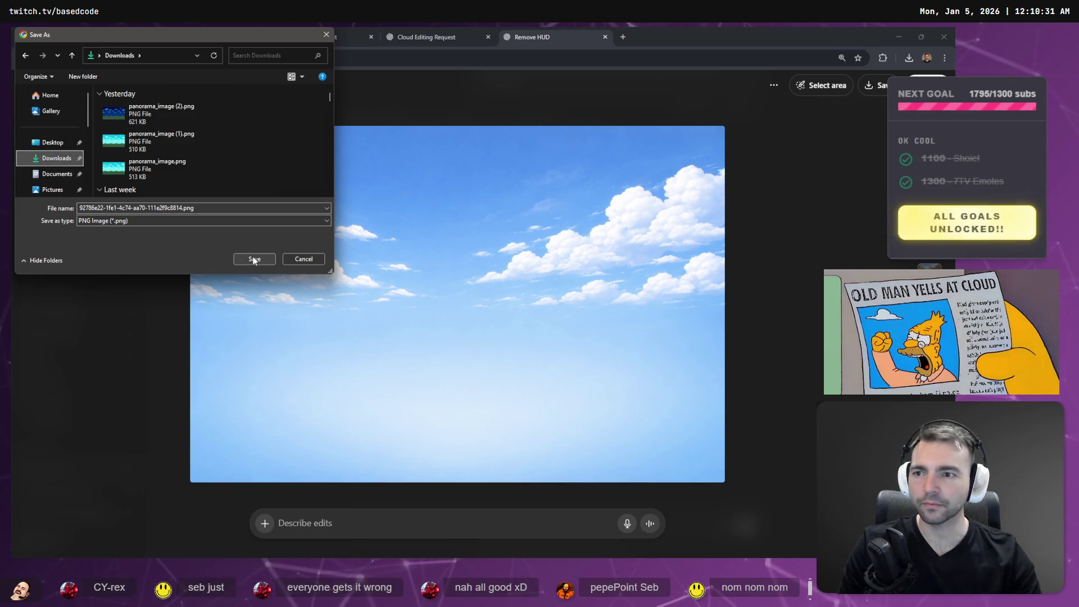
click(242, 208)
text(Skybox)
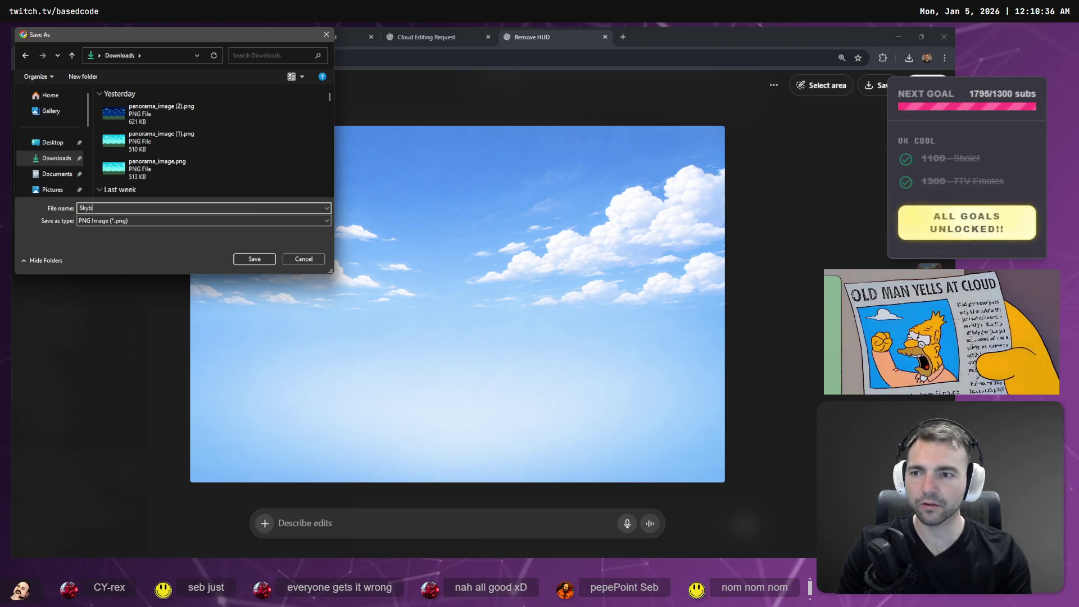
key(Return)
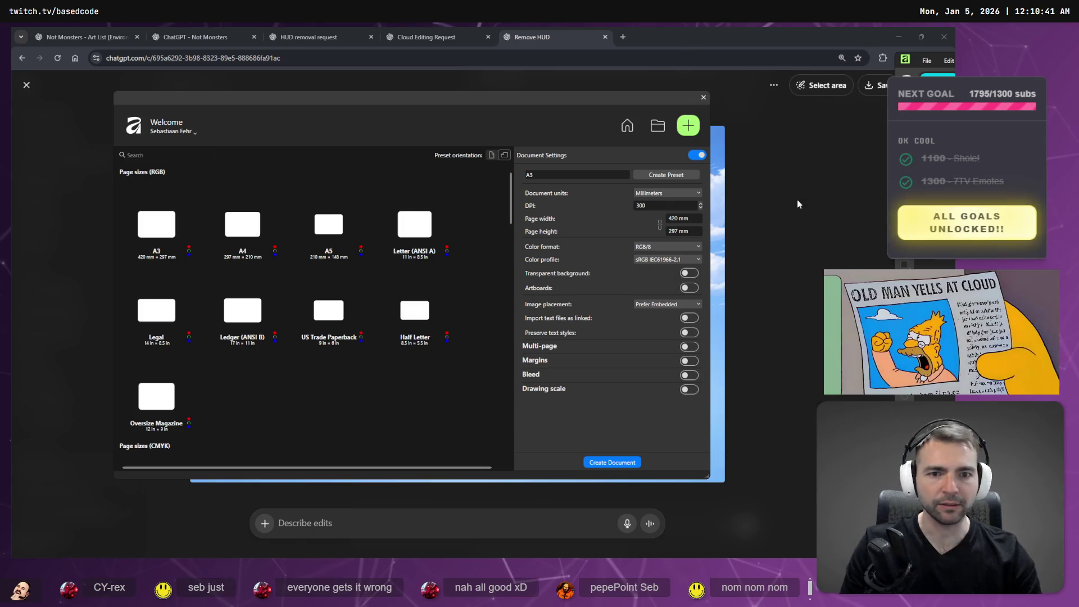
Dismiss Affinity's new-document window over Skybox.png and pick the Rectangular Marquee tool.
click(876, 179)
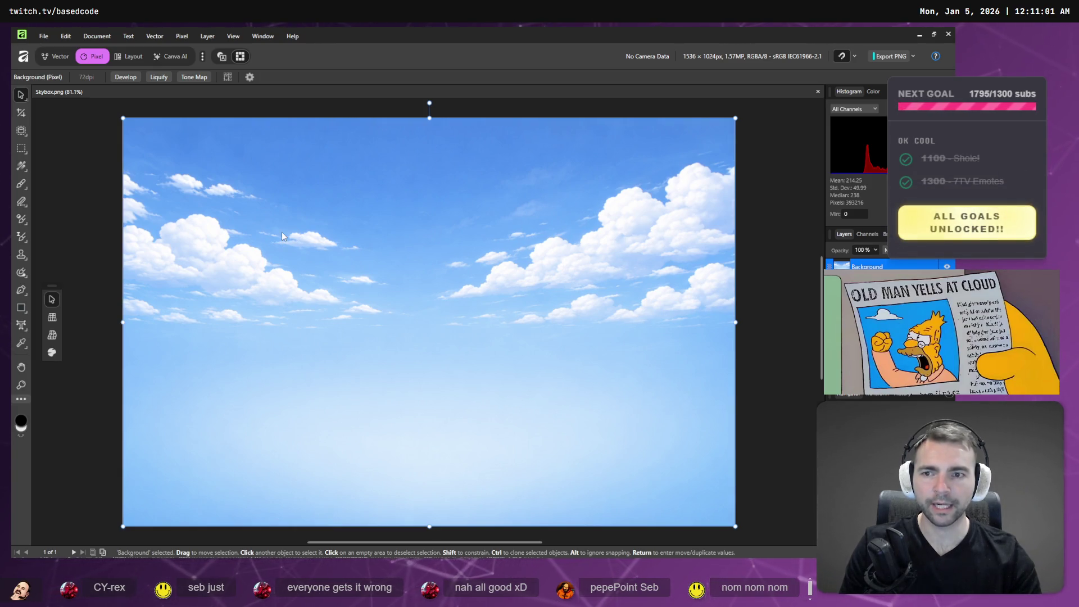
key(m)
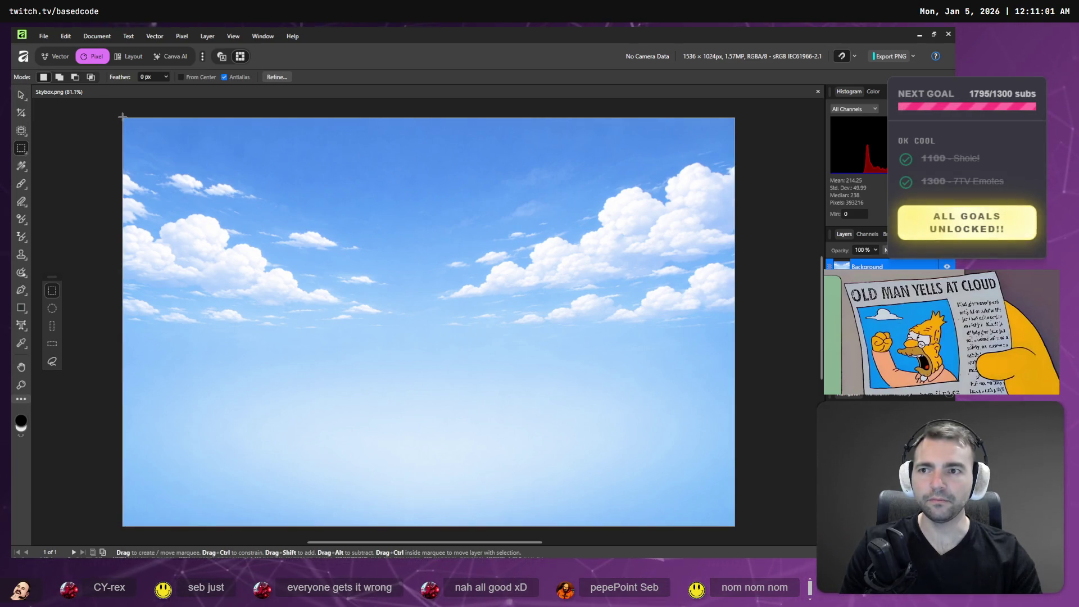
Marquee-select the left half of the 1536 × 1024 sky image and delete it.
mouse_move(122, 119)
mouse_down()
mouse_move(273, 495)
mouse_move(367, 539)
mouse_move(422, 526)
mouse_move(427, 439)
mouse_move(410, 439)
mouse_up()
scroll(456, 398, up, 3)
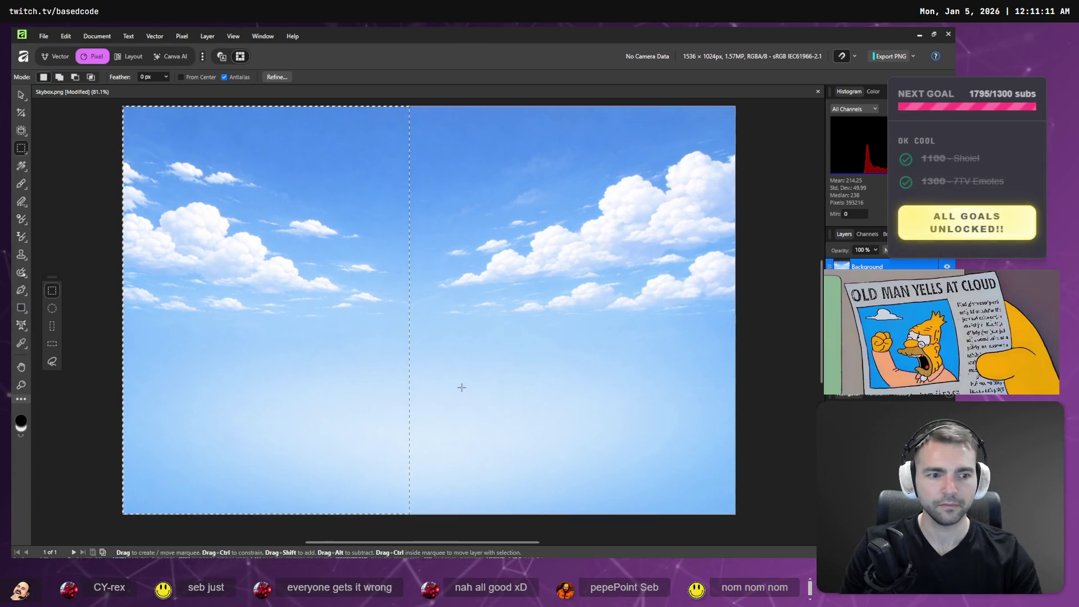
scroll(462, 385, down, 1)
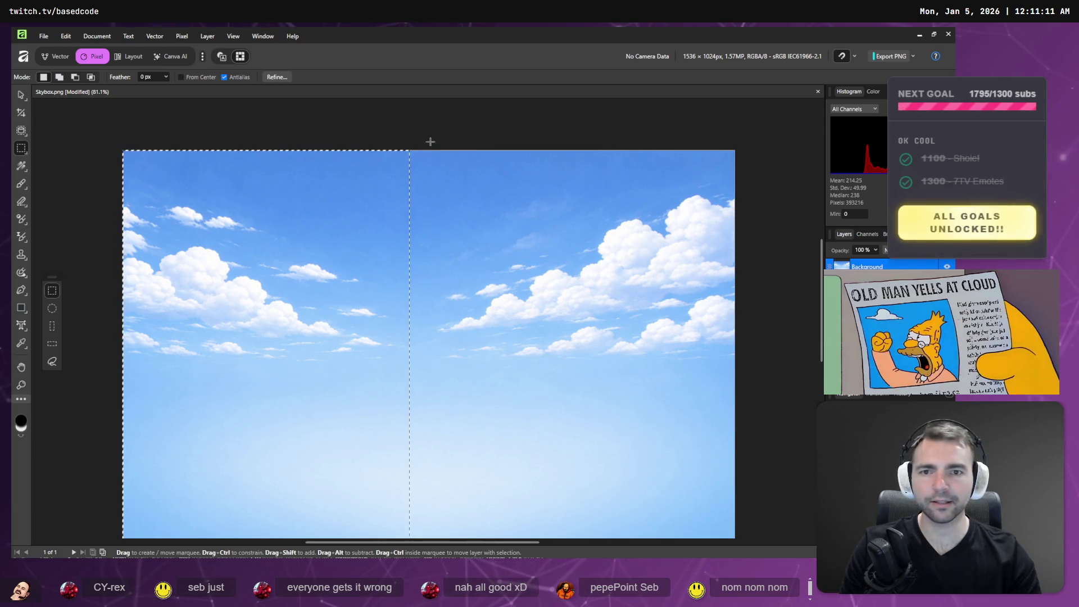
mouse_move(123, 150)
mouse_down()
mouse_move(455, 460)
mouse_move(490, 531)
mouse_move(520, 531)
mouse_move(440, 494)
mouse_up()
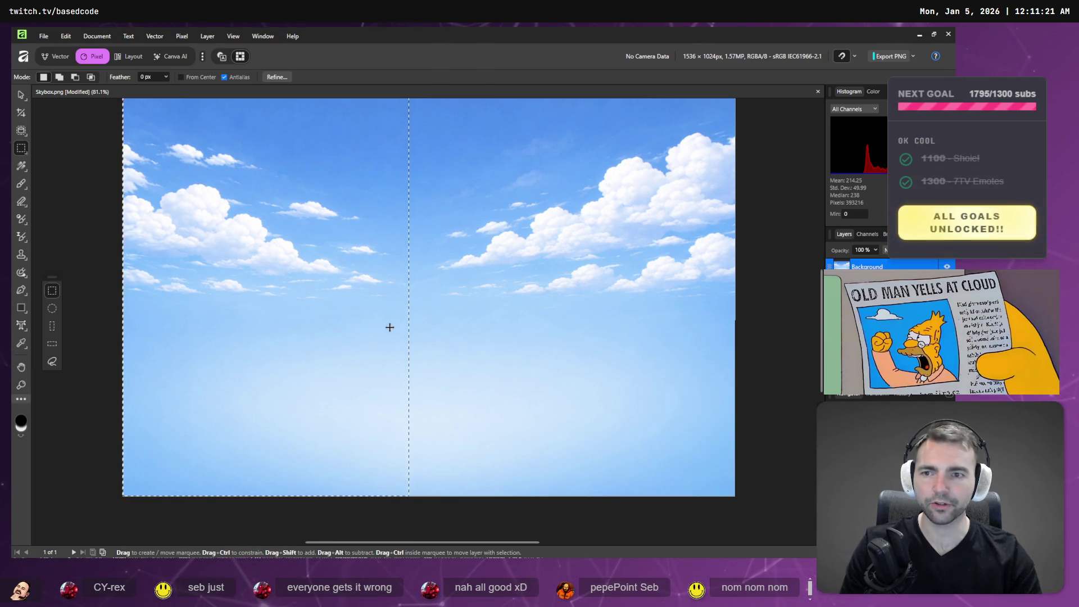
key(Delete)
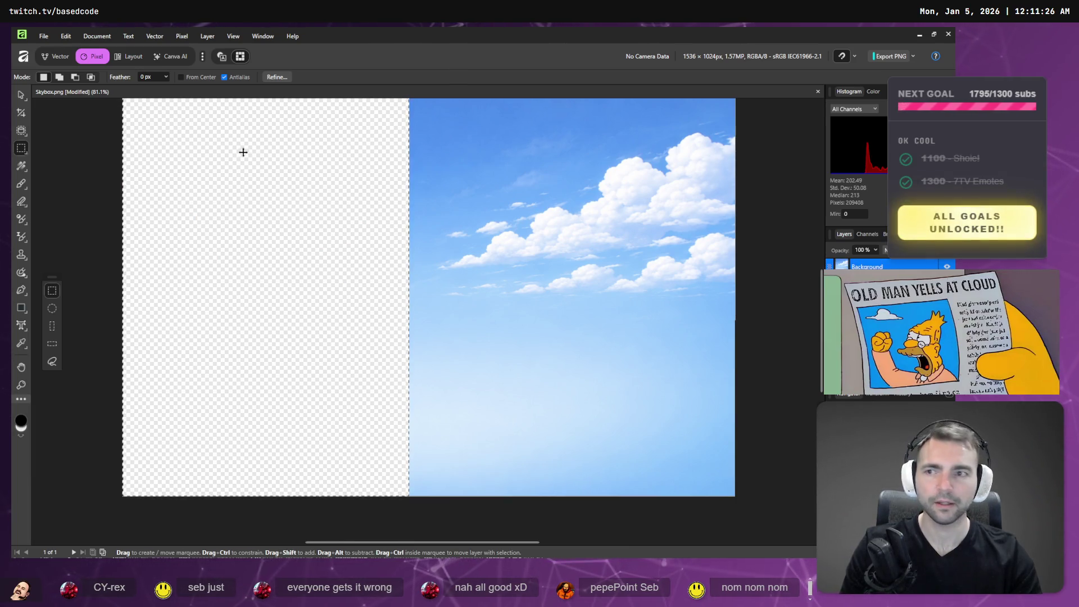
key(v)
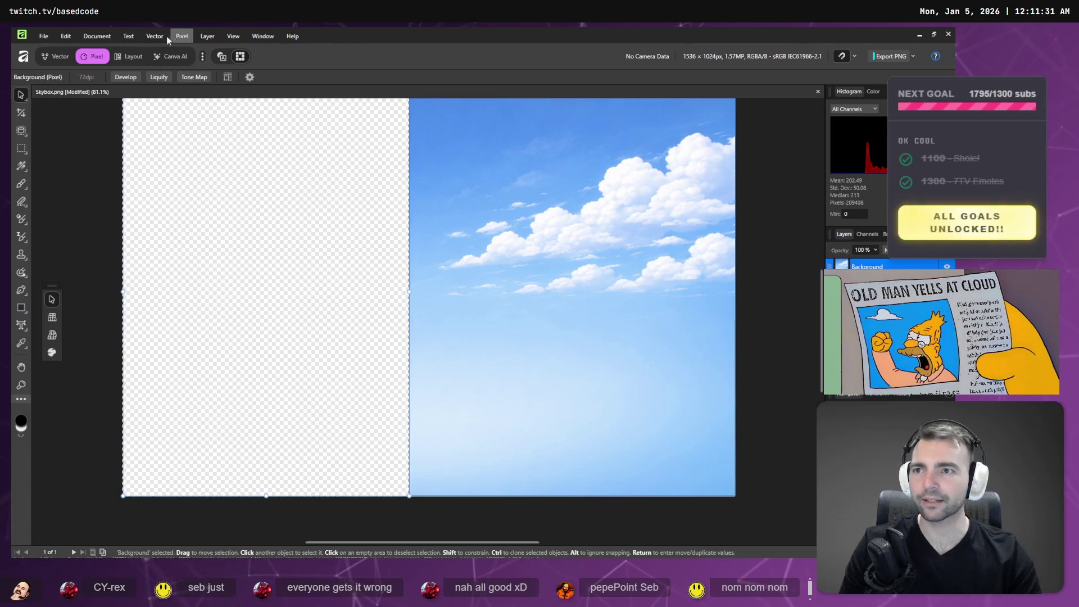
click(65, 36)
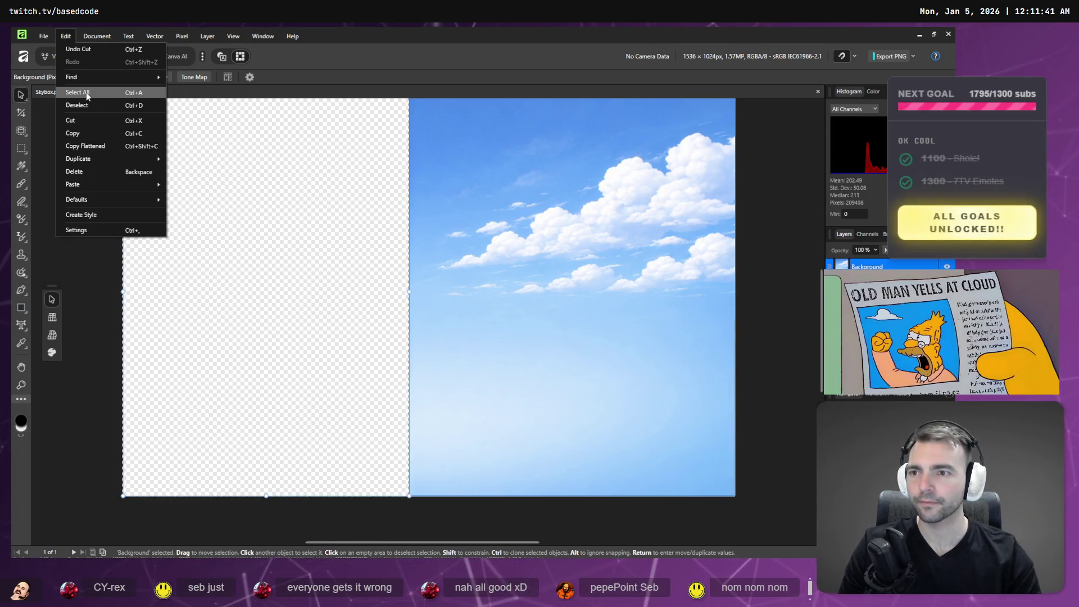
mouse_move(90, 39)
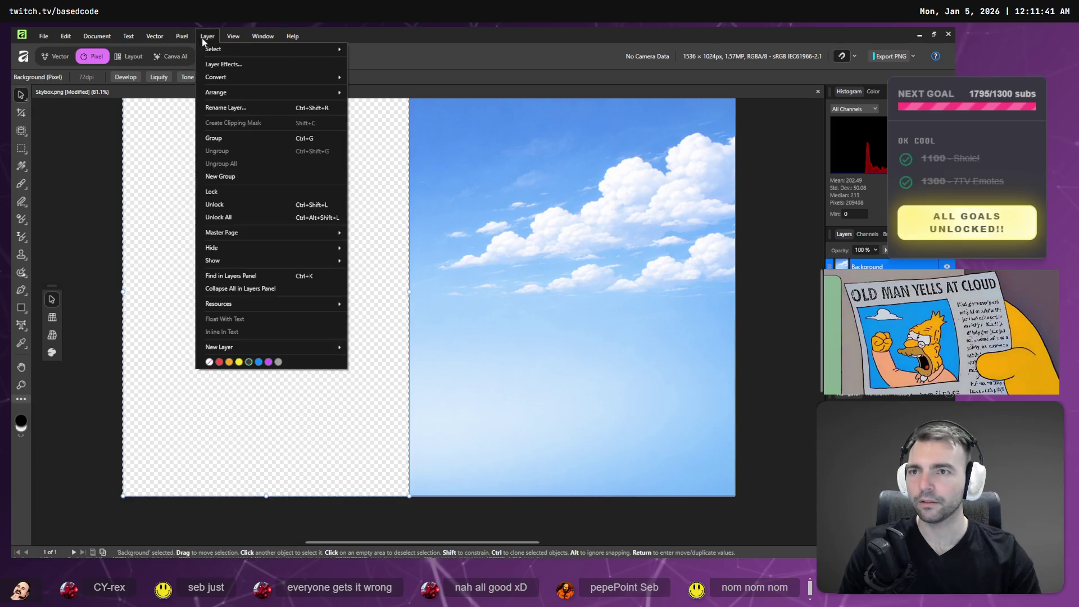
mouse_move(181, 36)
click(82, 59)
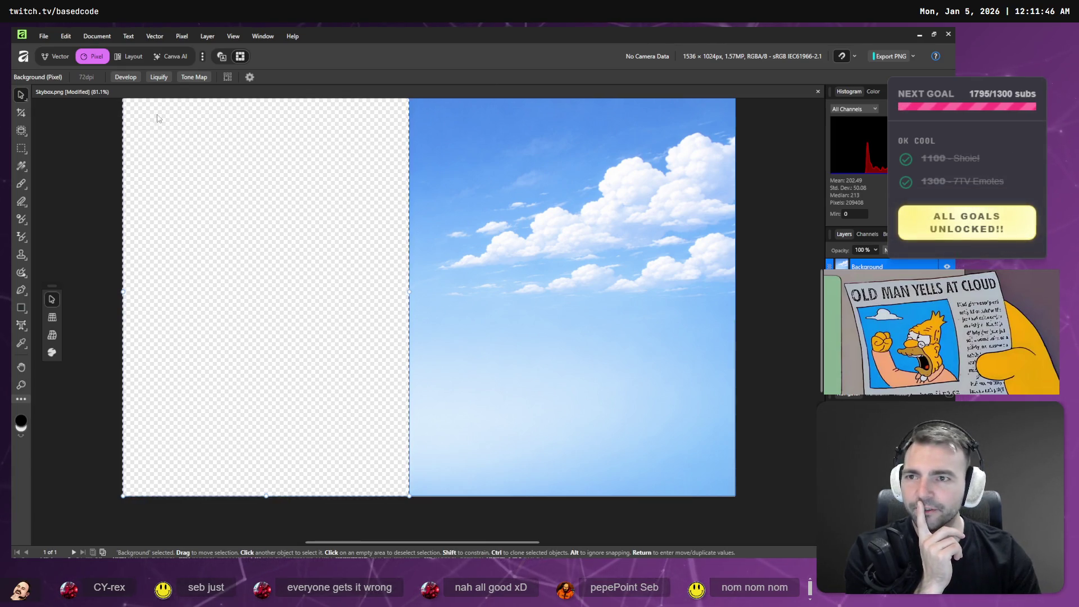
click(65, 36)
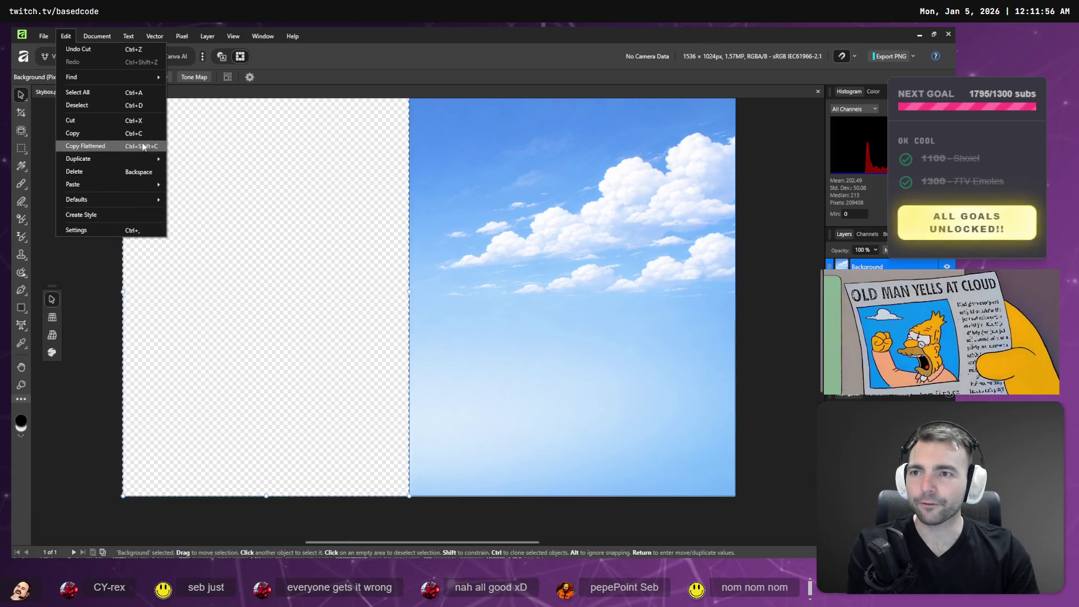
mouse_move(94, 35)
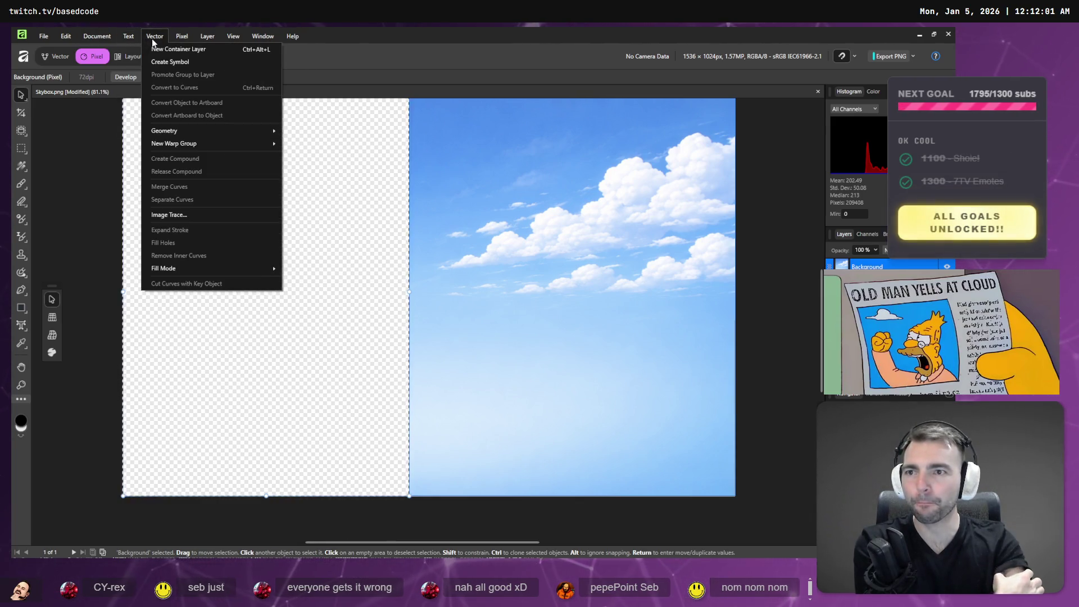
mouse_move(190, 41)
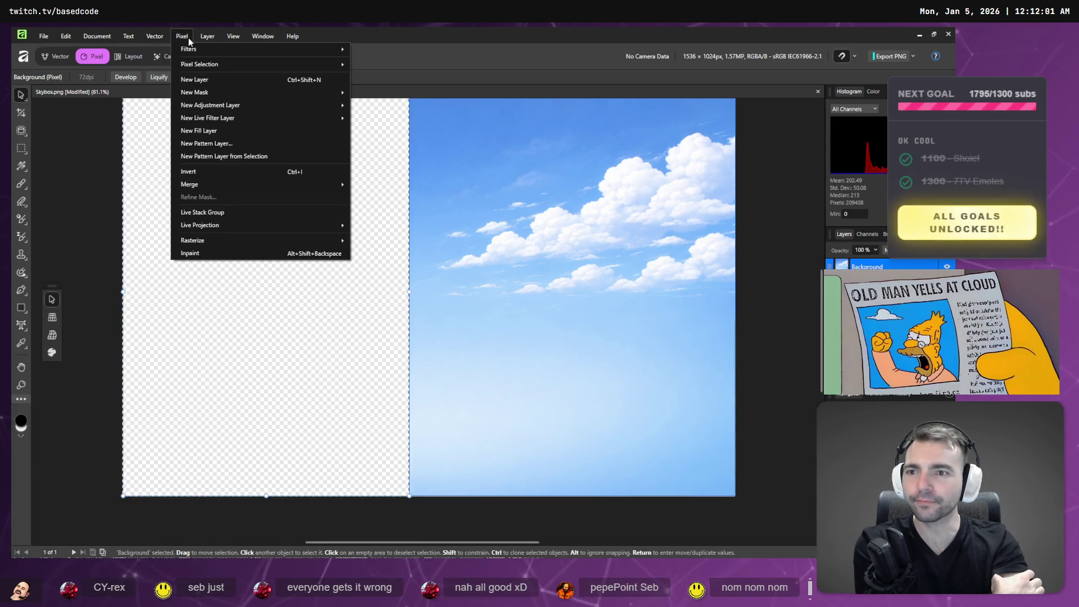
click(243, 178)
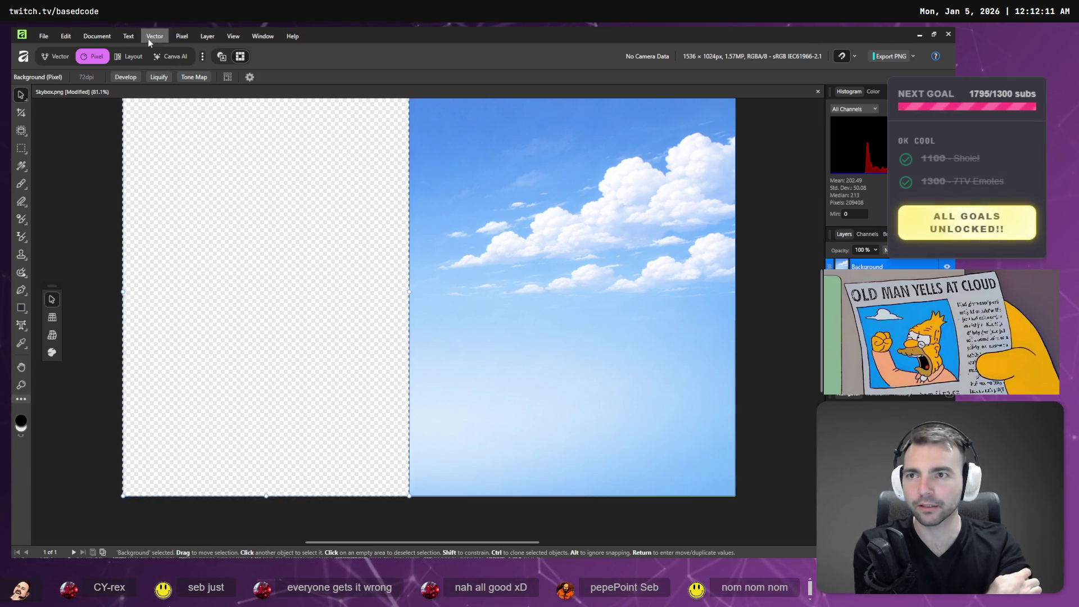
click(182, 37)
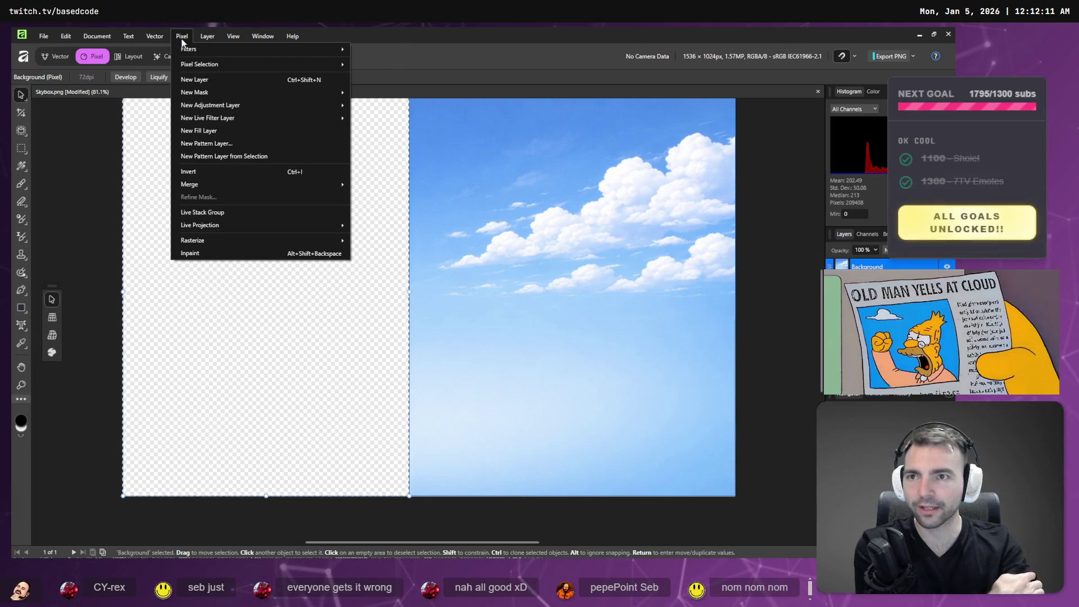
mouse_move(204, 33)
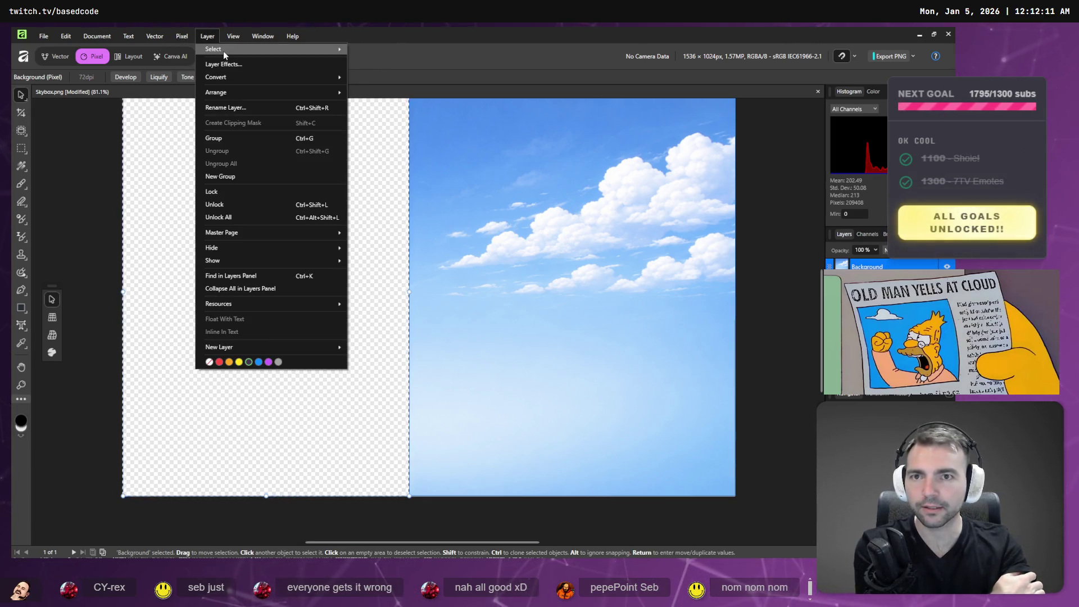
mouse_move(224, 51)
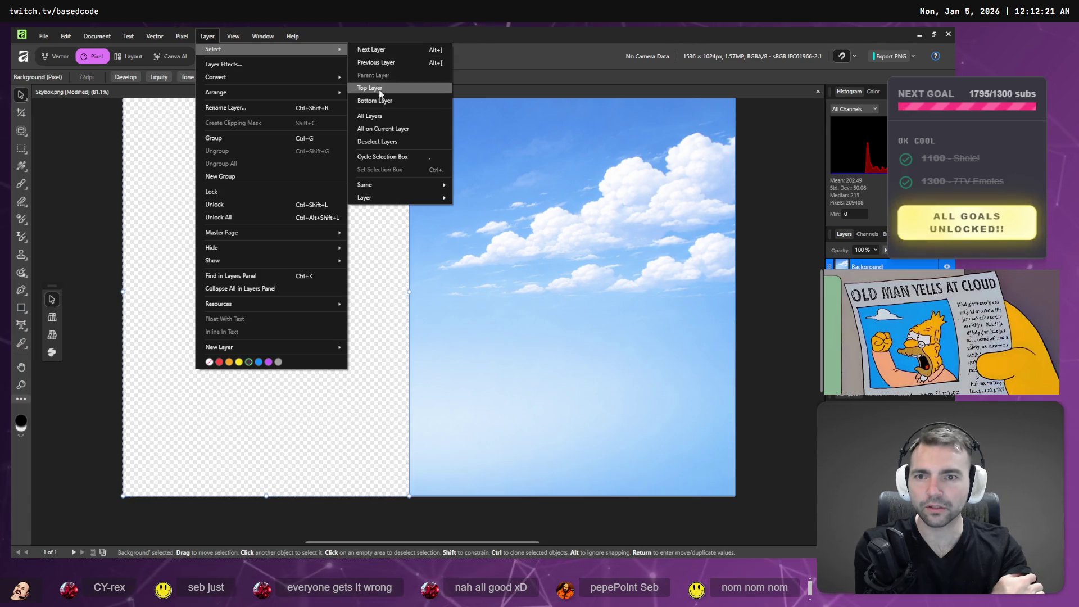
mouse_move(388, 187)
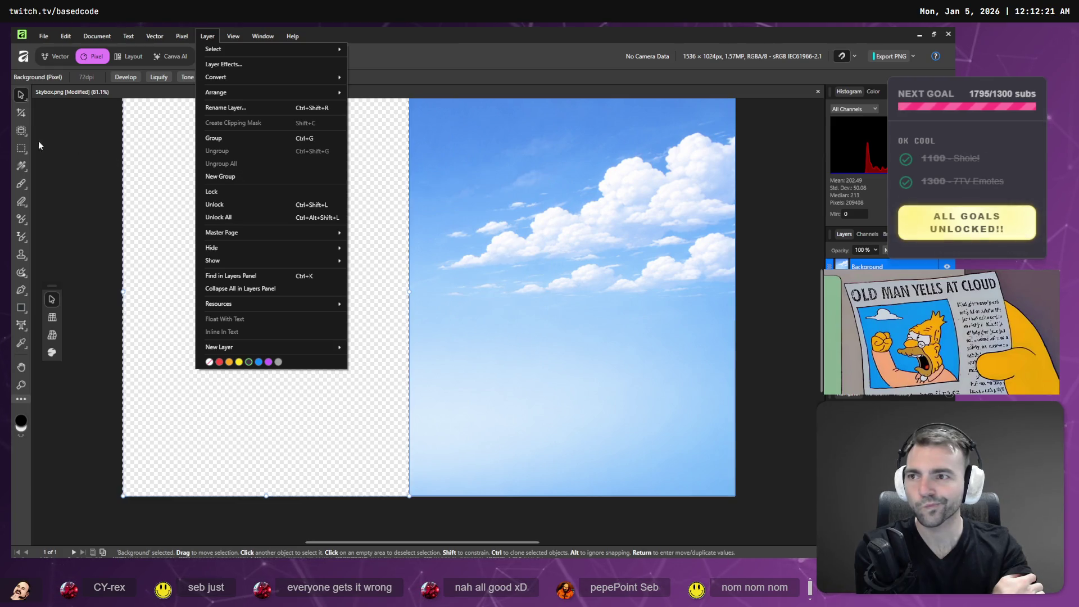
key(Escape)
key(m)
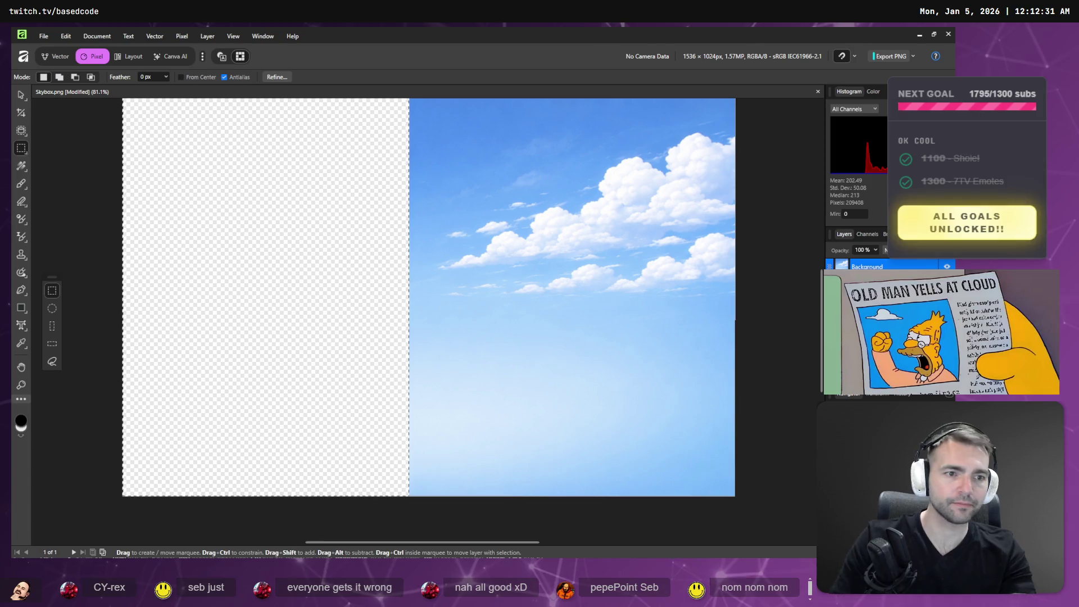
click(20, 97)
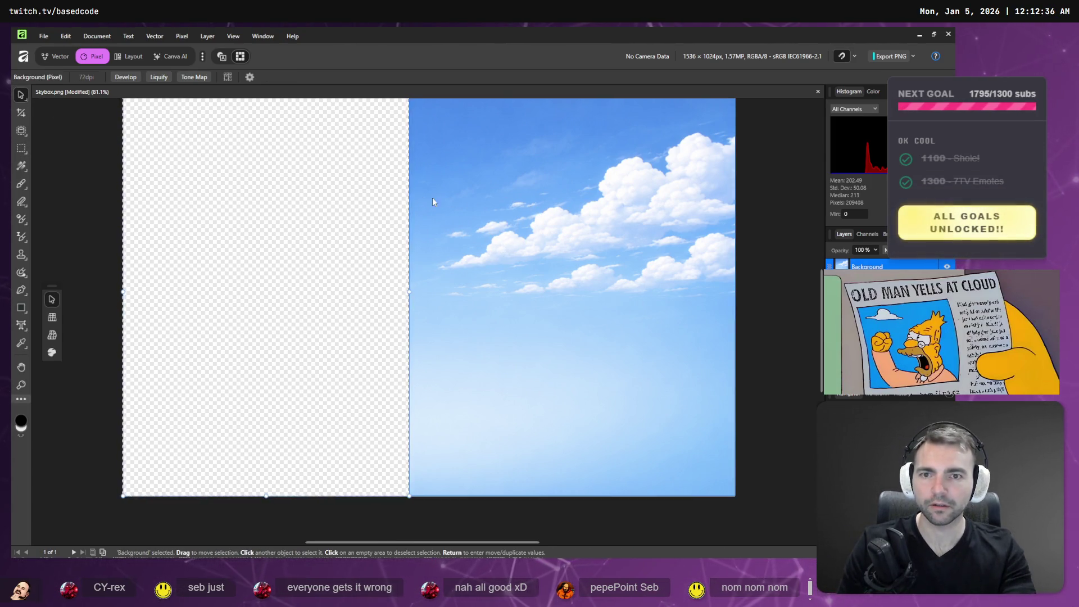
click(316, 201)
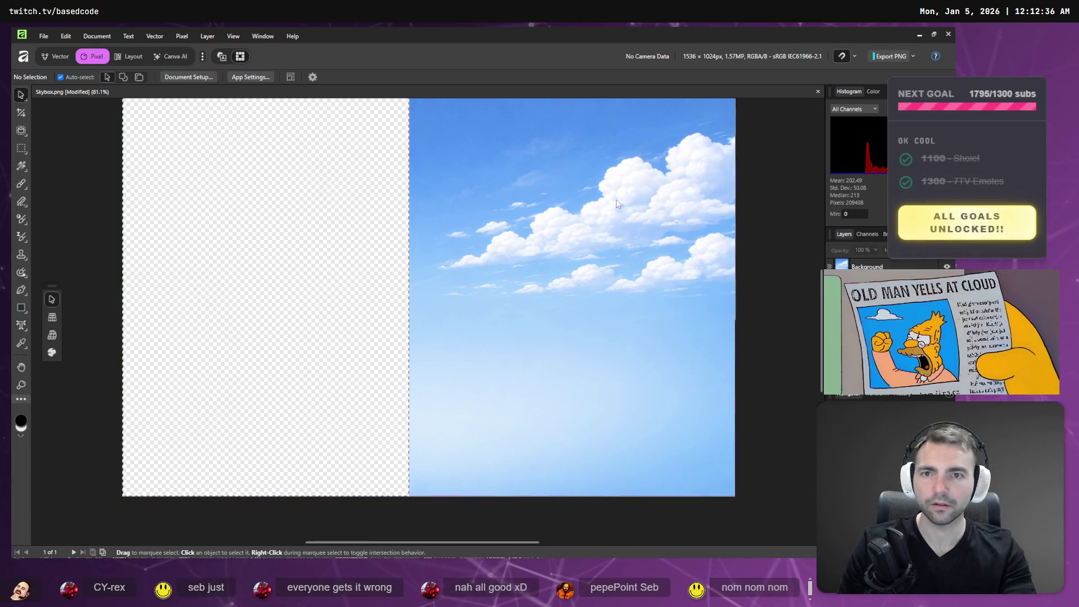
Clear the selection and move the remaining sky half onto the left side of the canvas.
drag(632, 157, 498, 160)
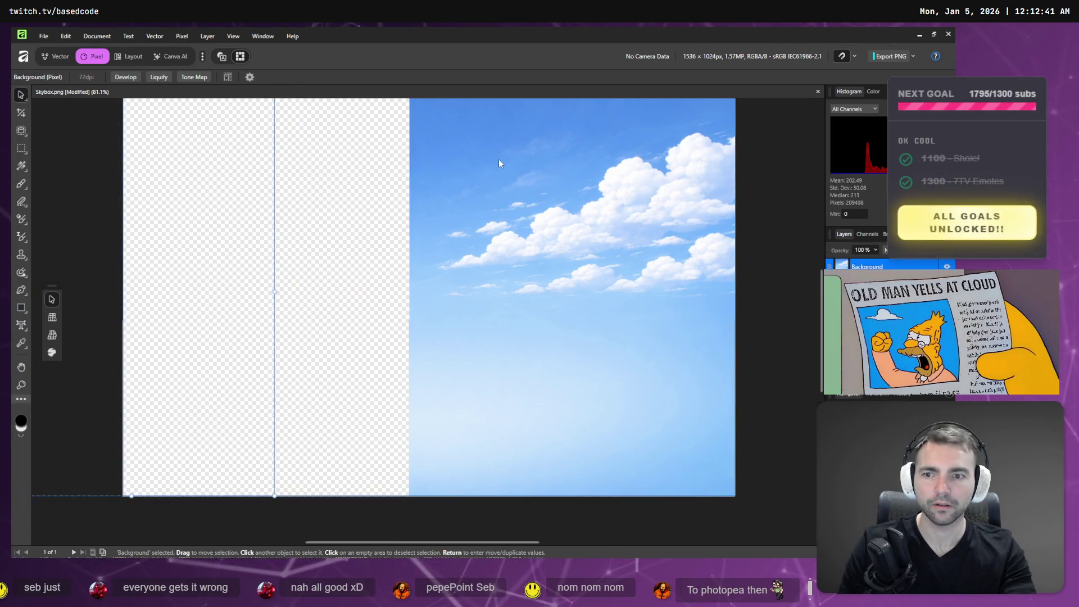
key(ctrl+z)
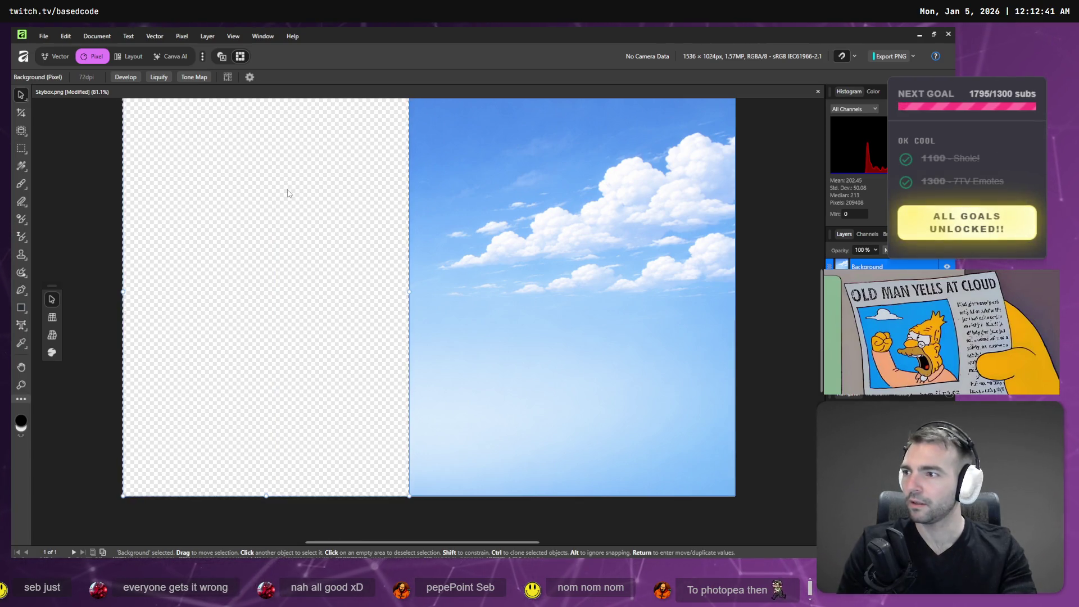
click(66, 39)
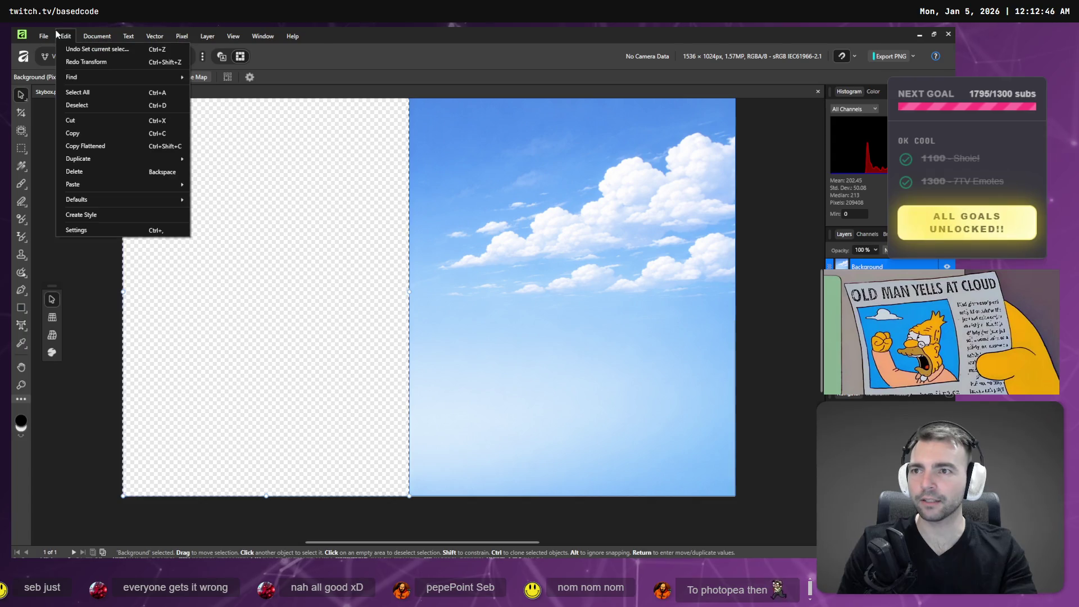
click(103, 106)
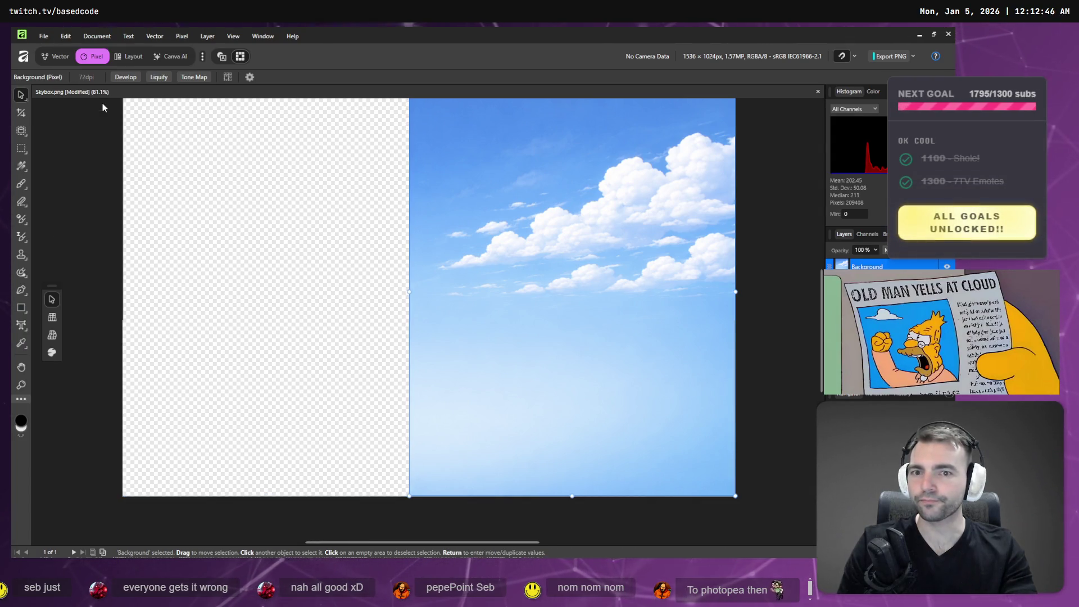
drag(560, 206, 289, 212)
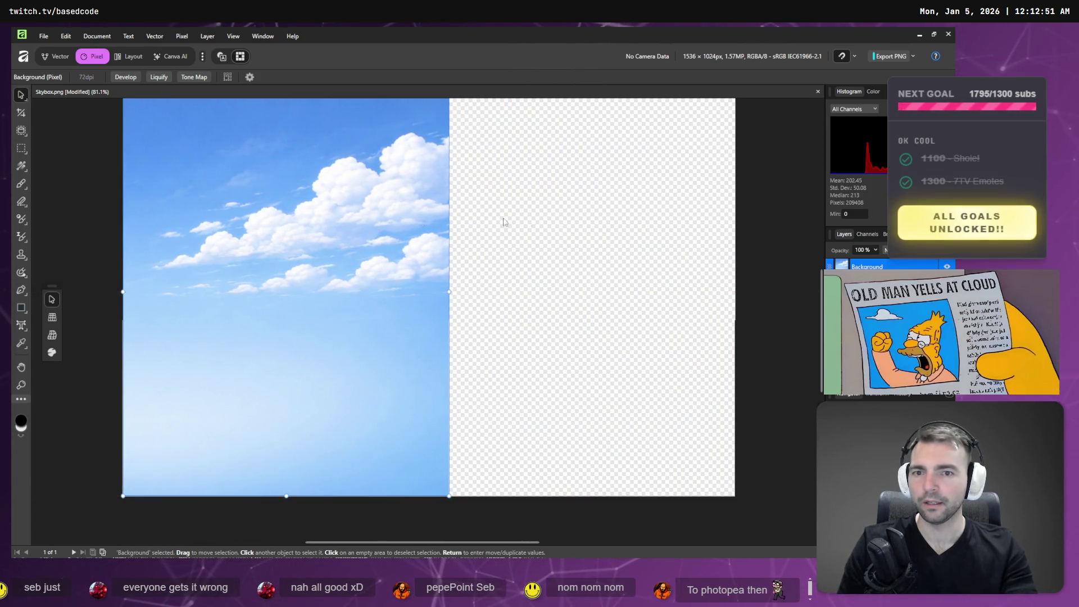
click(641, 196)
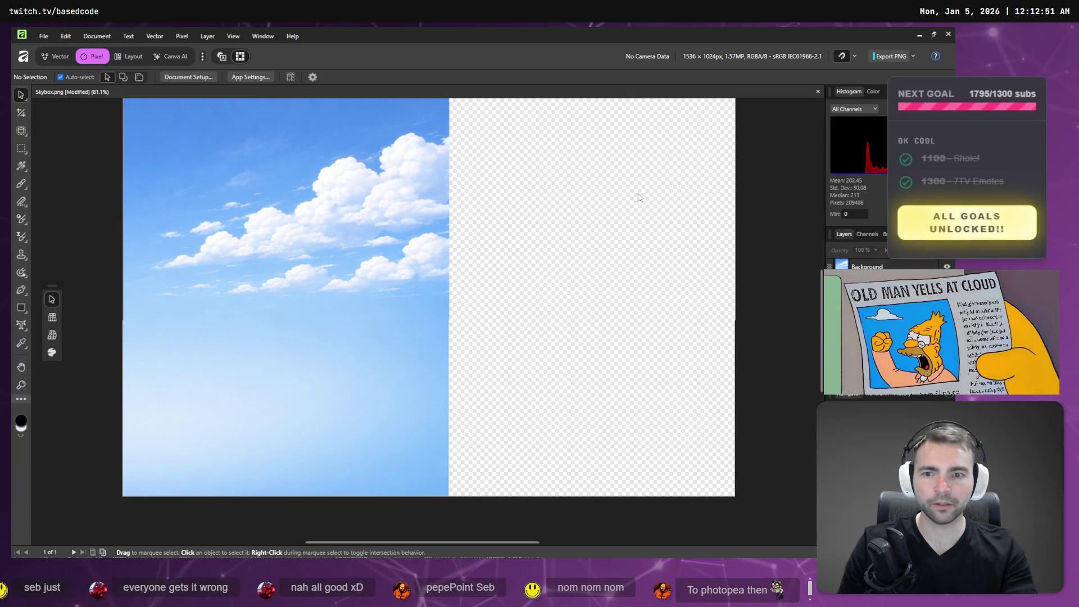
Paste the second sky image, slide it into the empty right half, and deselect it.
key(ctrl+v)
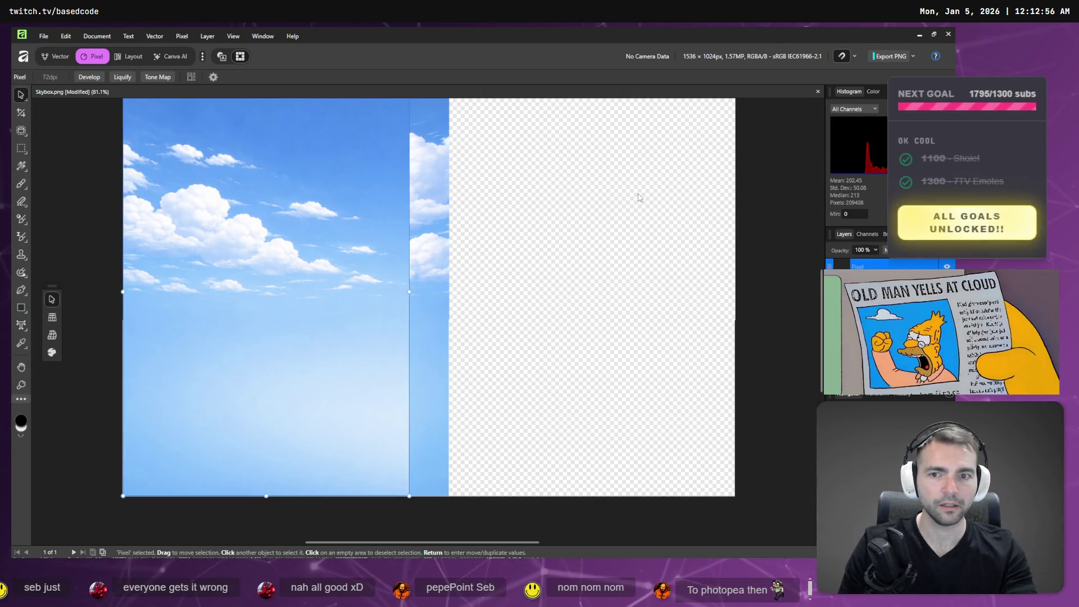
mouse_move(267, 244)
mouse_down()
mouse_move(608, 246)
mouse_move(595, 246)
mouse_up()
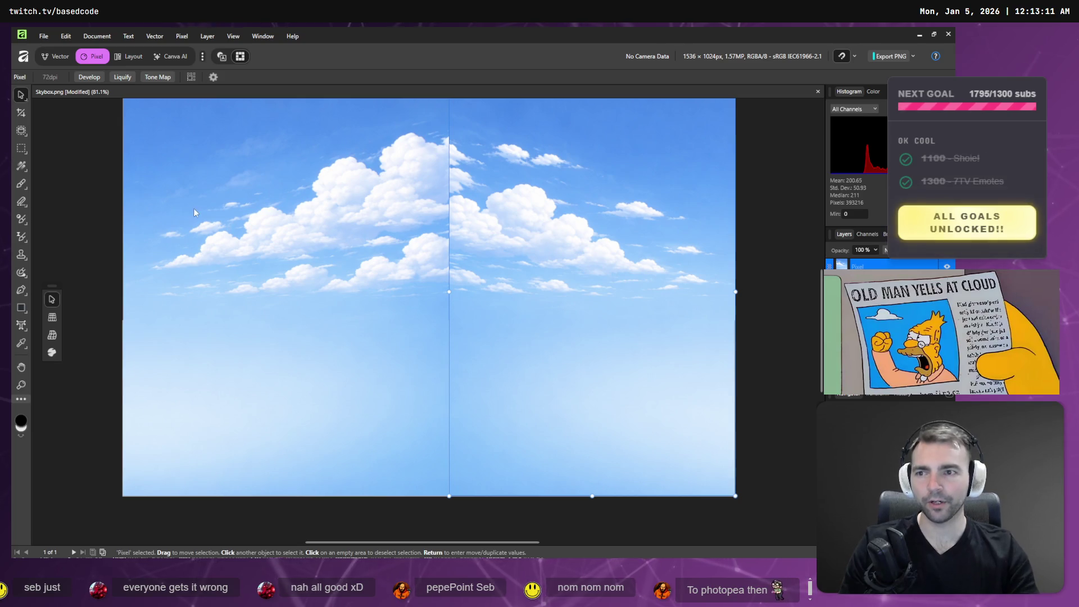
click(102, 182)
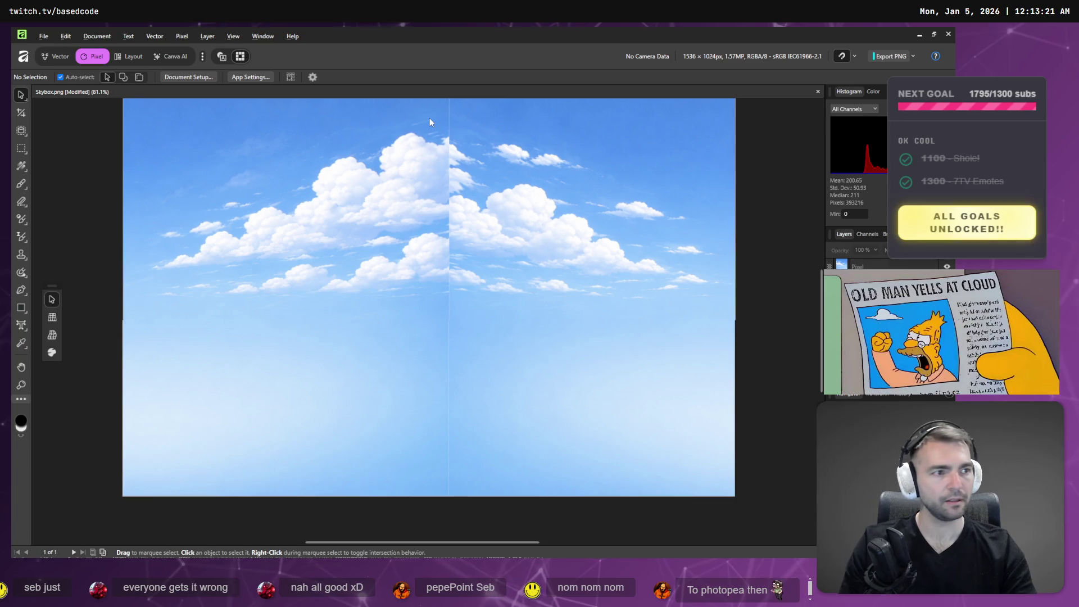
key(alt)
key(alt+Tab)
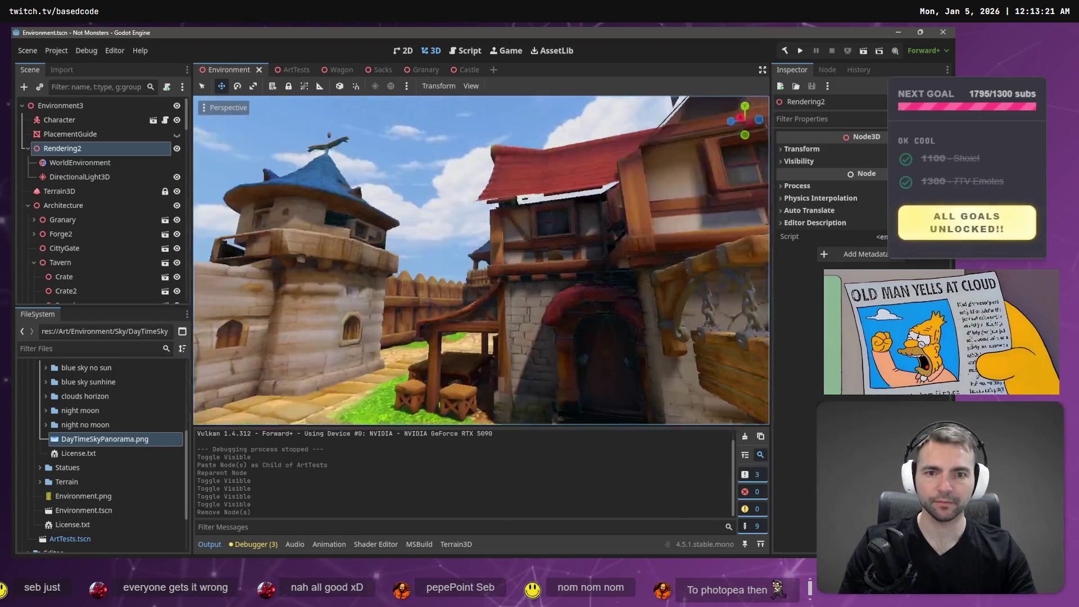
key(s)
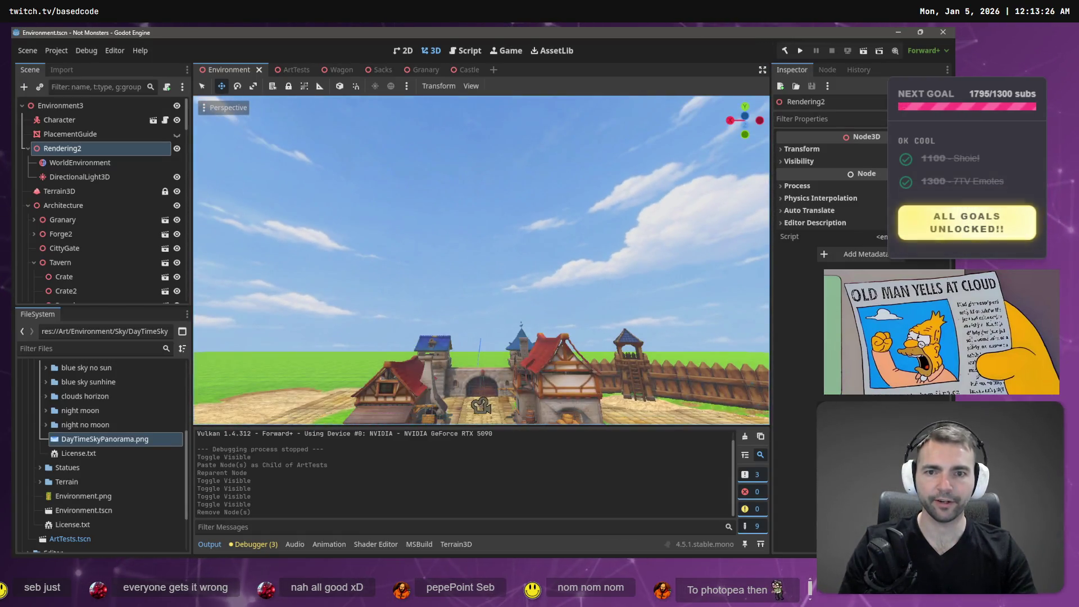
key(w)
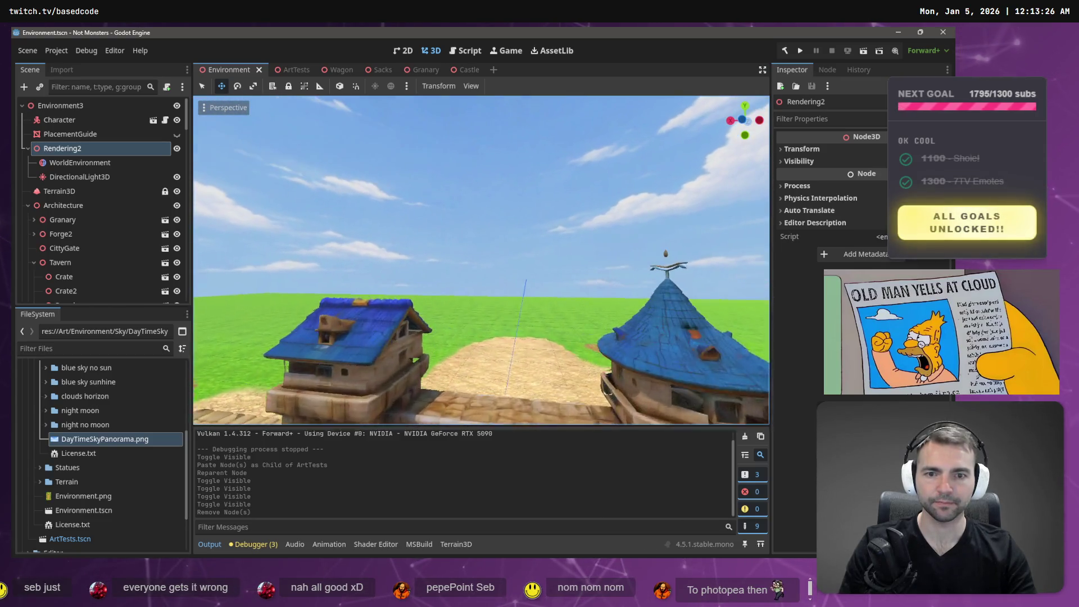
key(w)
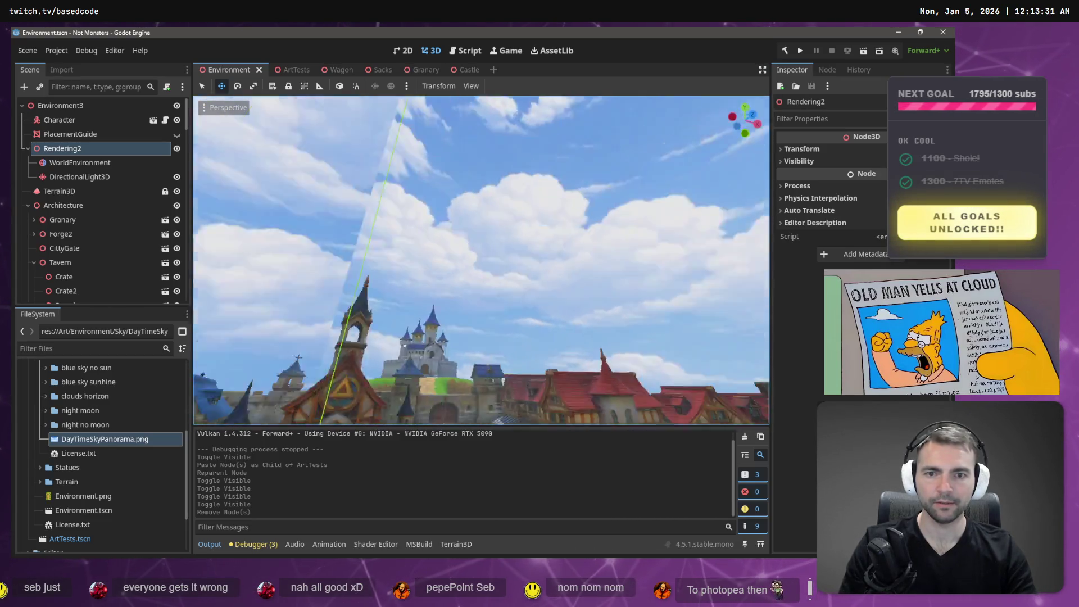
key(w)
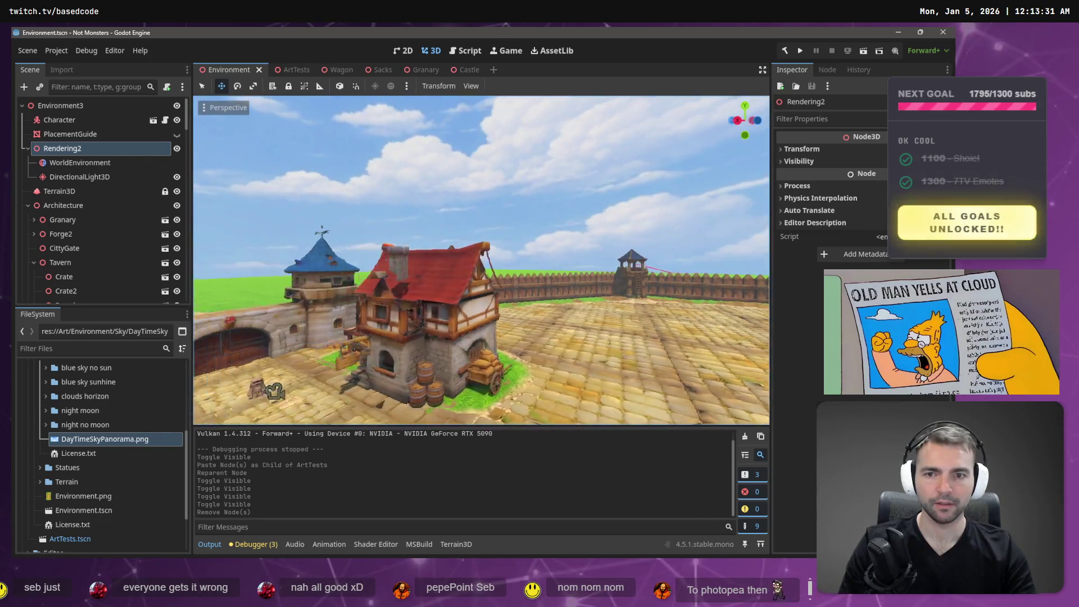
key(w)
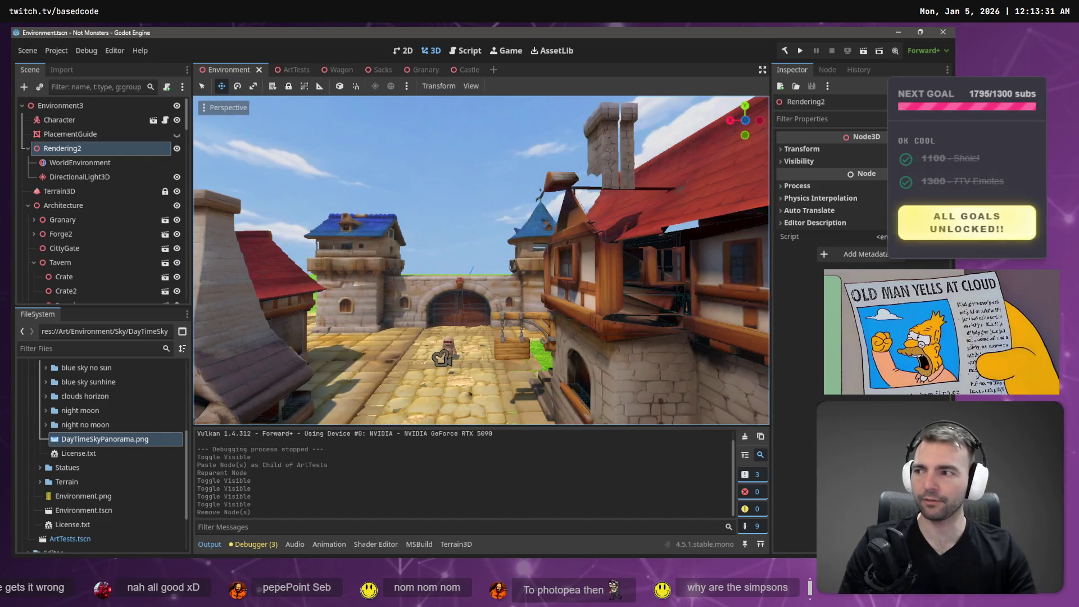
key(s)
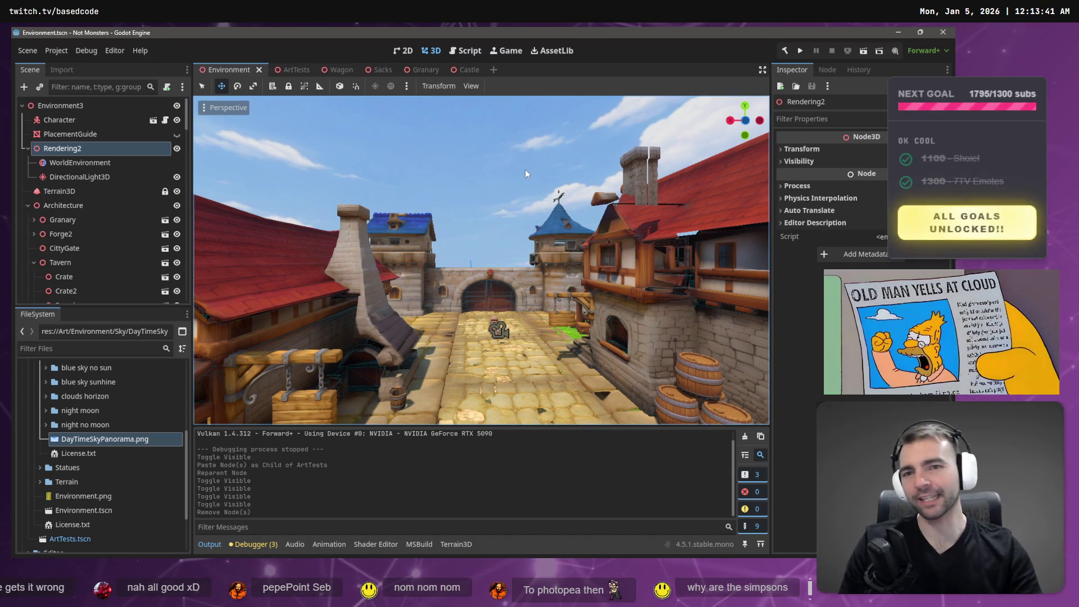
drag(525, 170, 525, 141)
key(alt+Tab)
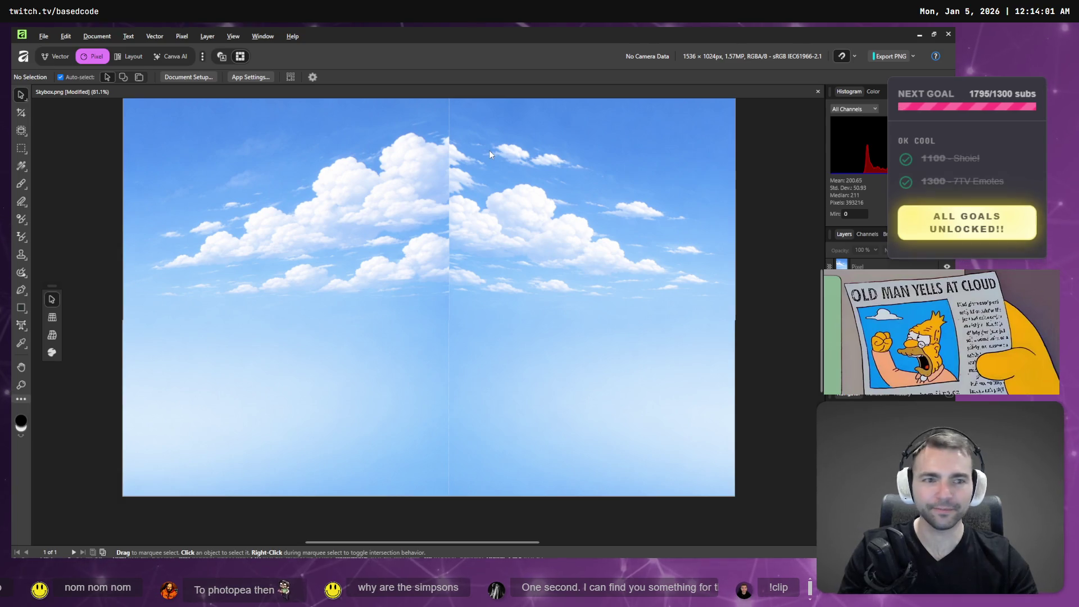
Dictate a ChatGPT edit request for horizontally uniform clouds without warped perspective.
key(alt+Tab)
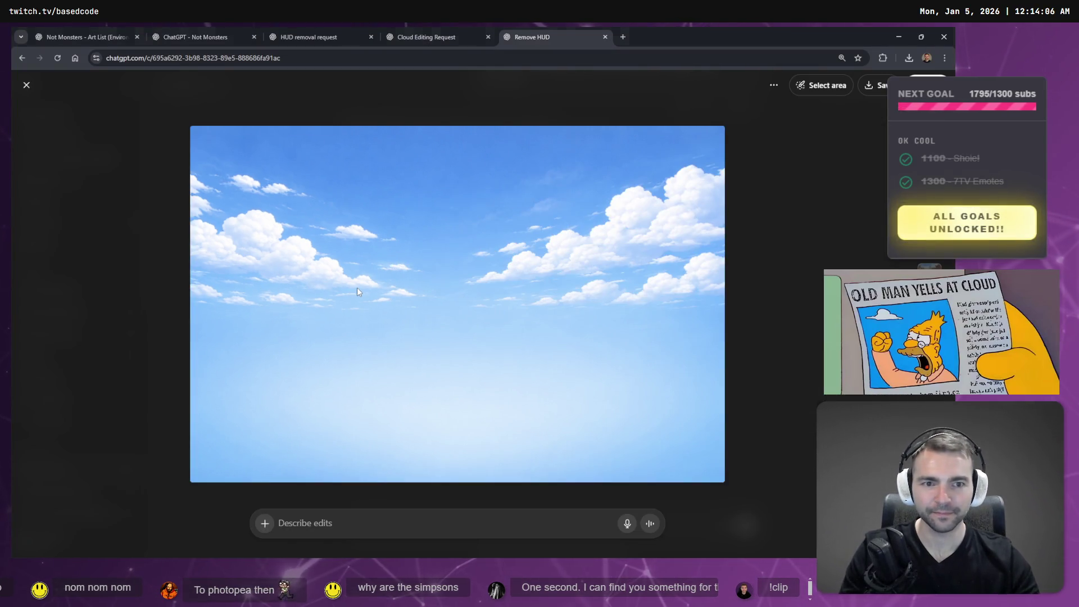
click(451, 521)
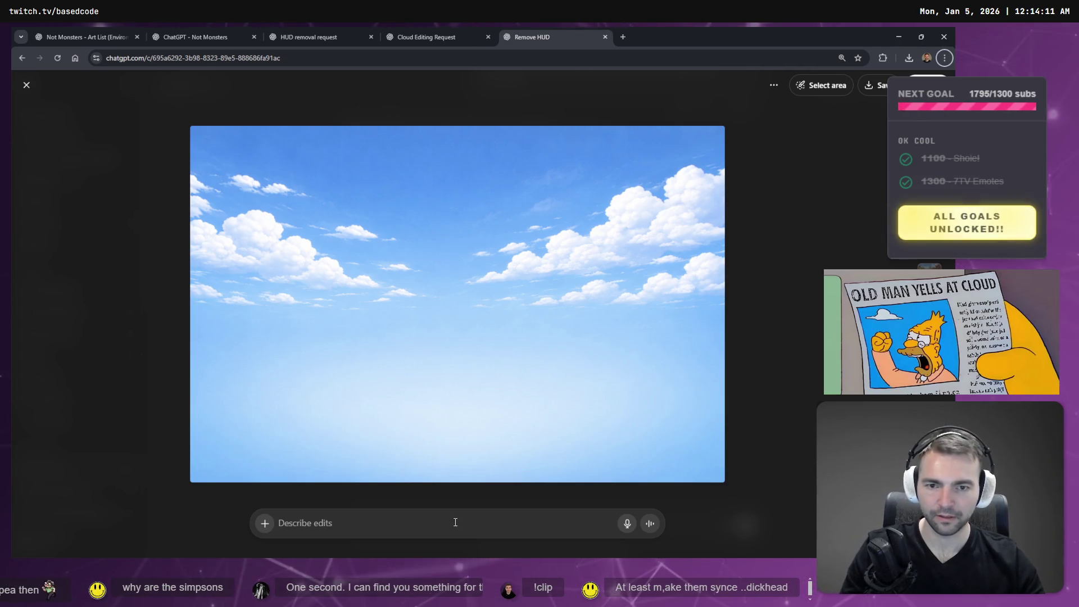
click(455, 522)
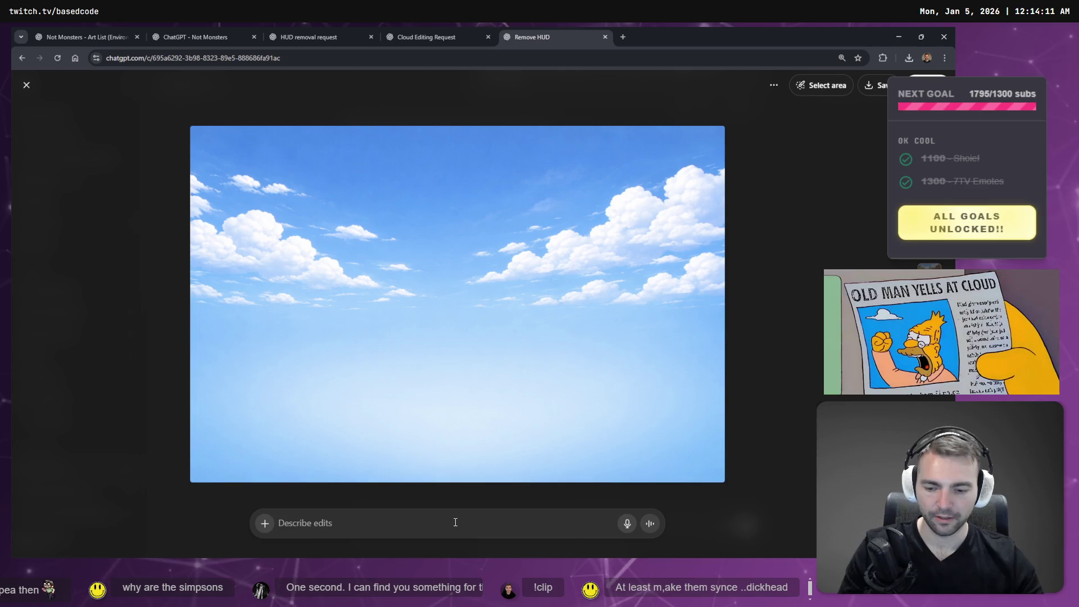
key(super+h)
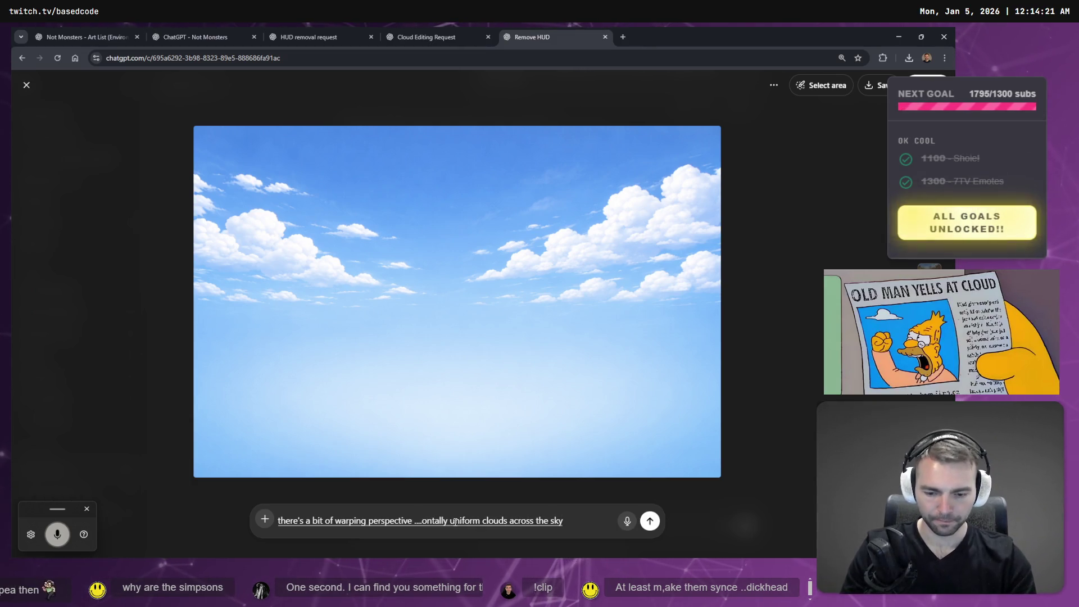
key(Return)
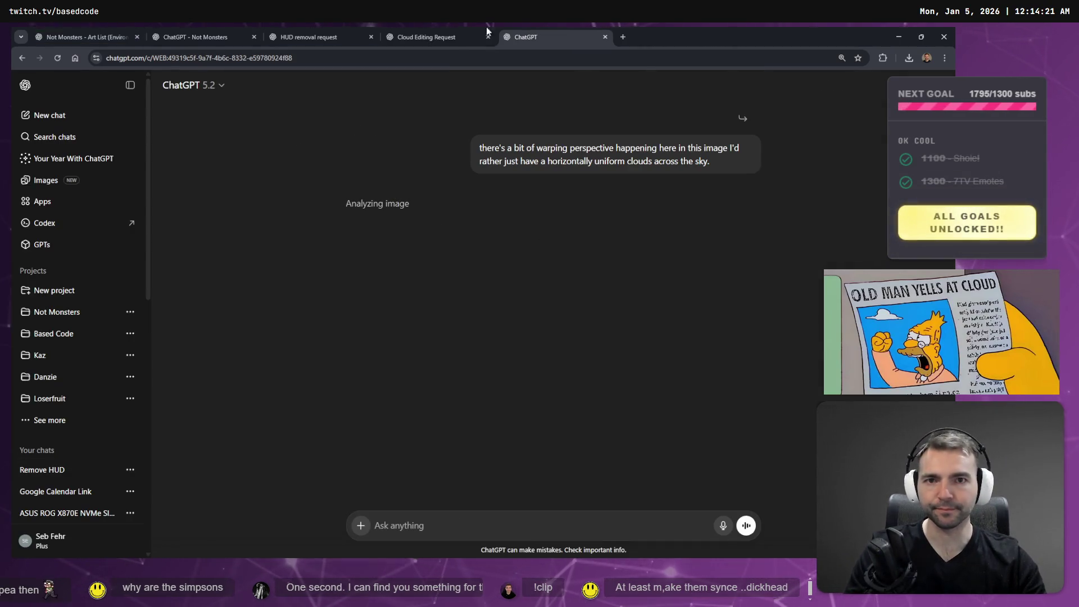
Check the other conversations, then wait on the new 'Bright skies and fluffy clouds' image.
click(422, 29)
click(343, 29)
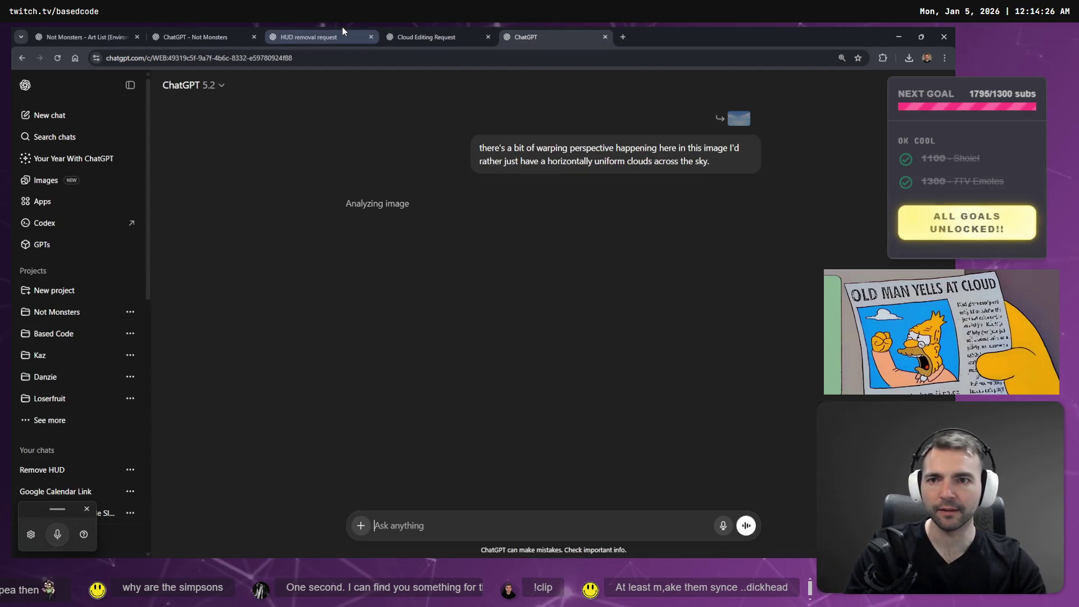
click(526, 36)
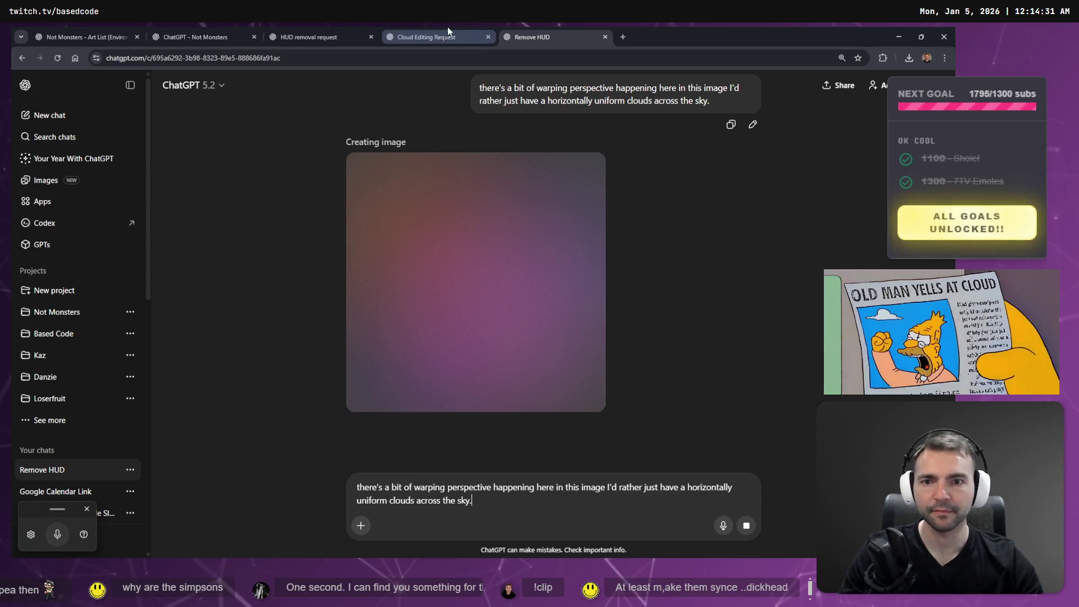
scroll(649, 288, up, 15)
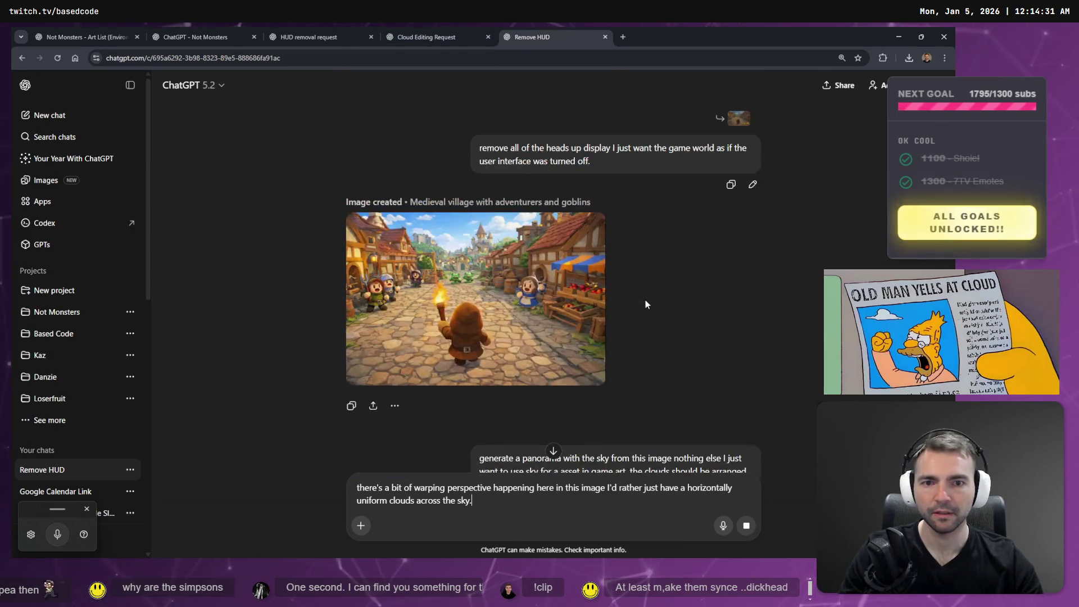
scroll(645, 304, down, 10)
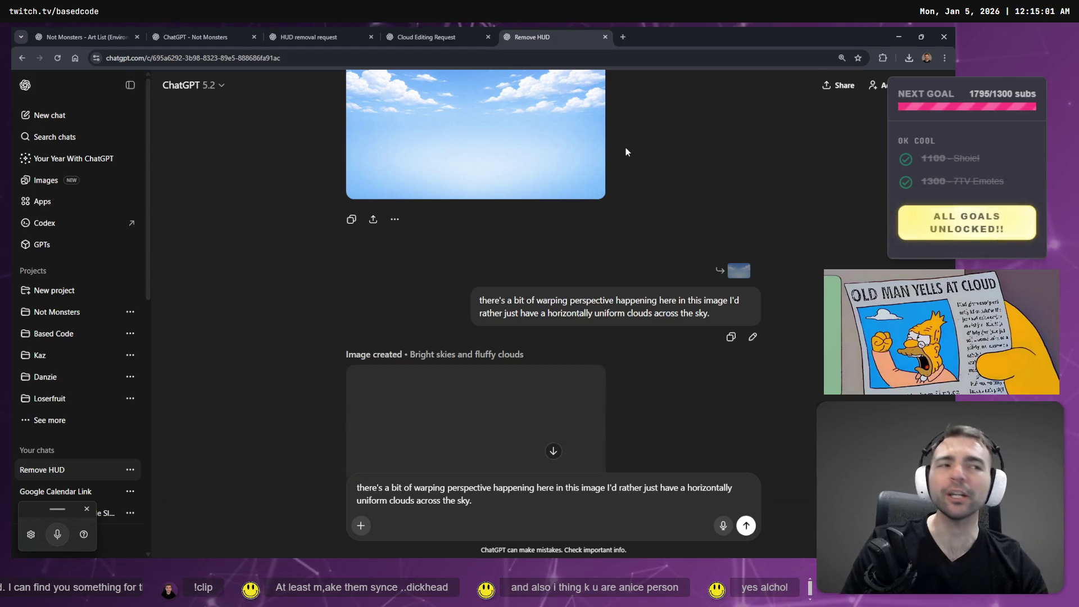
scroll(416, 315, down, 3)
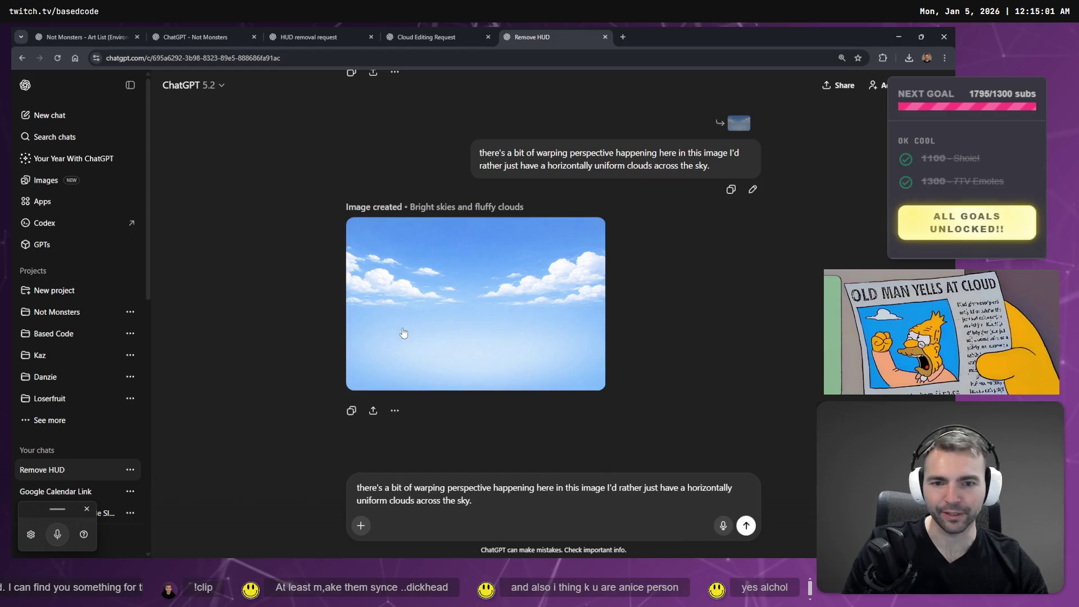
Open the generated cloud image full size, copy it, and start saving it.
click(430, 333)
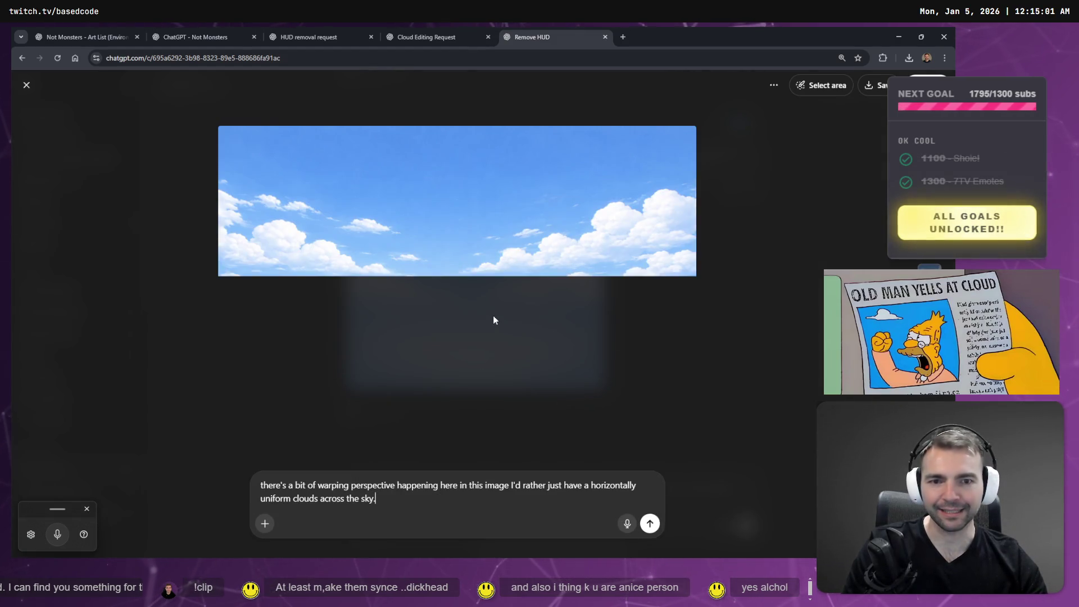
right_click(488, 261)
click(546, 299)
right_click(532, 261)
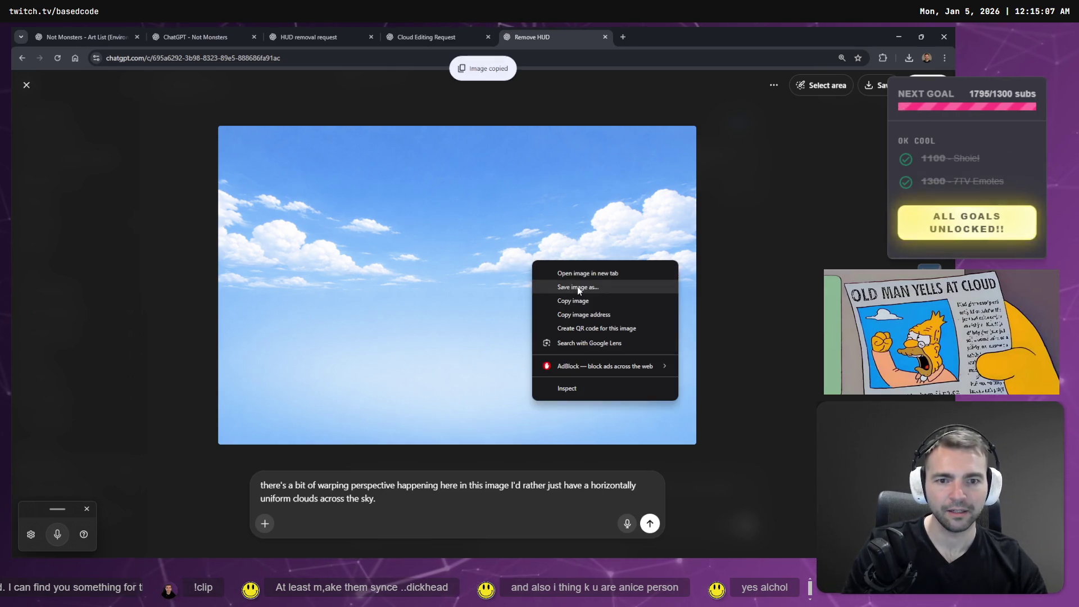
click(577, 287)
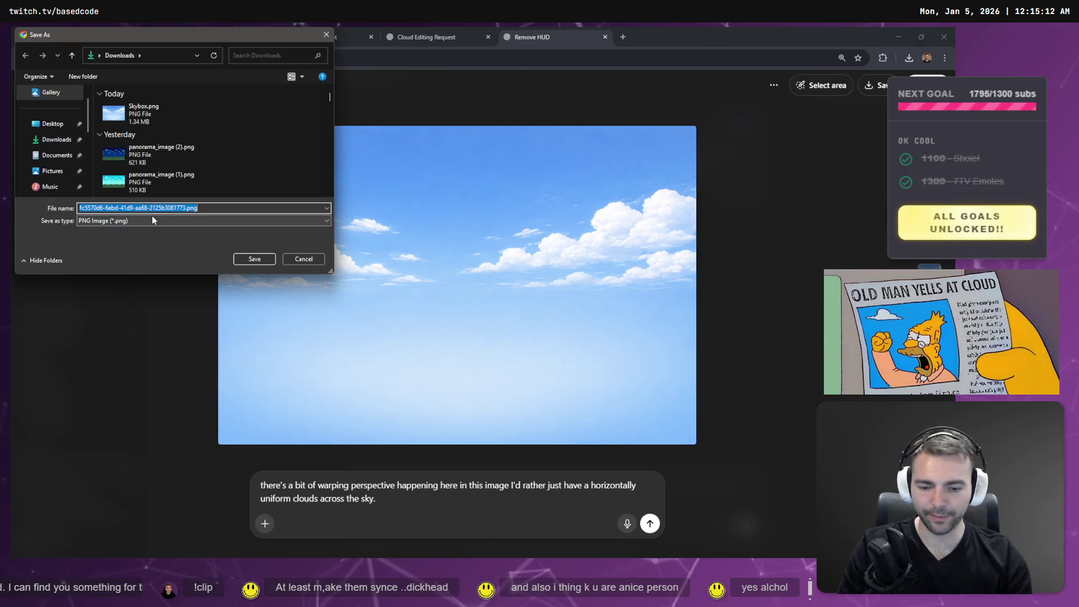
Overwrite DayTimeSkyPanorama.png in C:\Work\Based.NotMonsters\Art\Environment\Sky with the new image.
text(C:)
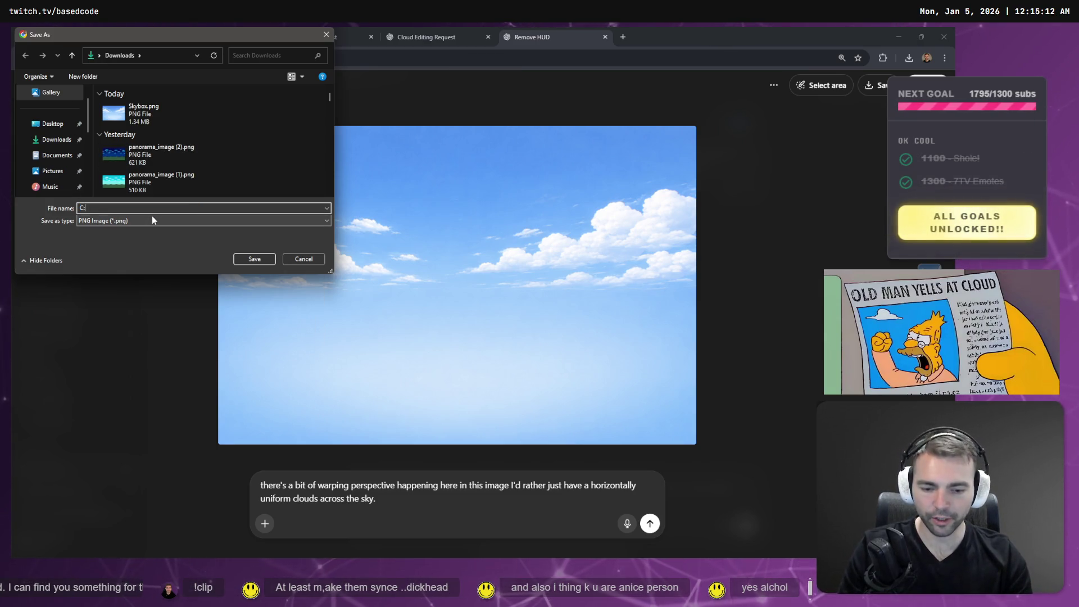
text(\)
key(Up)
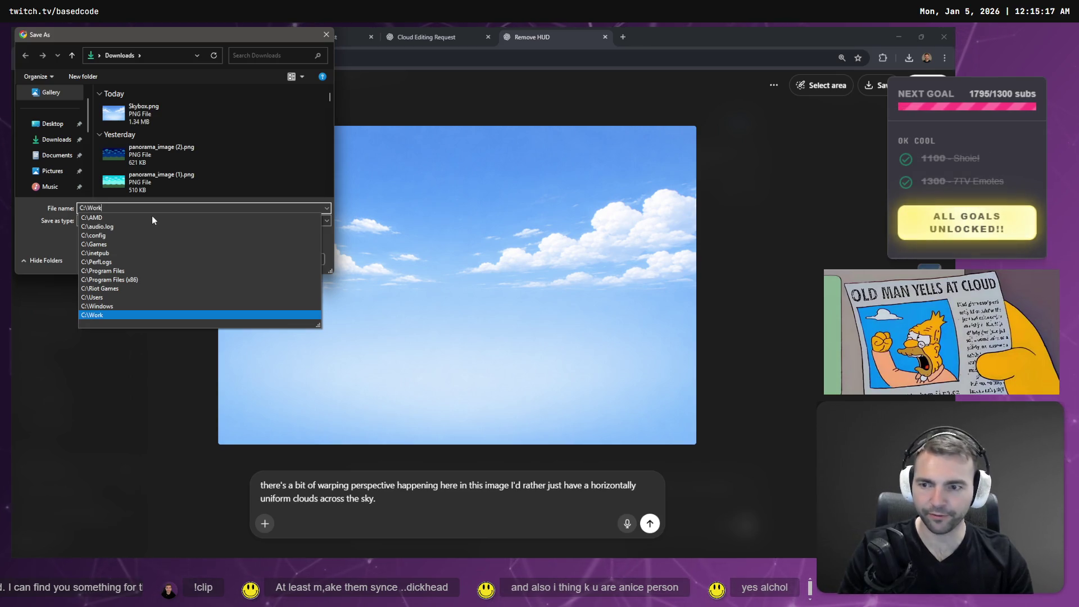
key(Return)
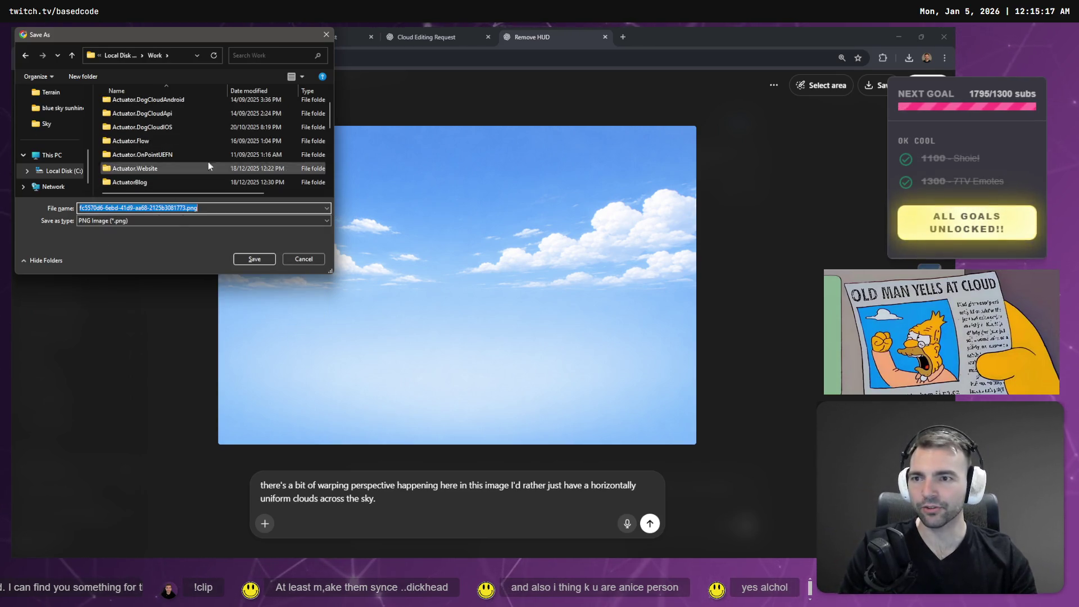
scroll(211, 143, down, 2)
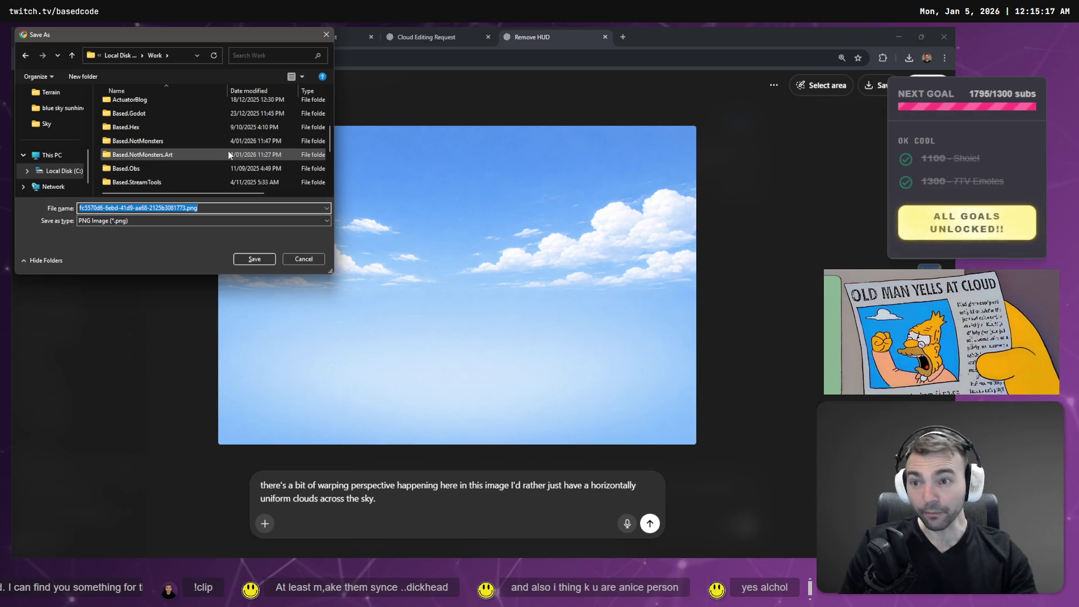
double_click(177, 141)
double_click(132, 145)
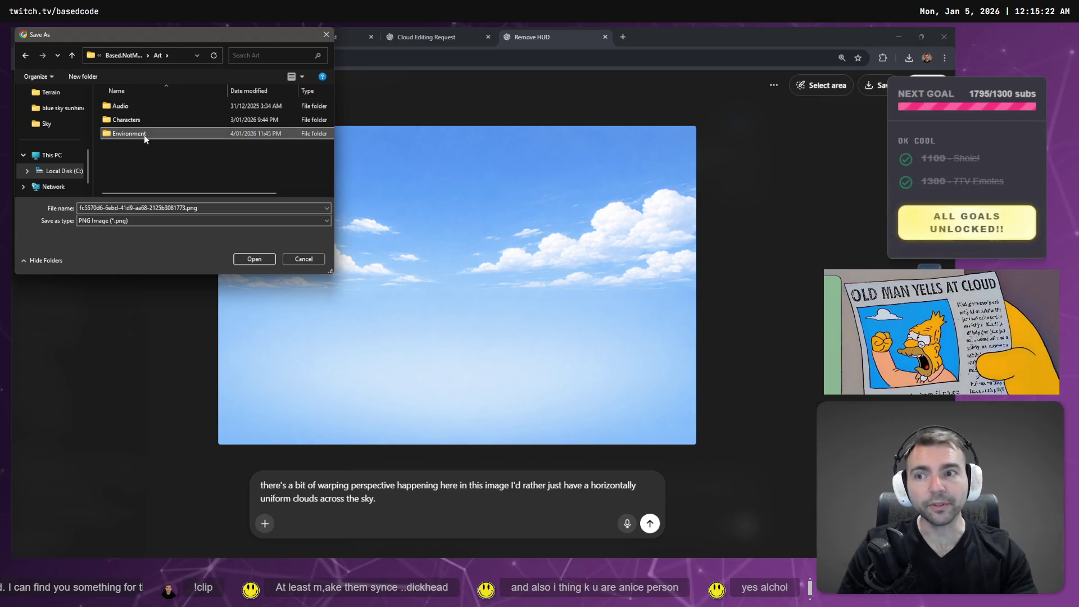
double_click(130, 134)
scroll(152, 180, down, 1)
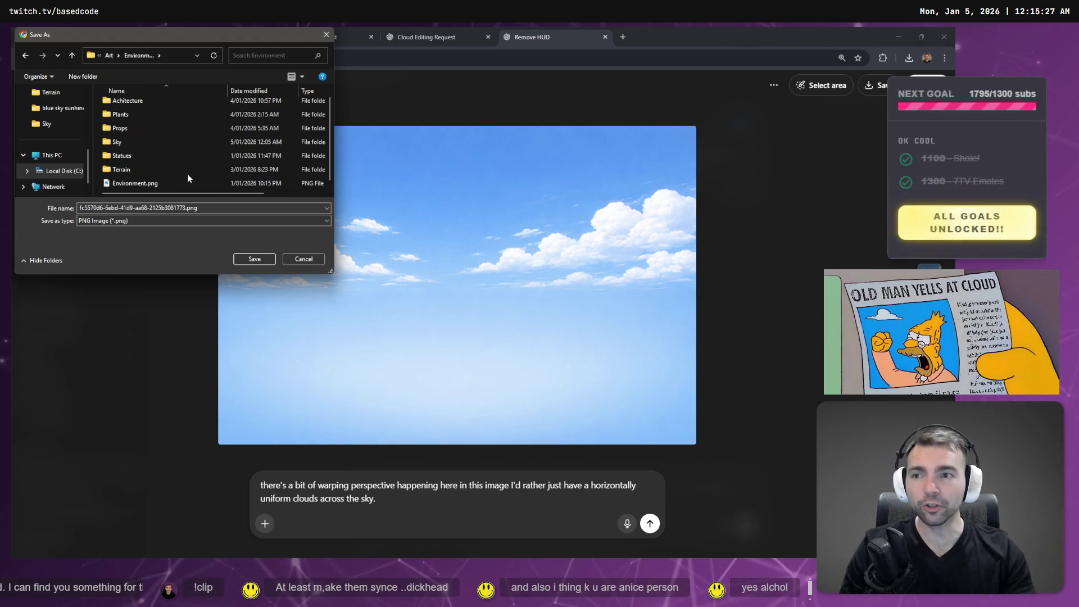
scroll(158, 140, up, 1)
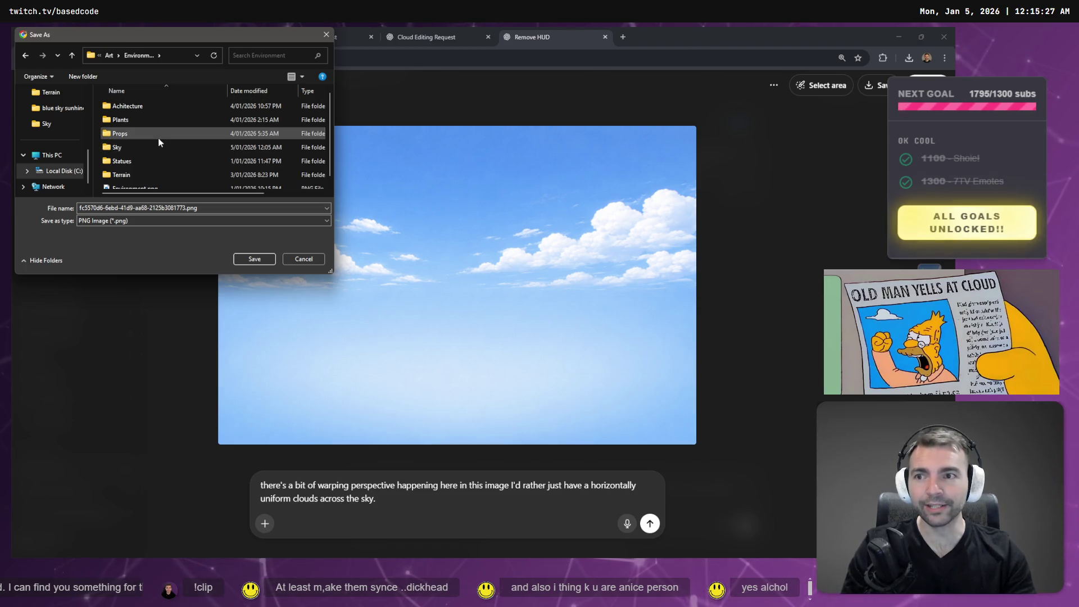
double_click(152, 145)
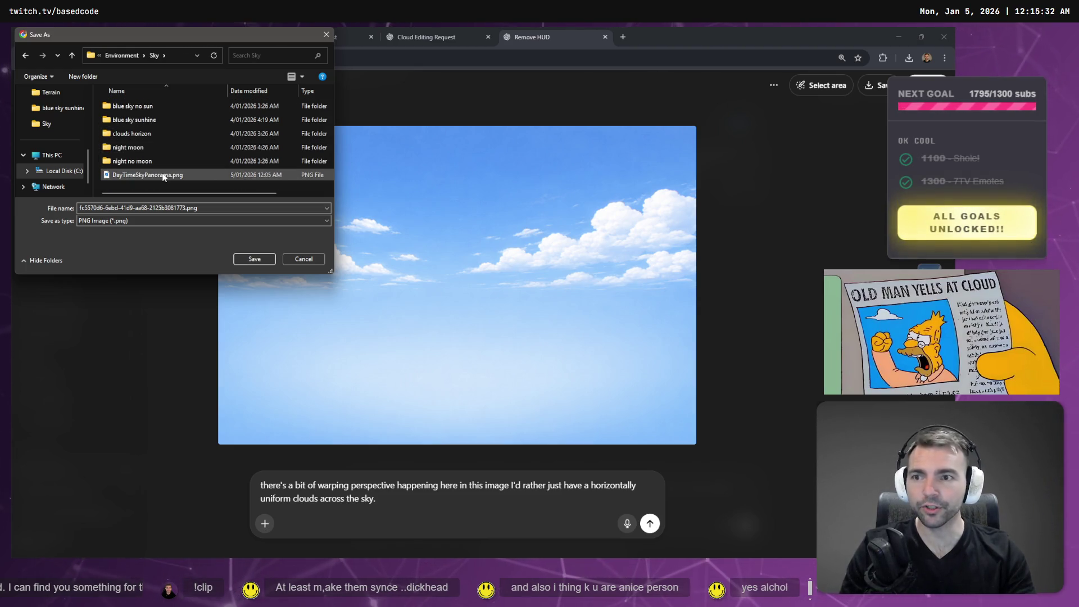
double_click(147, 175)
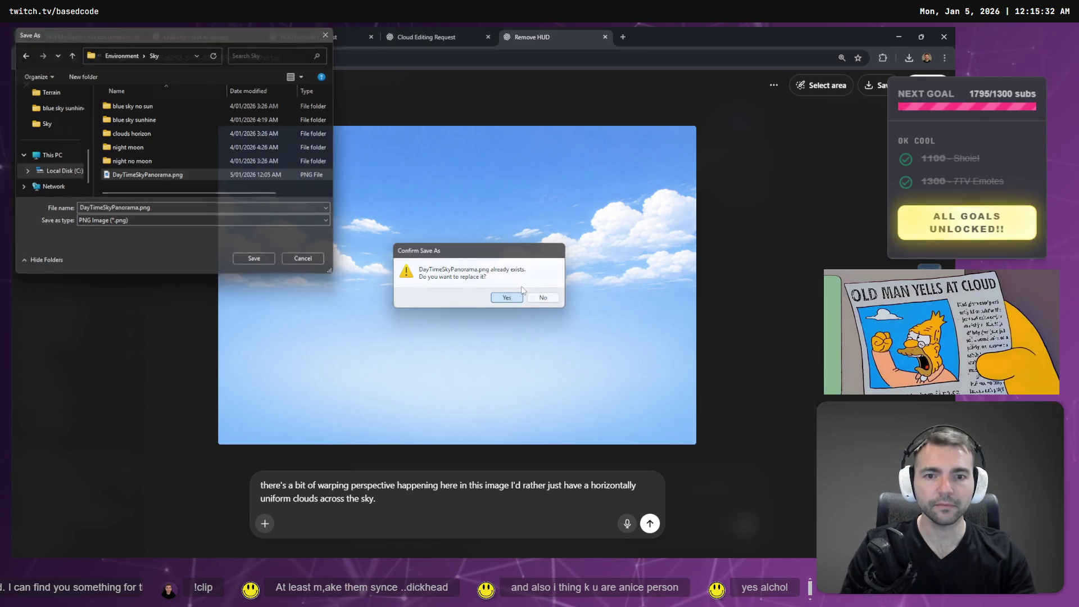
click(508, 298)
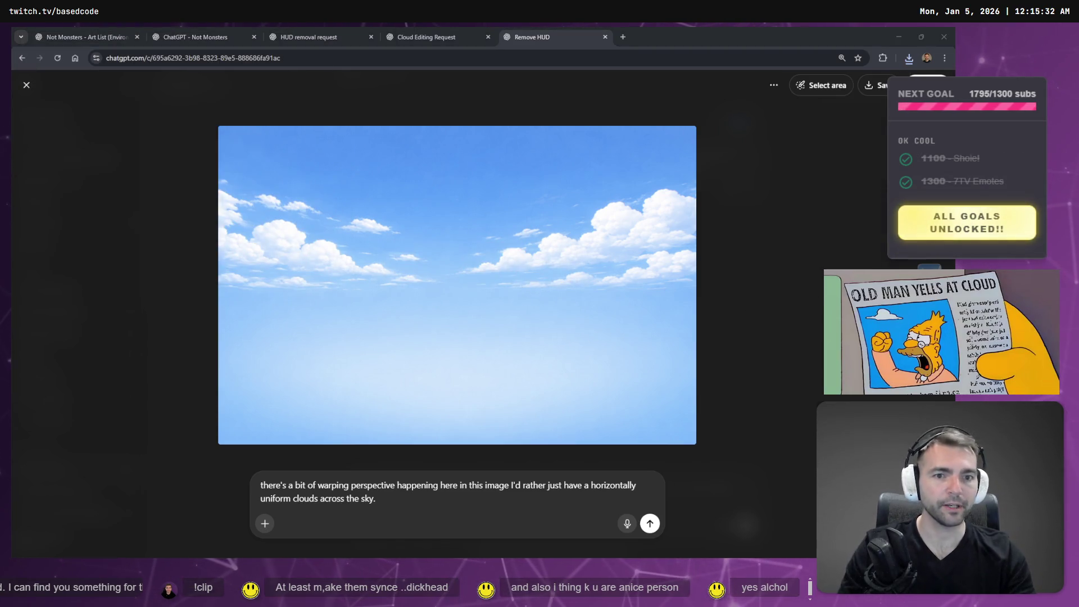
Fly down the Godot town's cobbled street toward the castle to view the new cloudy sky.
key(alt+Tab)
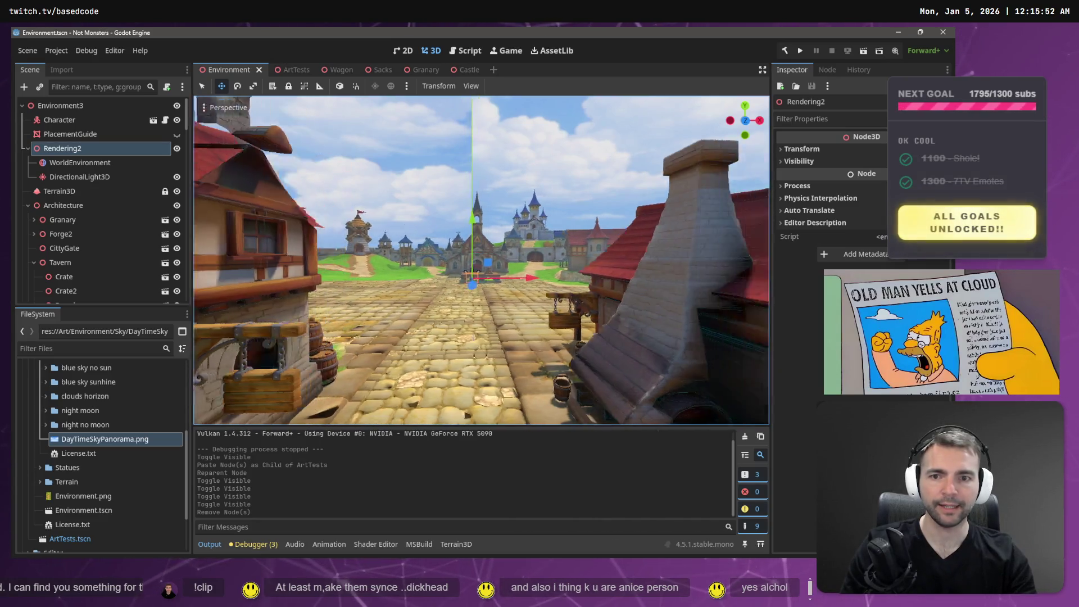
key(s)
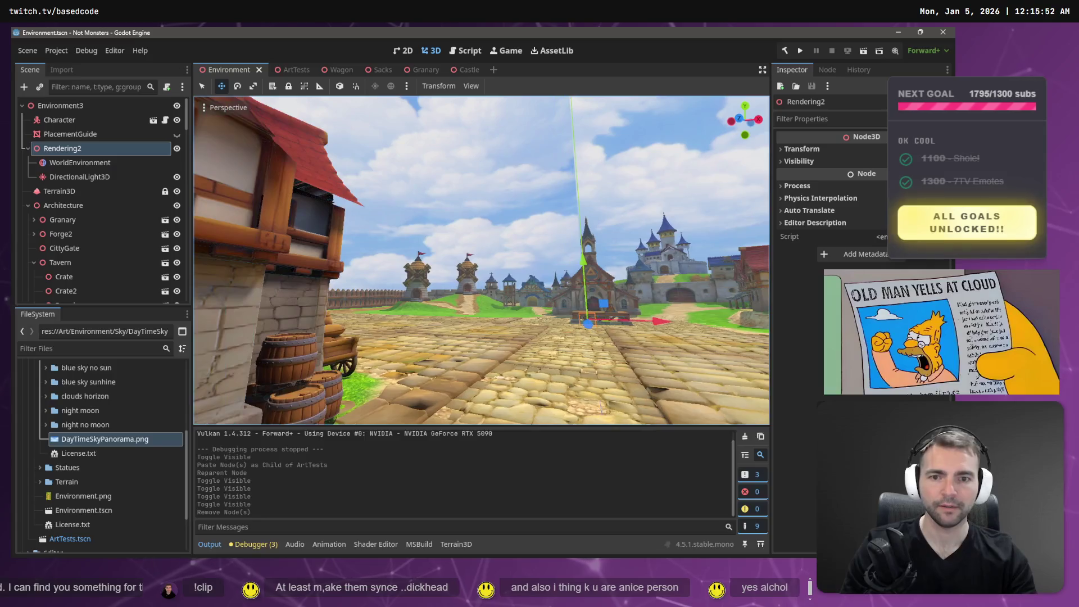
key(w)
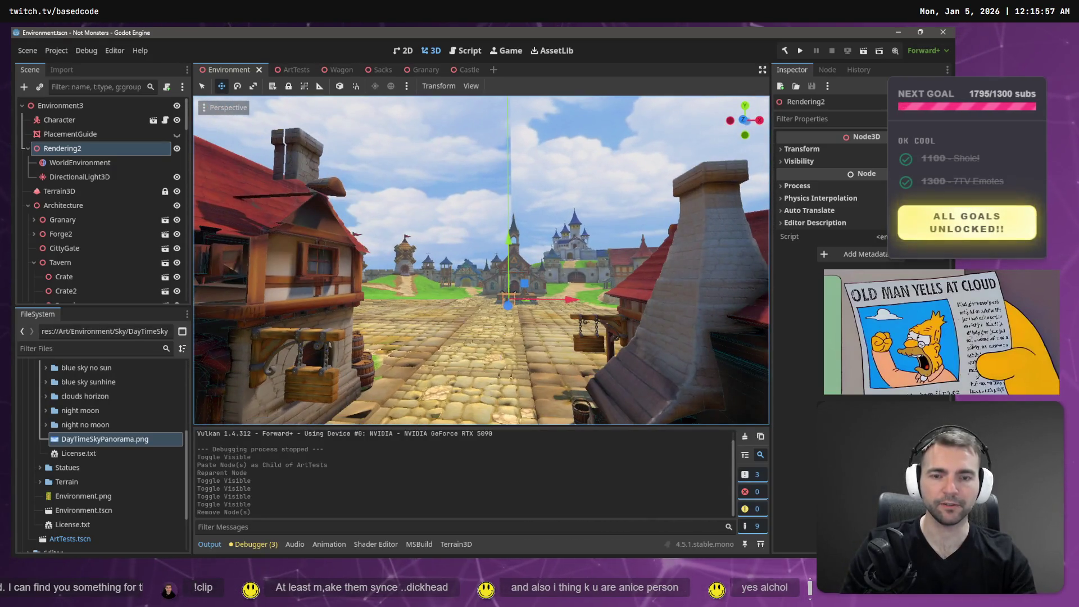
key(d)
key(w)
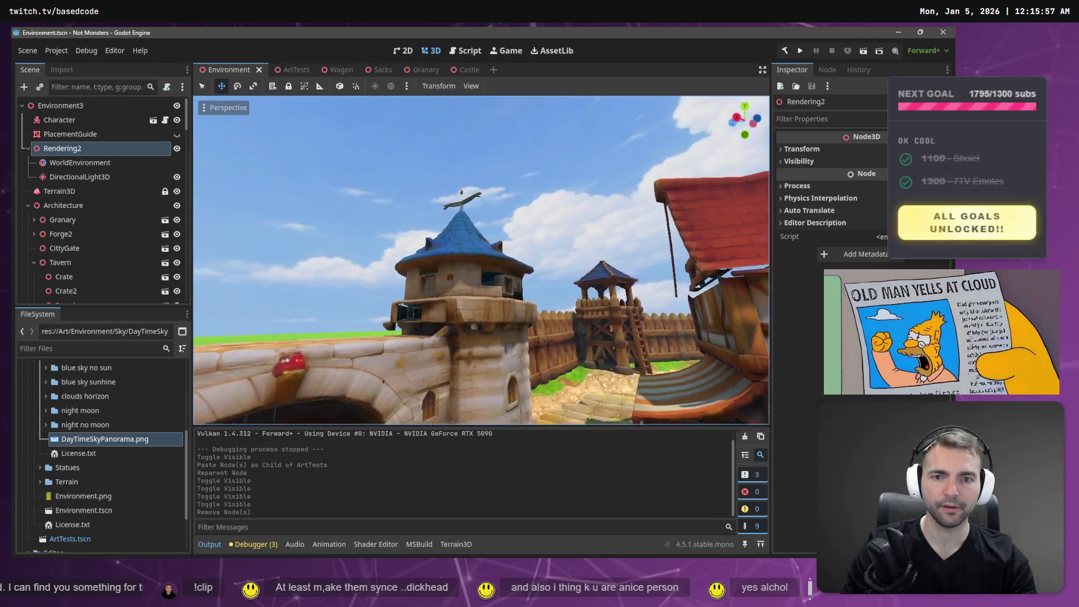
key(w)
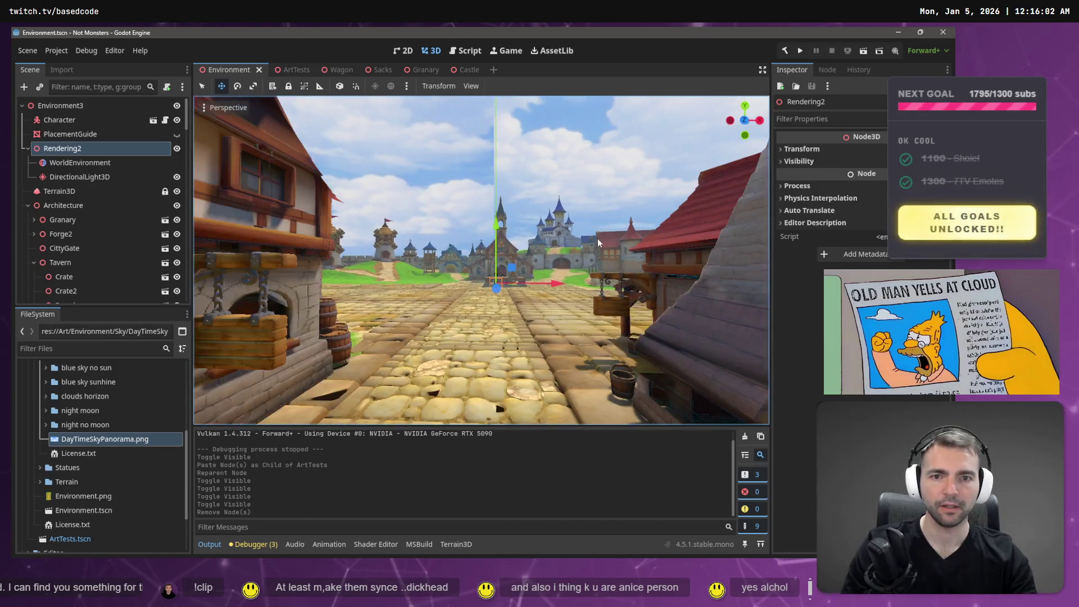
key(alt+Tab)
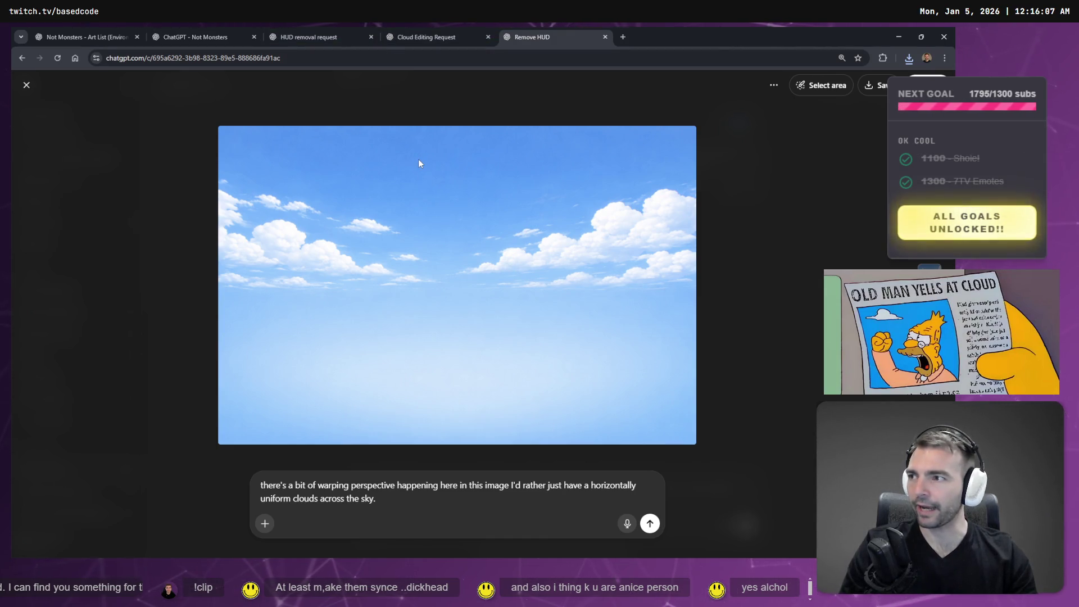
Copy the new horizontally uniform cloud image to the clipboard and download it as a file.
right_click(544, 281)
click(610, 321)
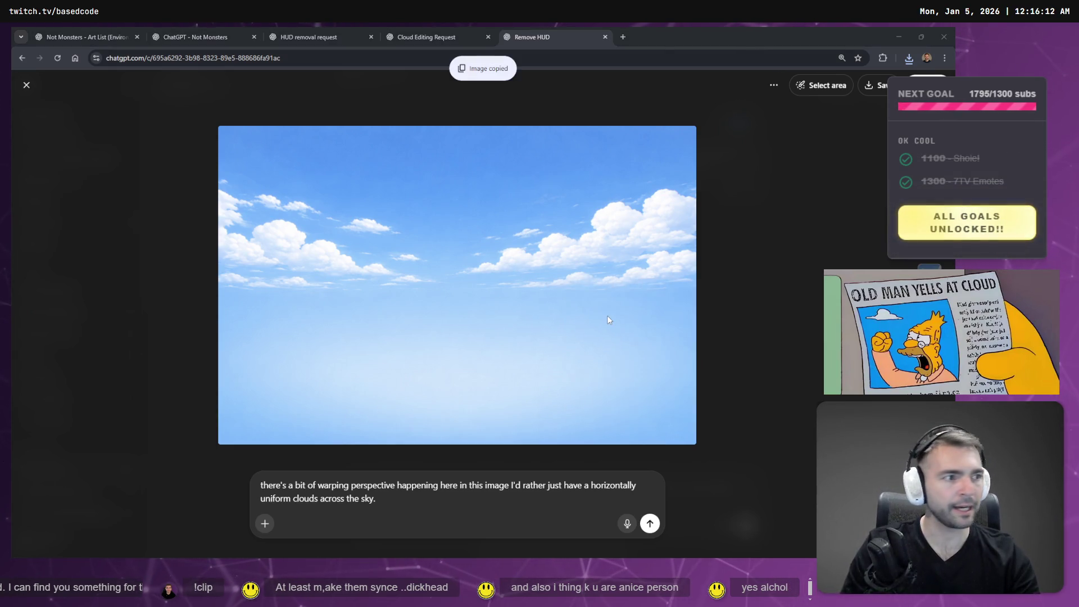
key(alt+Tab)
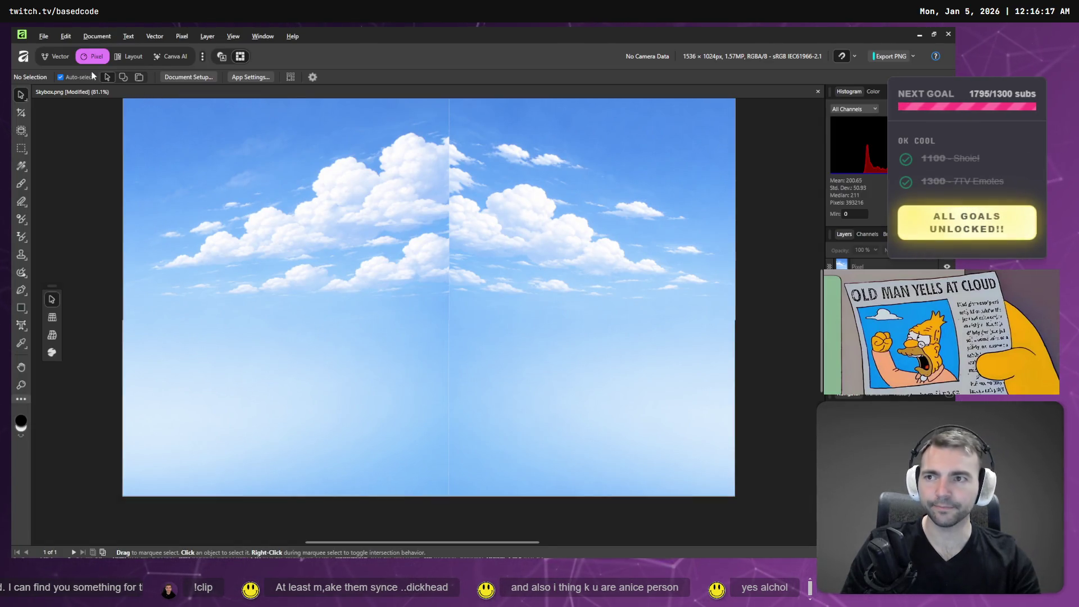
key(alt+Tab)
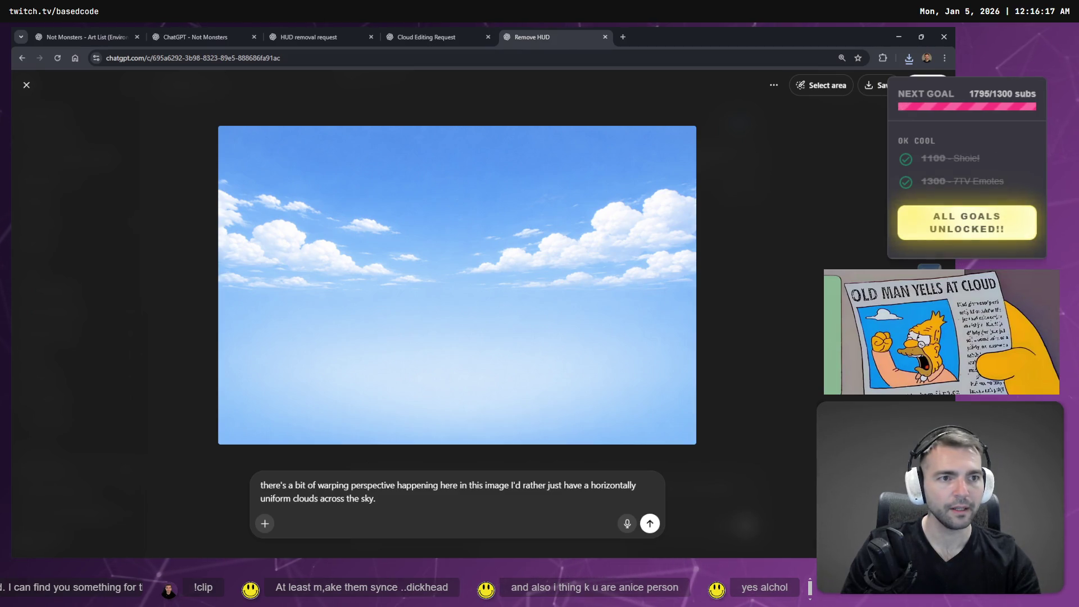
click(872, 93)
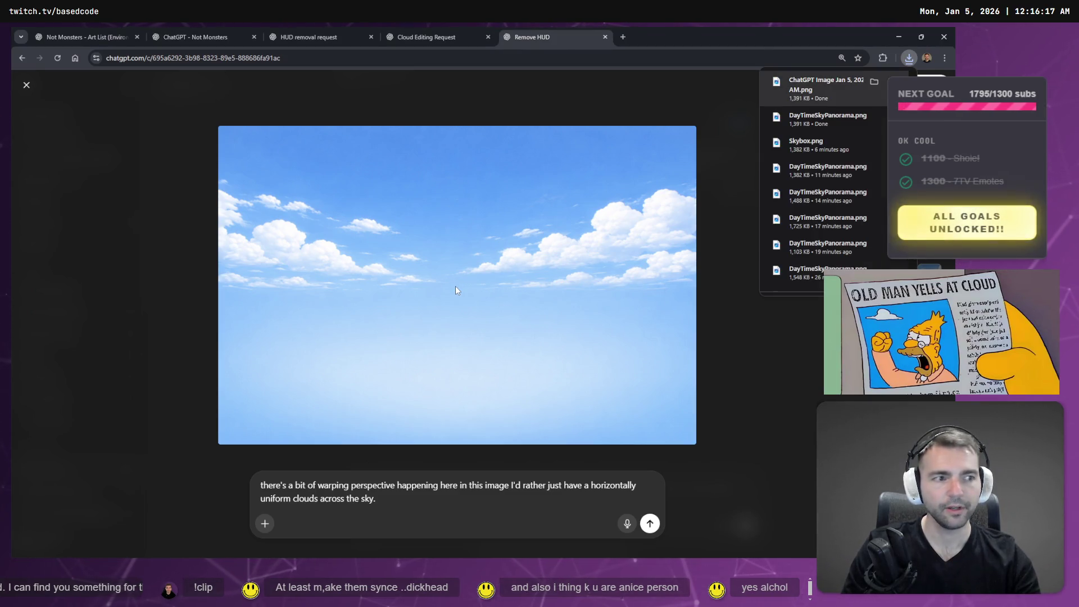
key(alt+Tab)
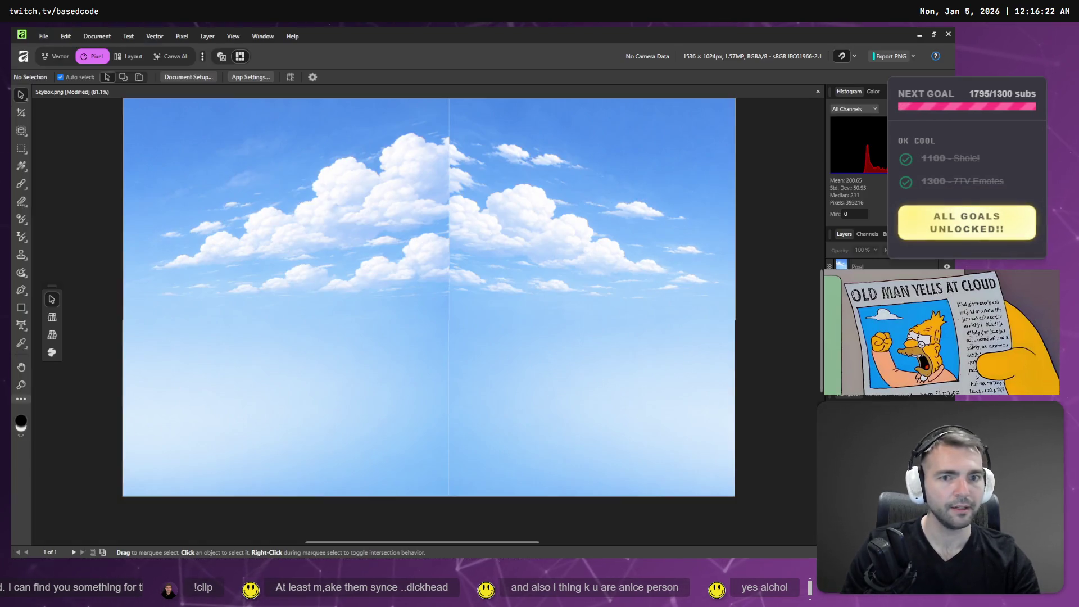
Open the downloaded ChatGPT sky image in Affinity and choose the dodge-and-burn style brush.
click(39, 33)
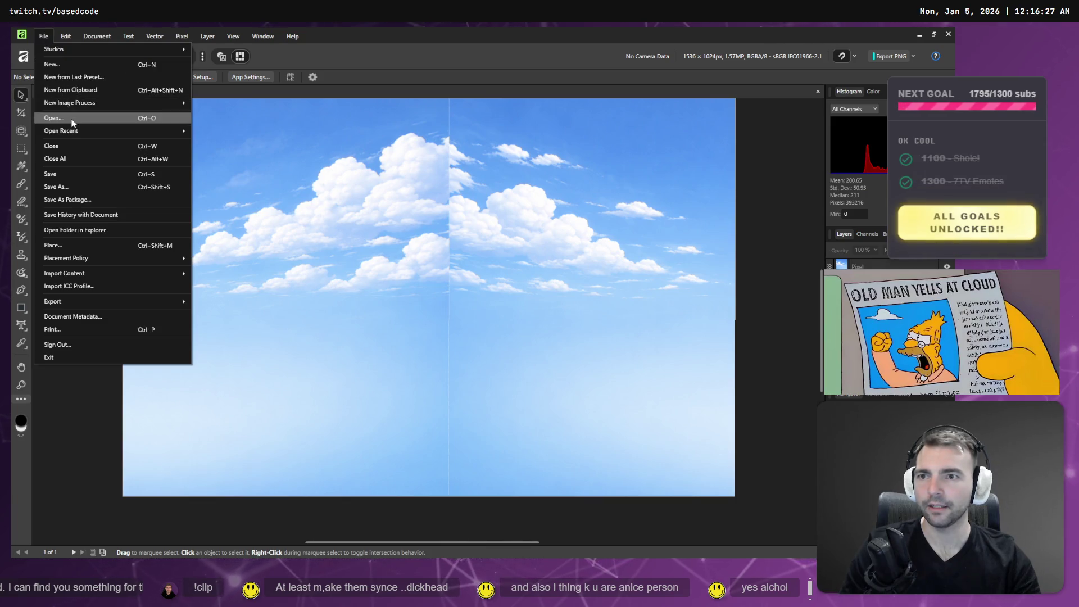
click(73, 119)
double_click(159, 115)
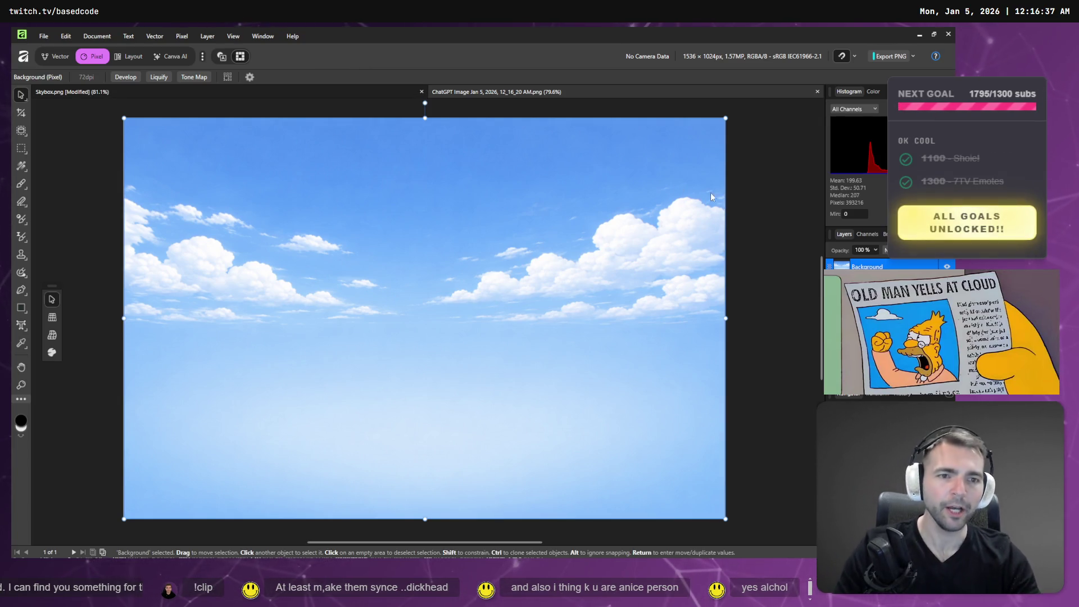
click(23, 220)
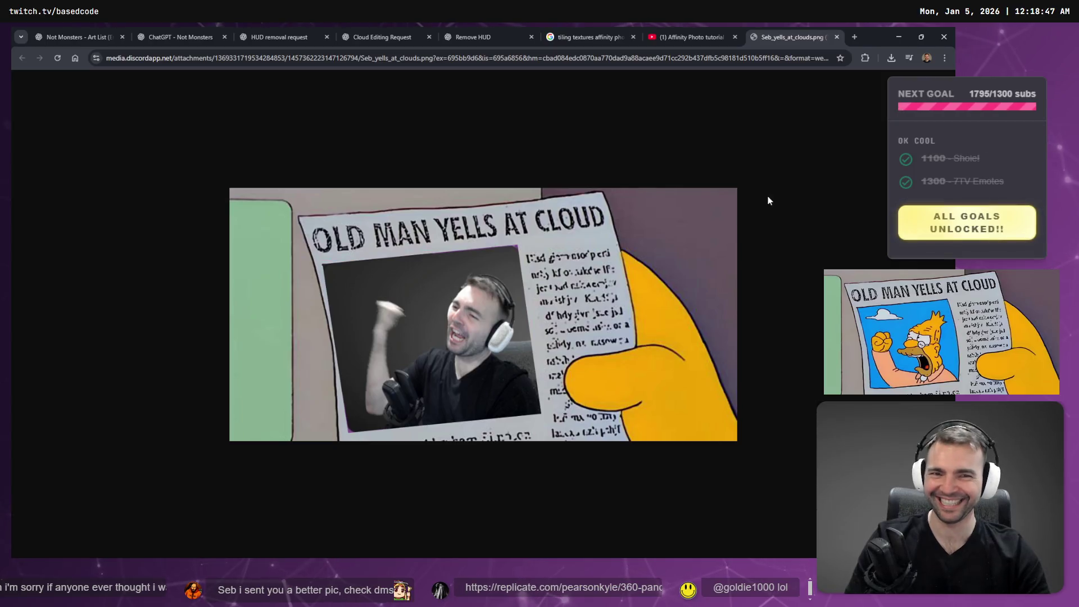
Close the meme tab and play the seamless tiling tutorial, skipping ahead and pausing at 1:00.
key(ctrl+w)
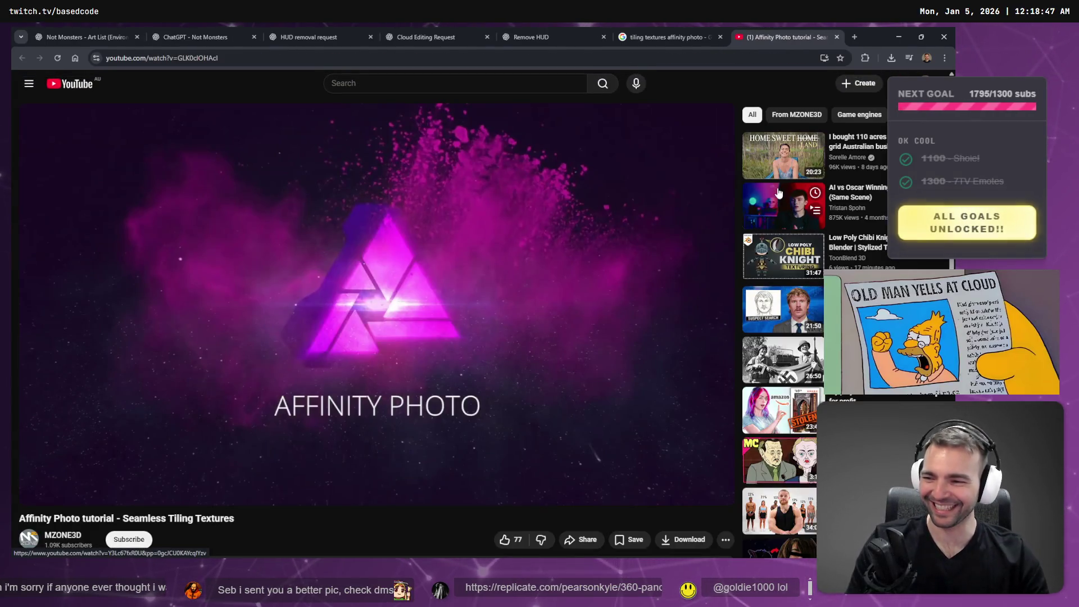
click(450, 192)
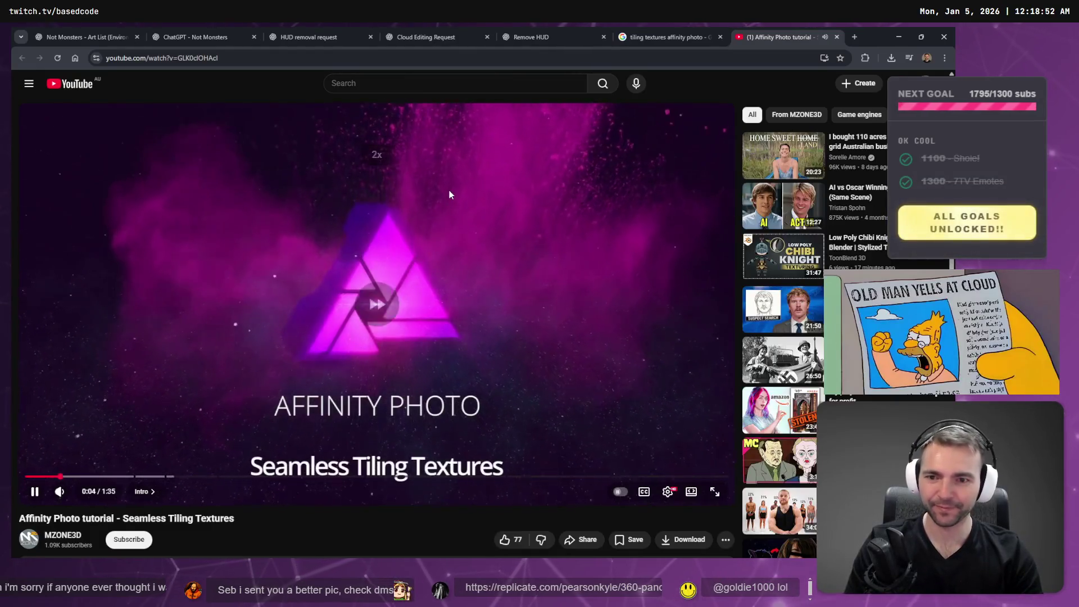
key(Right)
key(Right)
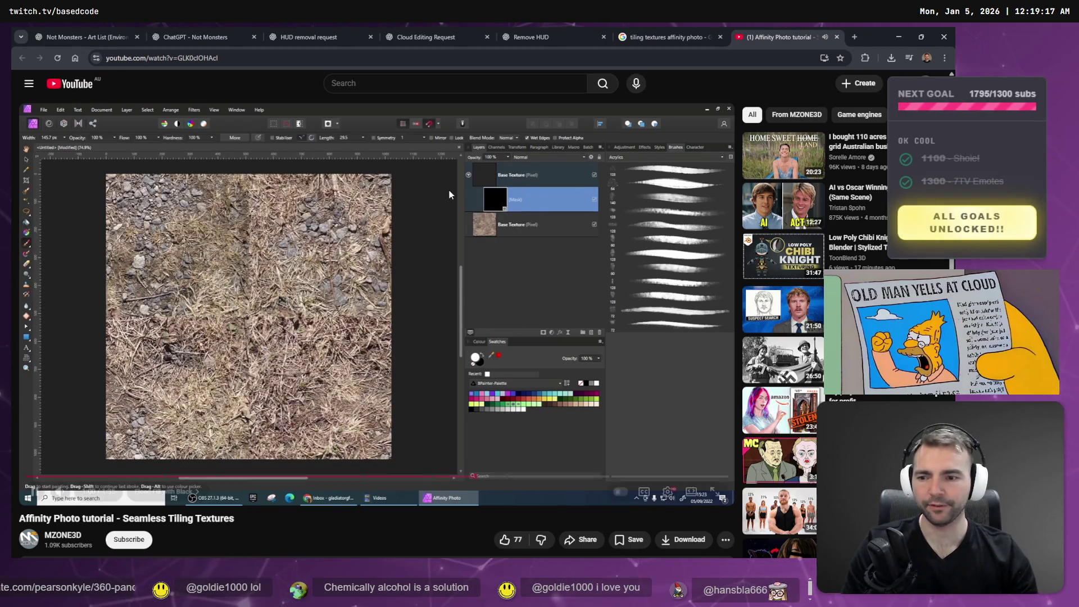
click(448, 190)
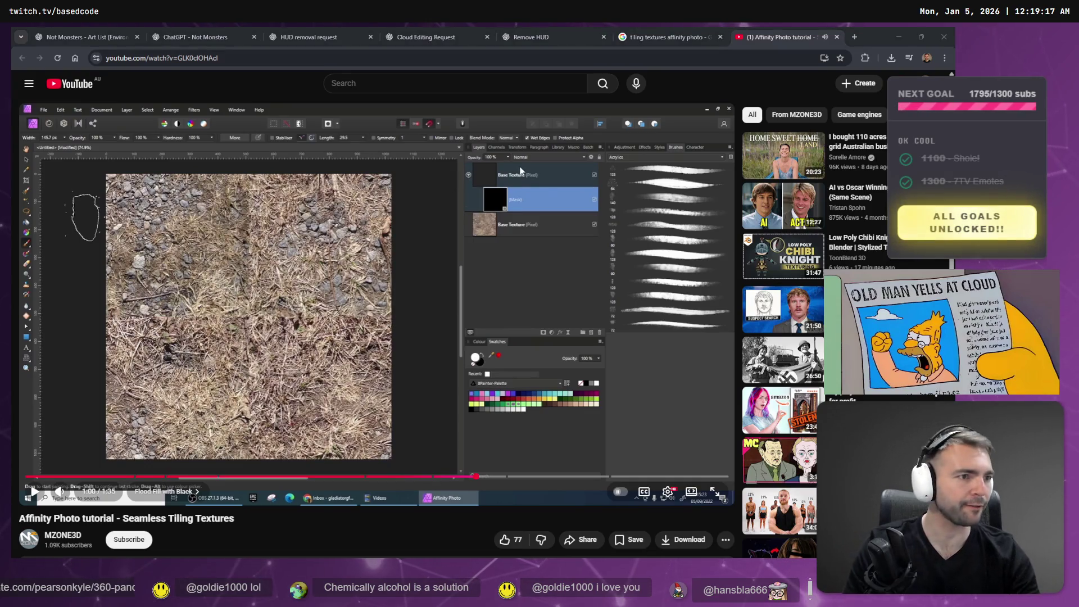
key(alt+Tab)
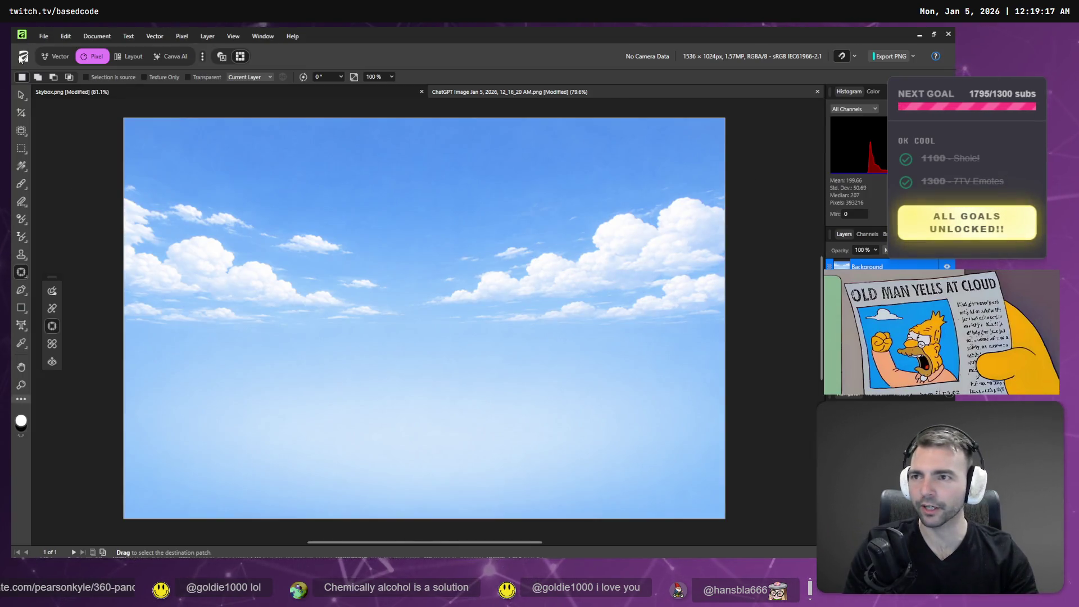
Check Affinity's version in Help > About, then return to the tiling-textures search results in Chrome.
click(293, 36)
click(303, 143)
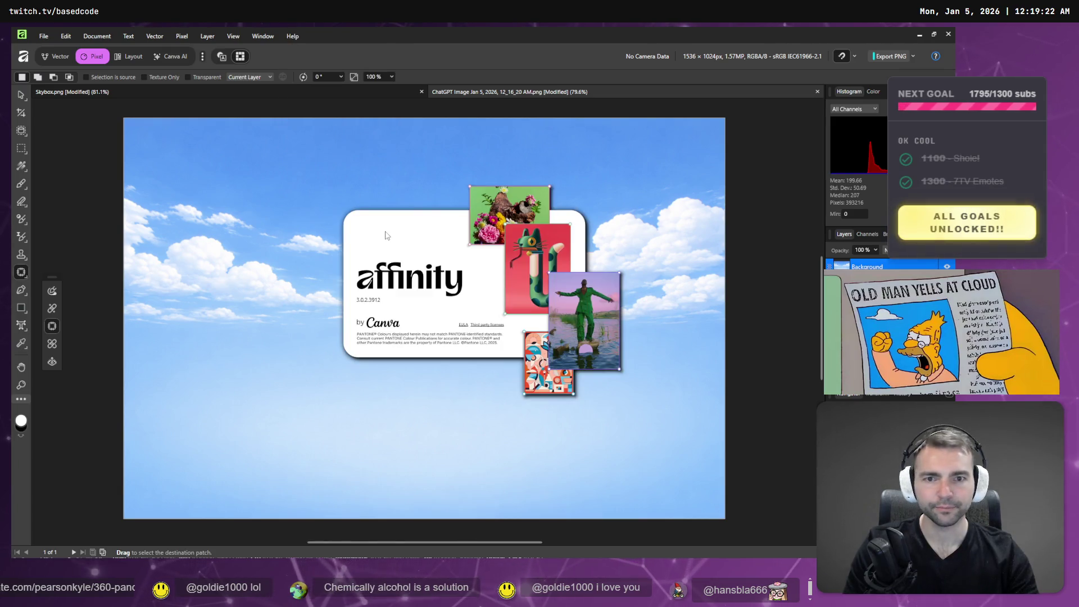
click(418, 275)
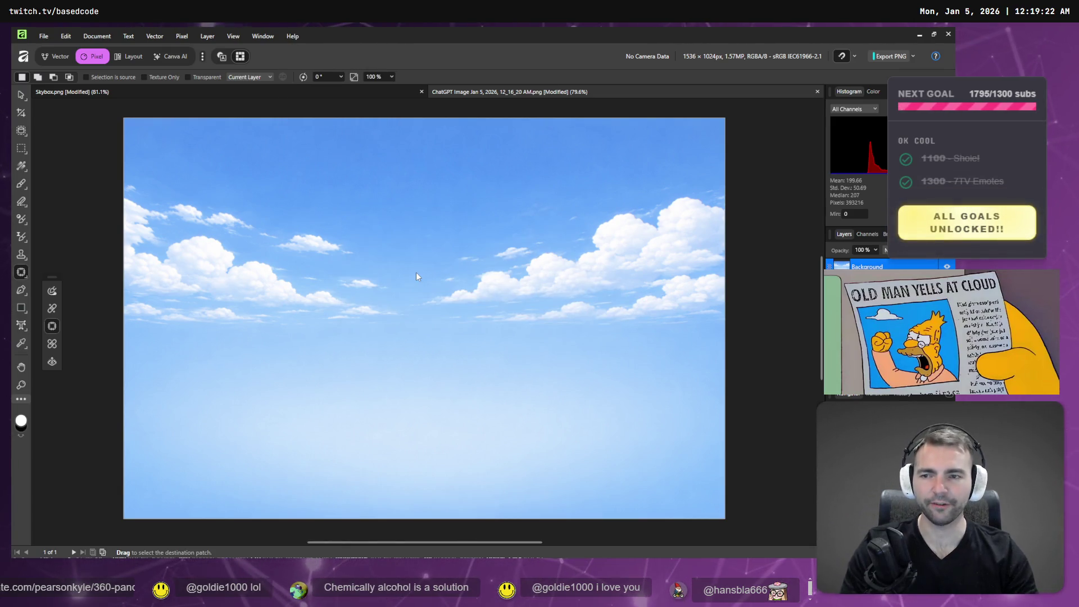
key(alt+Tab)
key(ctrl+shift+Tab)
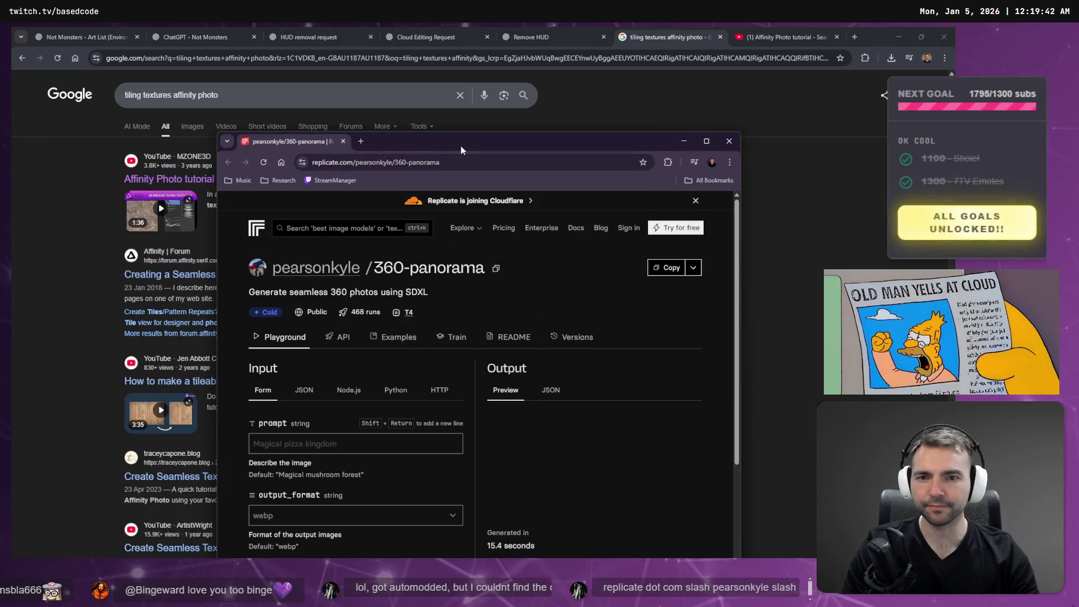
Maximize Replicate's 360-panorama model page and scroll through its description.
double_click(461, 150)
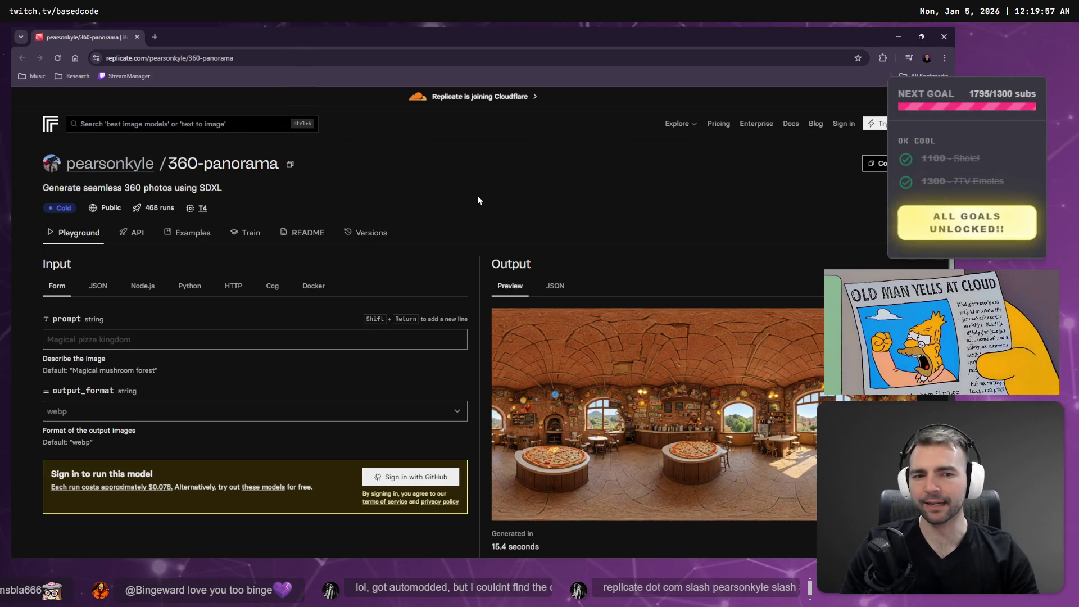
scroll(478, 200, down, 3)
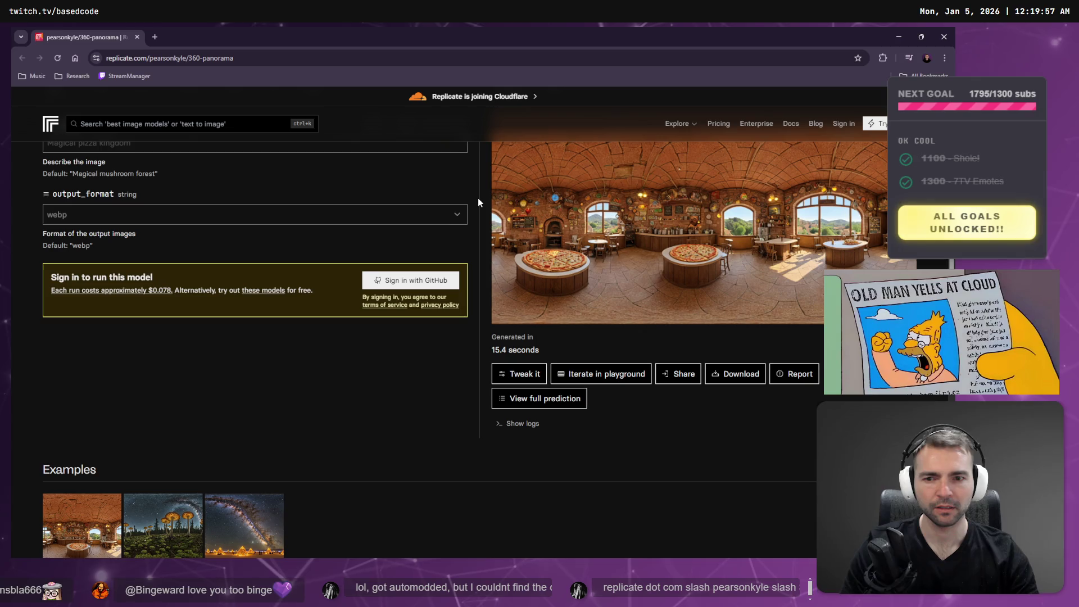
scroll(478, 203, down, 3)
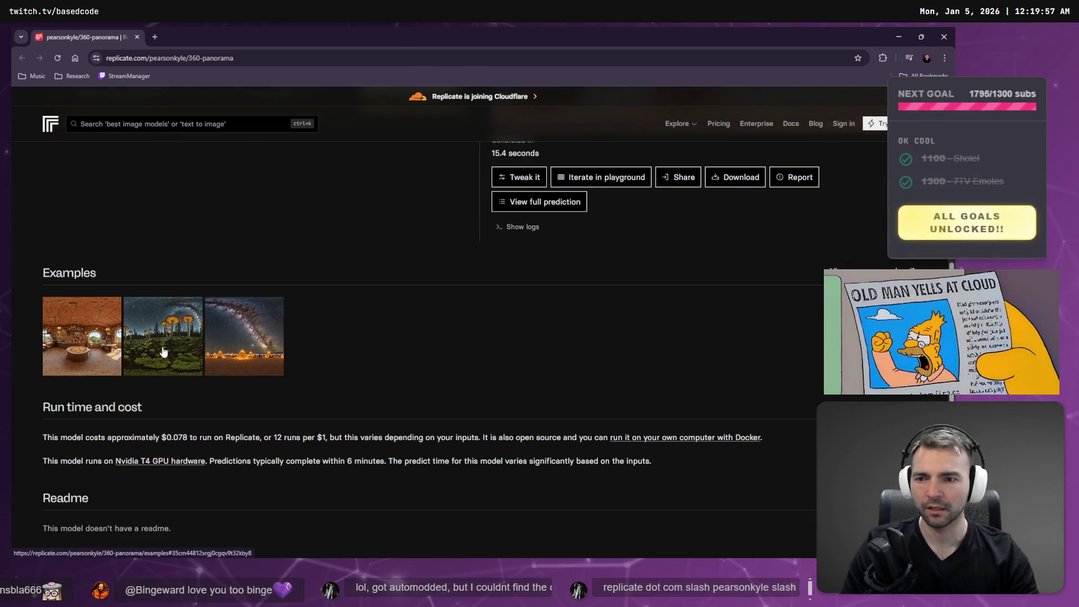
scroll(348, 383, down, 3)
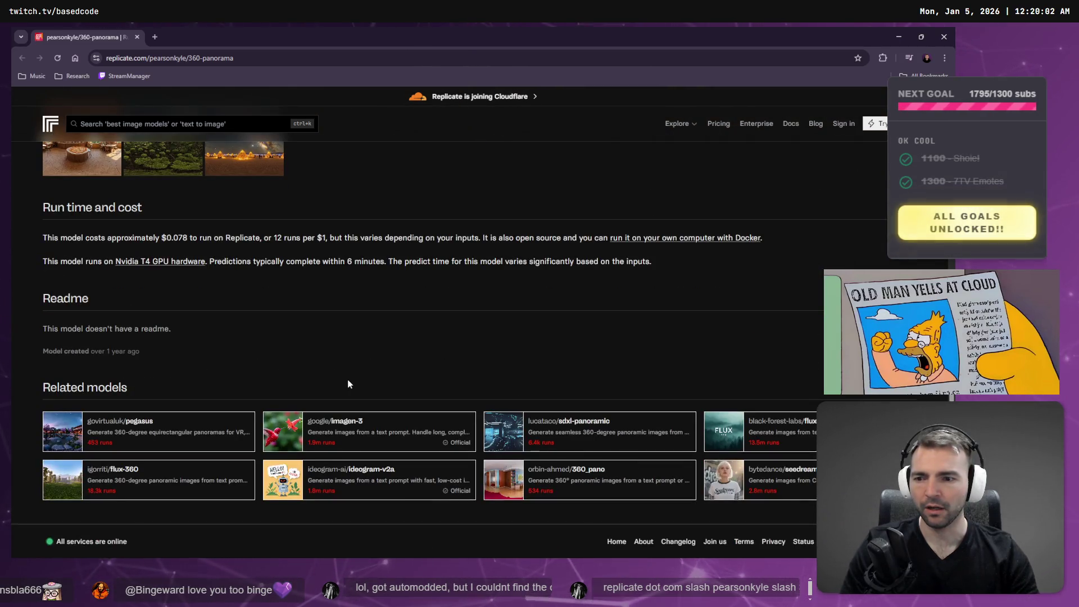
scroll(348, 384, up, 10)
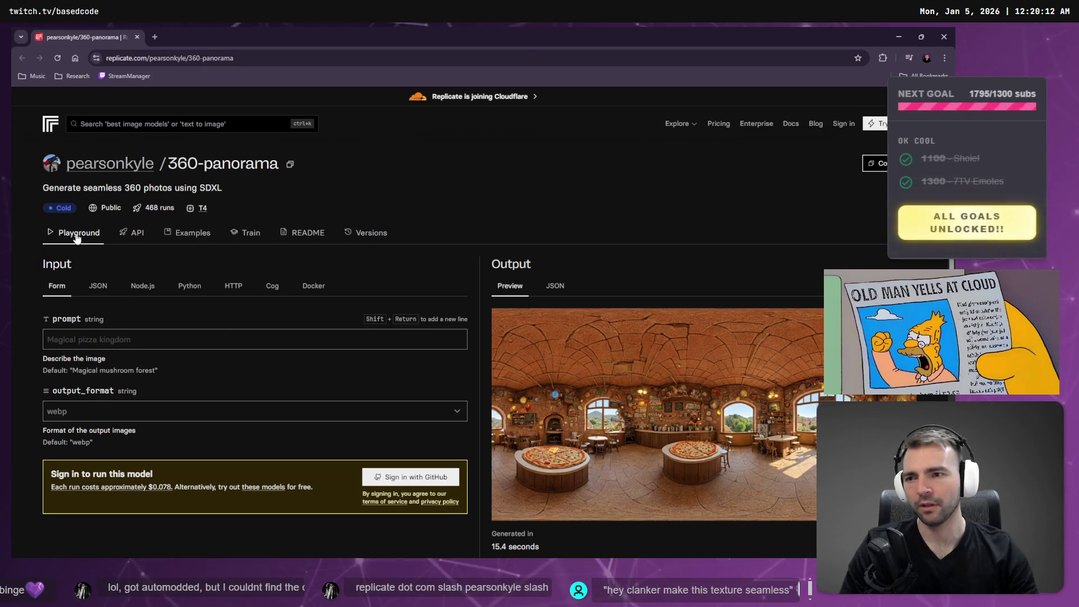
scroll(77, 238, down, 3)
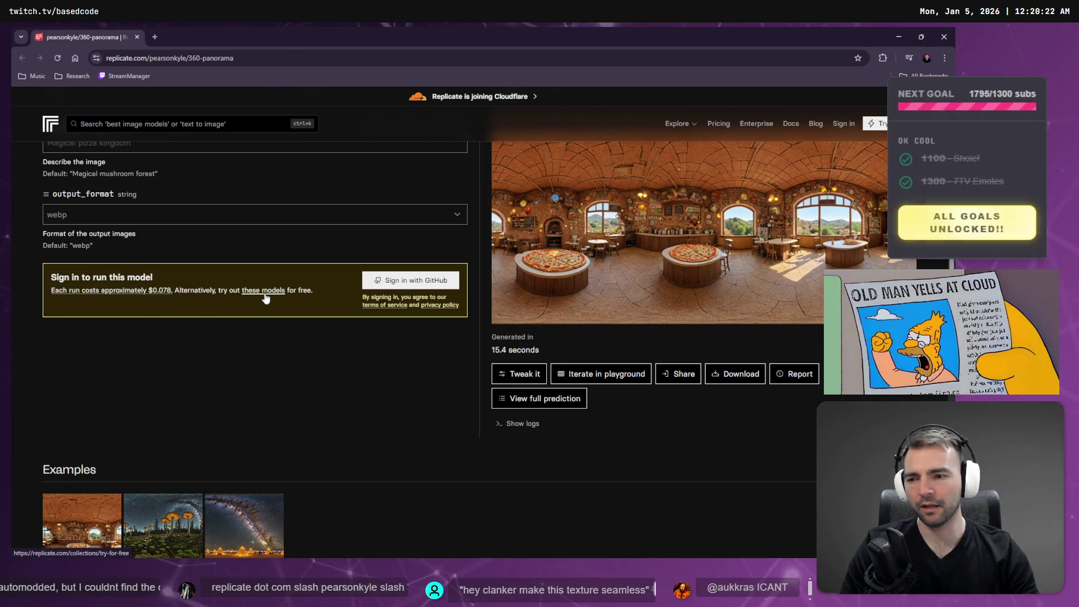
scroll(268, 315, down, 3)
scroll(386, 365, up, 3)
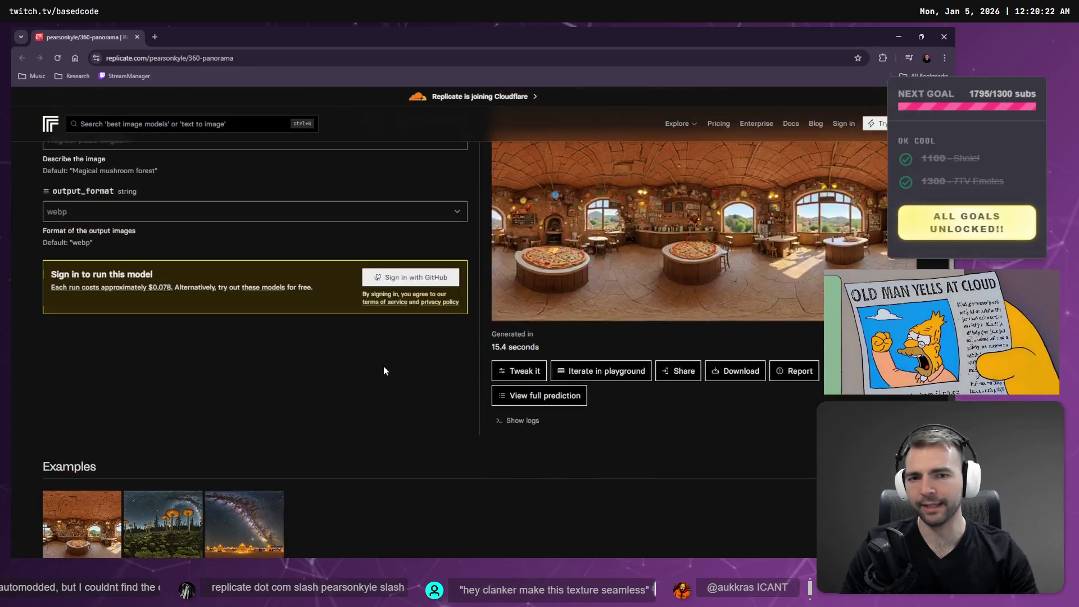
scroll(384, 371, up, 3)
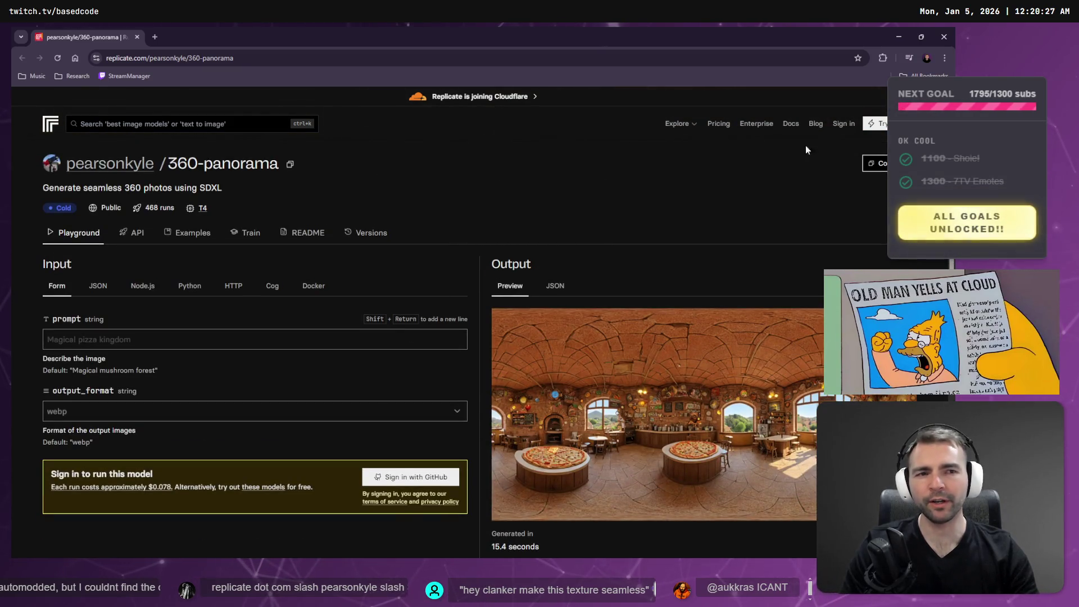
Try running the model, find it requires signing in, and return to the model page.
click(875, 124)
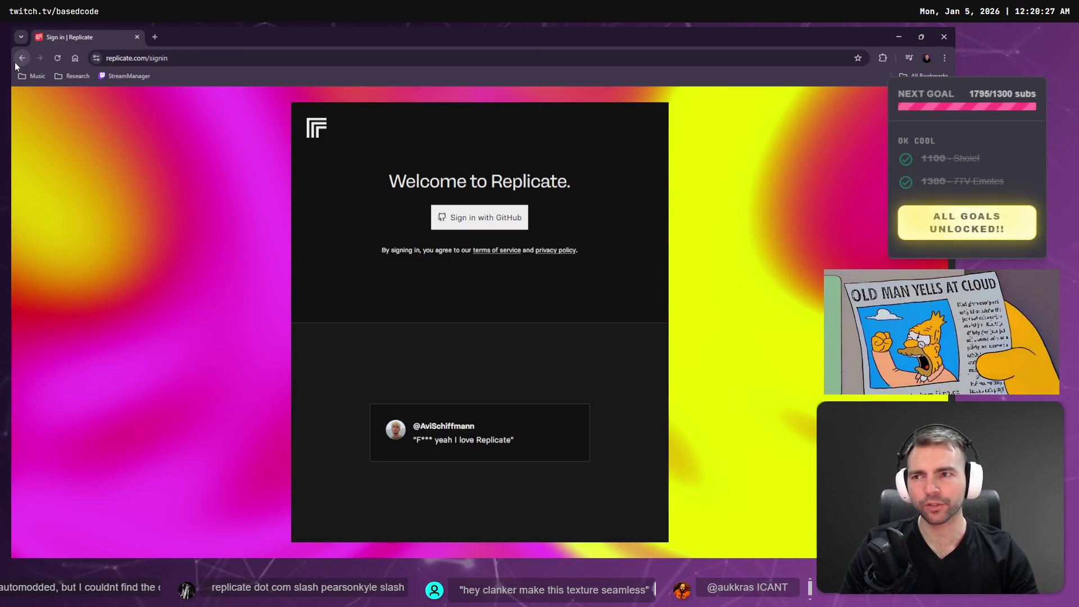
click(17, 60)
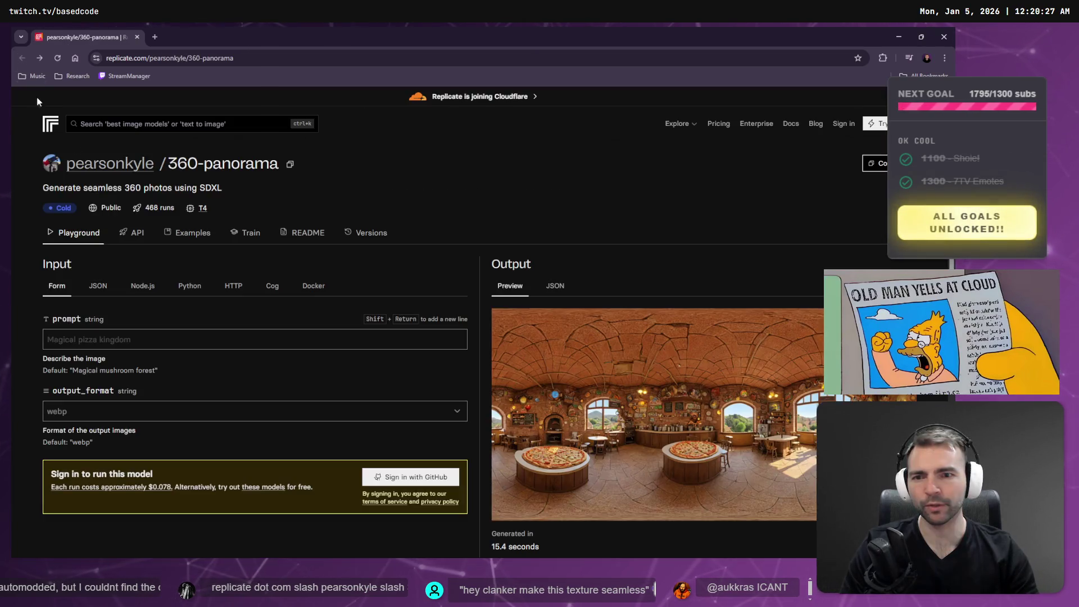
scroll(119, 462, down, 2)
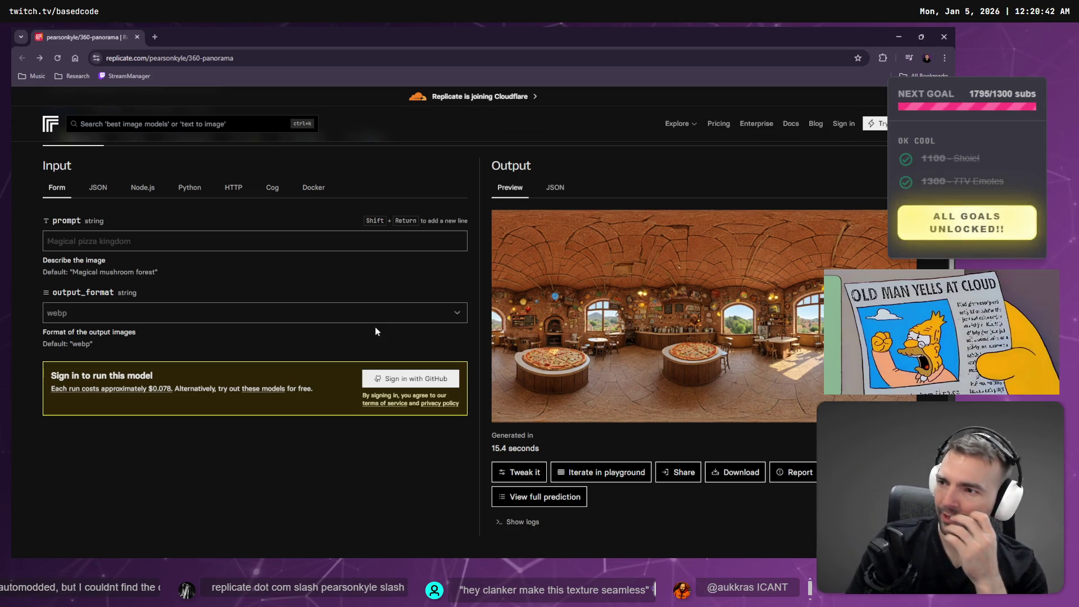
scroll(375, 326, up, 3)
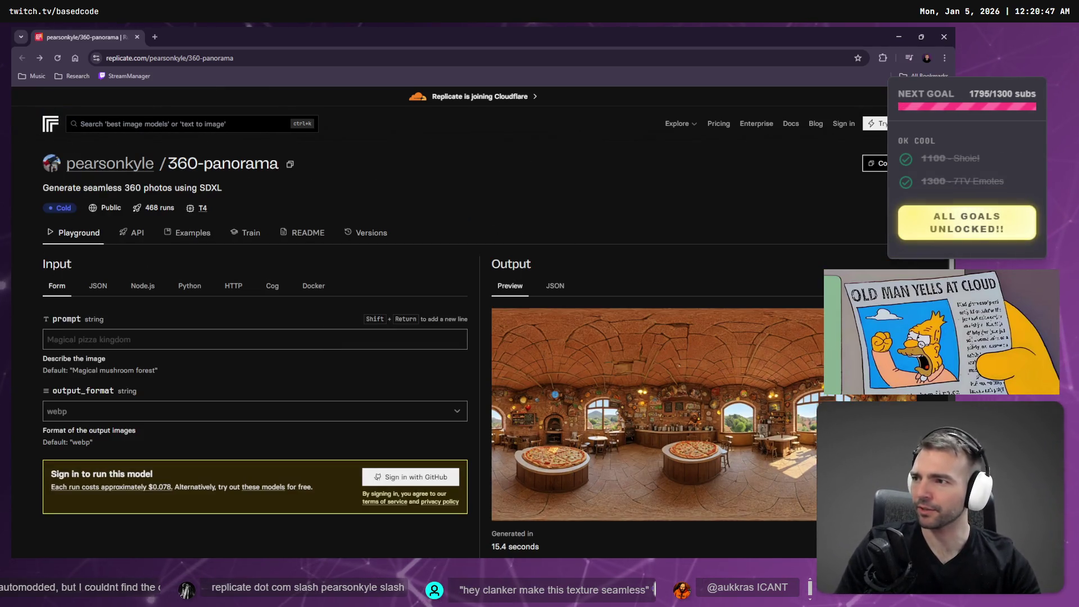
Load renderstuff.com, view its 360° Panorama Viewer, and go back to the home page.
text(renderst)
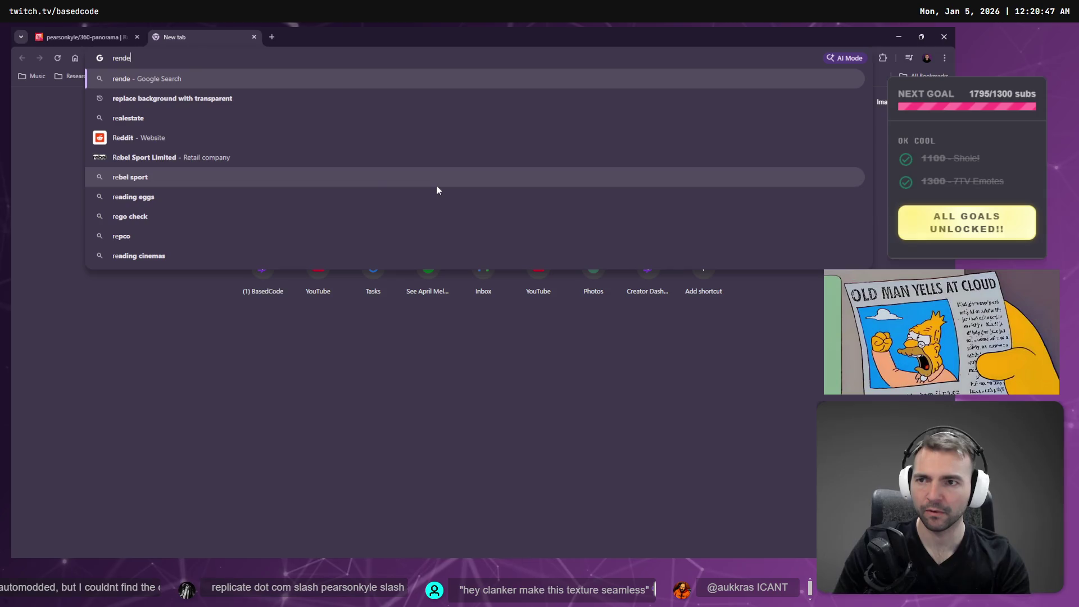
text(uff)
key(Return)
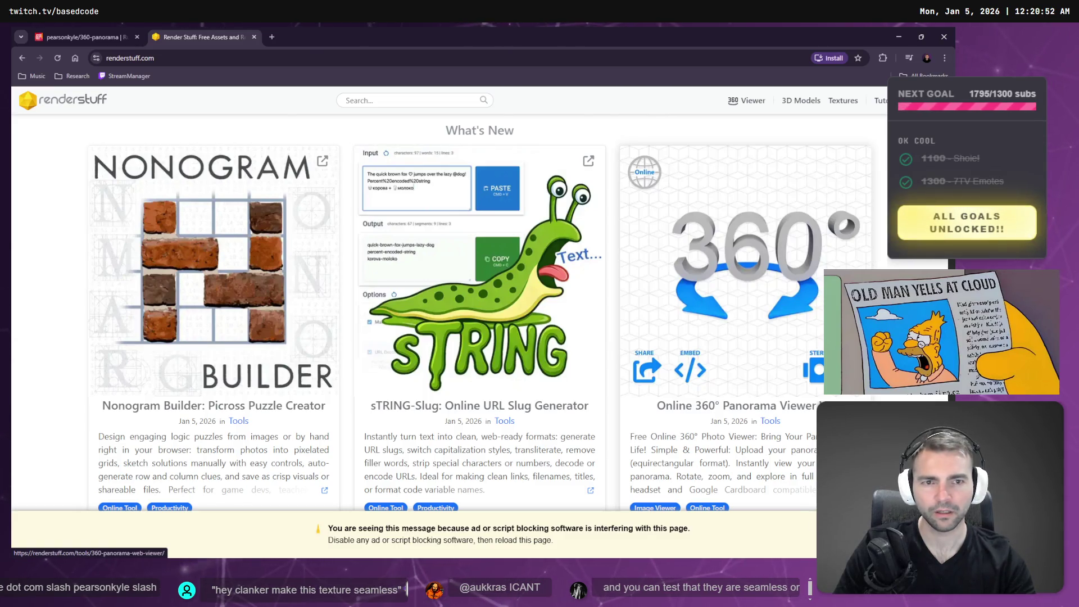
click(820, 271)
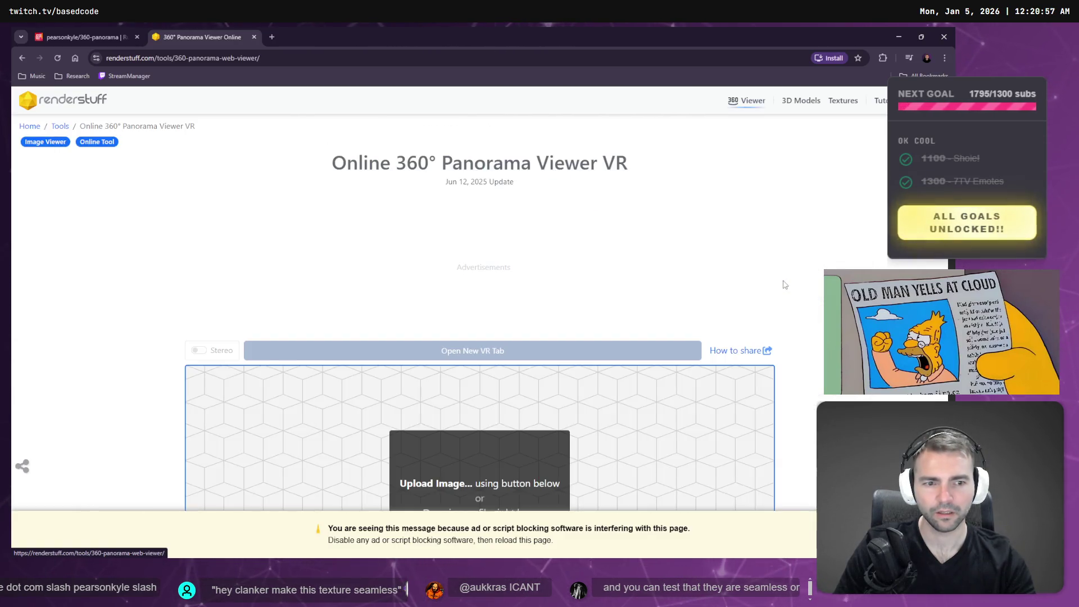
scroll(750, 294, down, 3)
scroll(506, 282, up, 5)
right_click(333, 205)
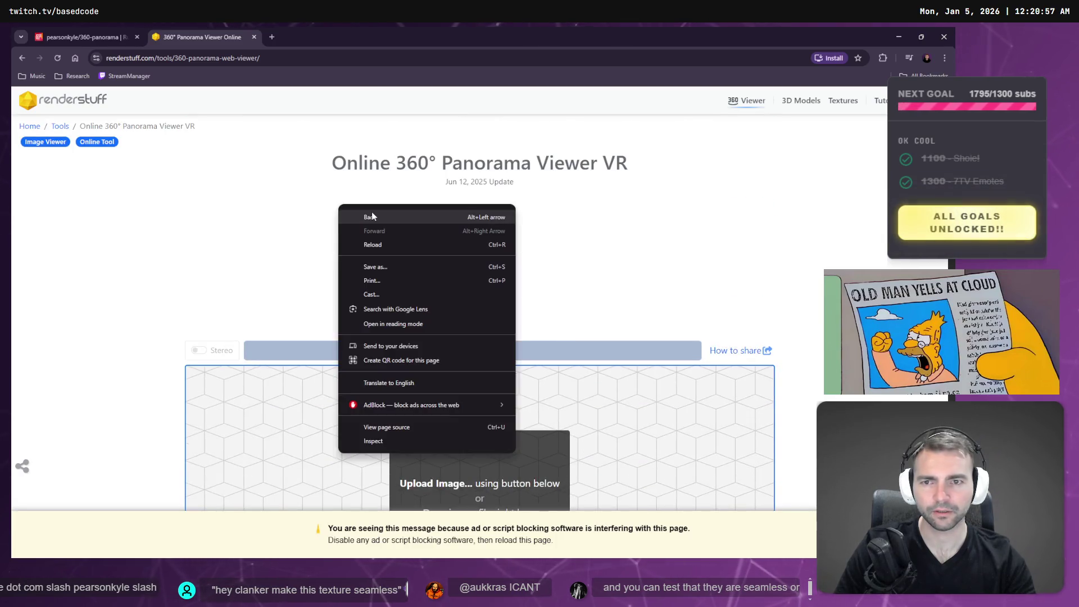
click(373, 213)
Scroll through RenderStuff's tool cards, then close the RenderStuff tab and the Replicate window.
scroll(546, 248, down, 8)
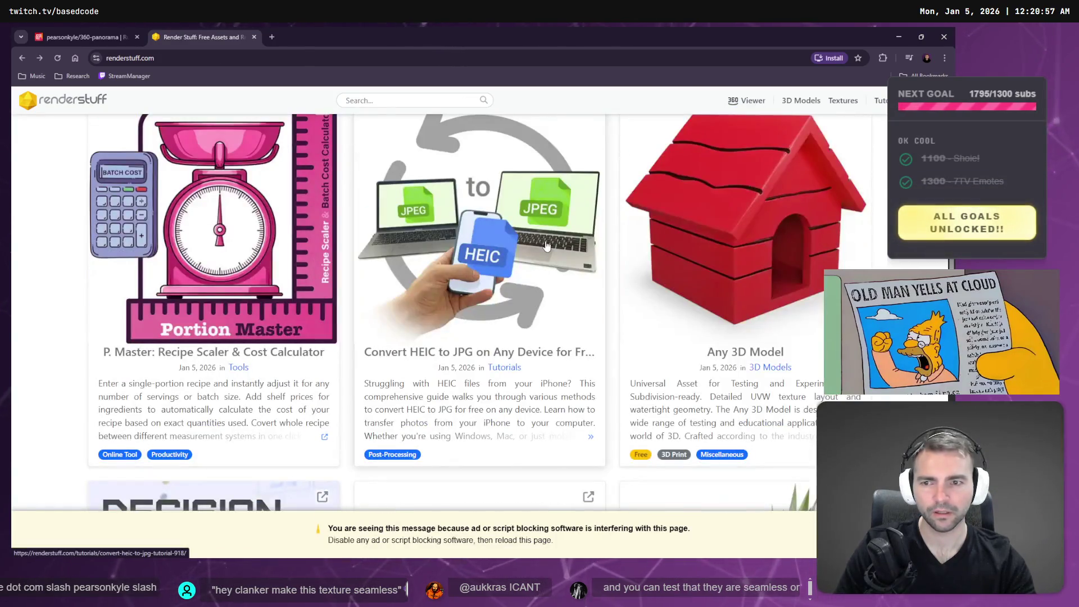
scroll(546, 246, down, 6)
scroll(547, 246, down, 7)
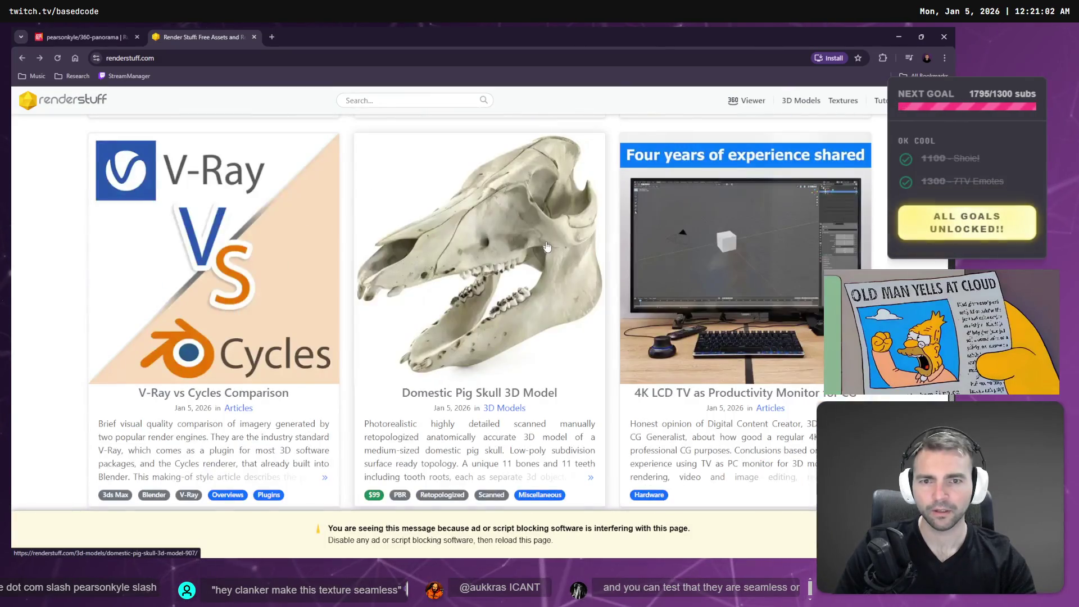
scroll(547, 246, up, 2)
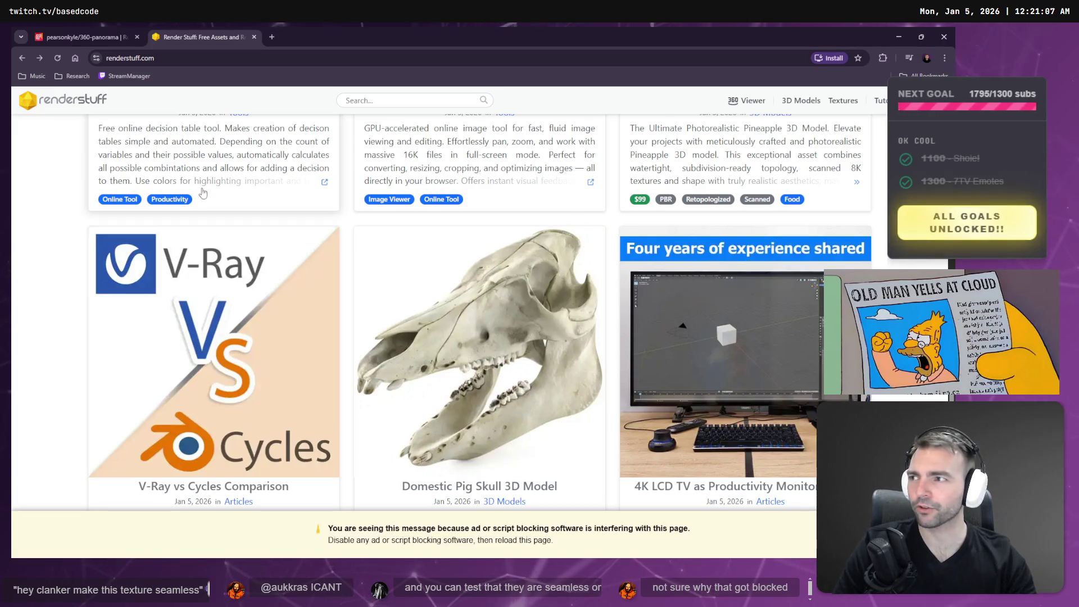
key(ctrl+w)
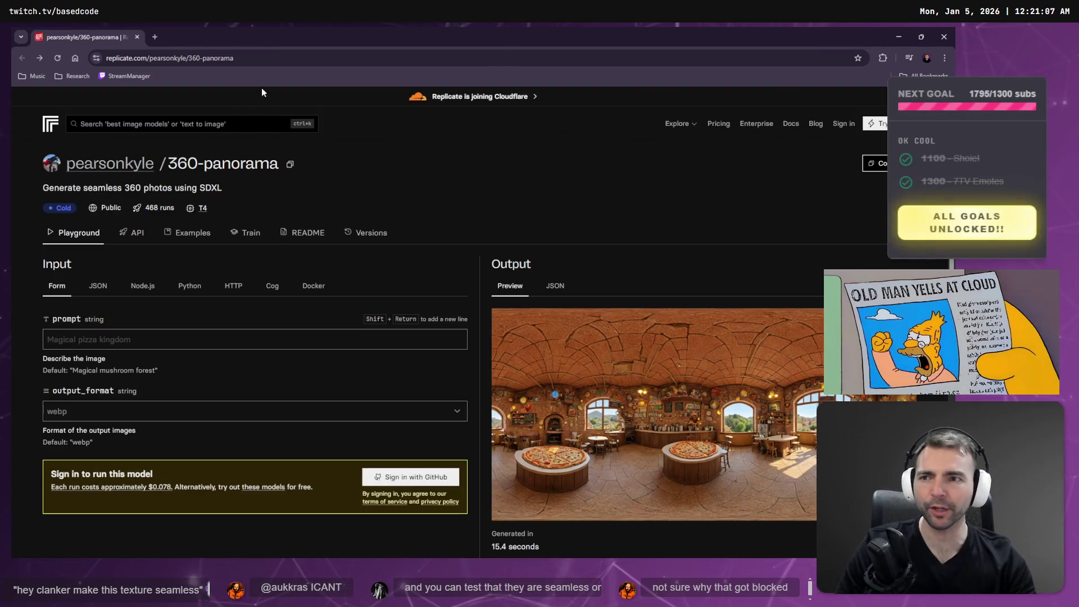
key(ctrl+w)
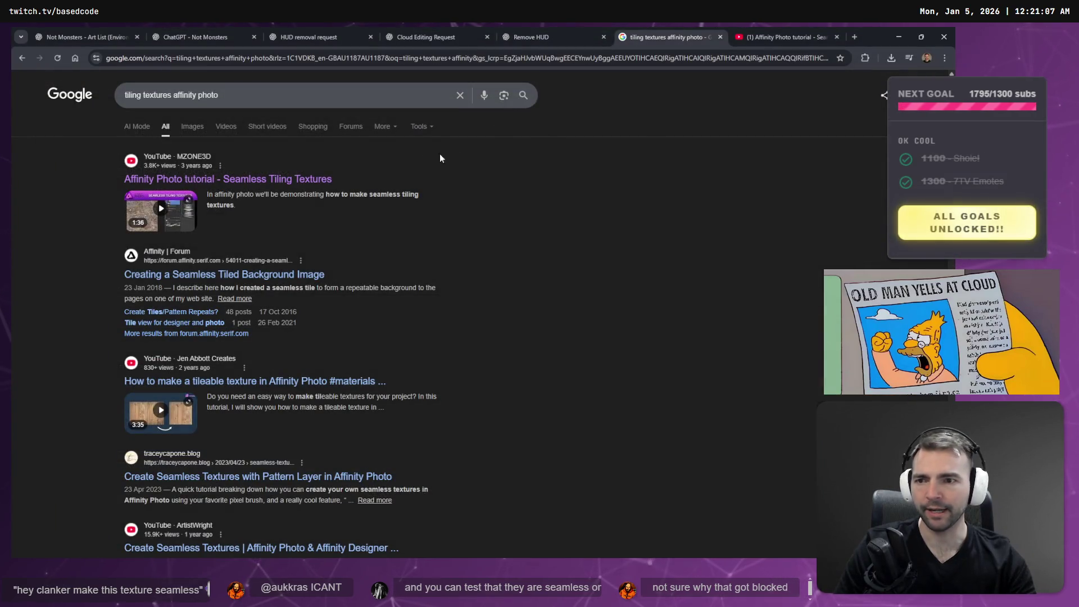
View the Affinity Photo seamless tiling tutorial on YouTube, then open a new tab beside Replicate.
key(ctrl+Tab)
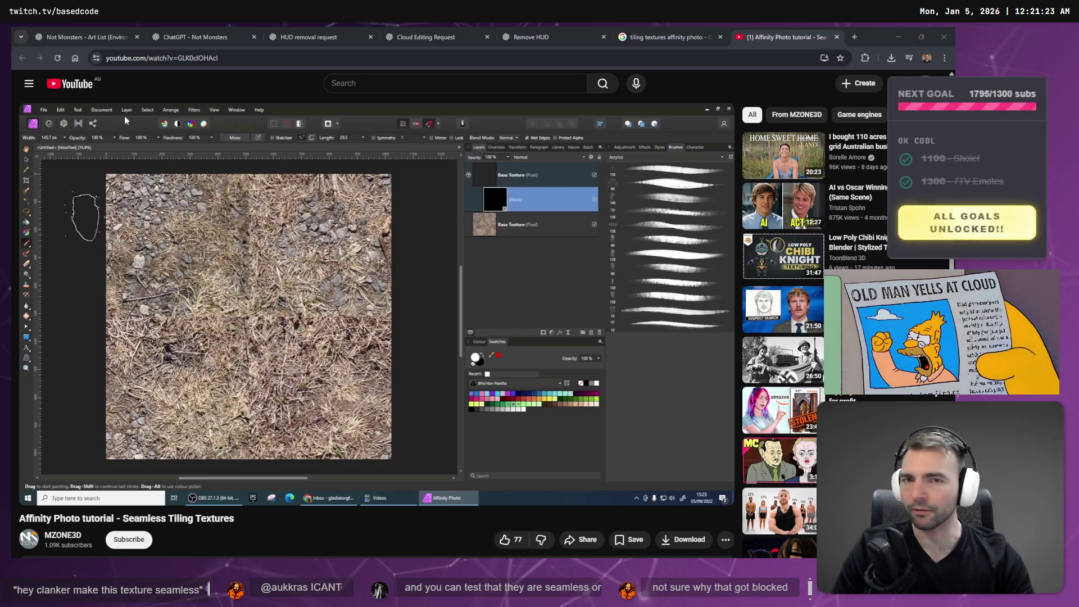
mouse_move(808, 182)
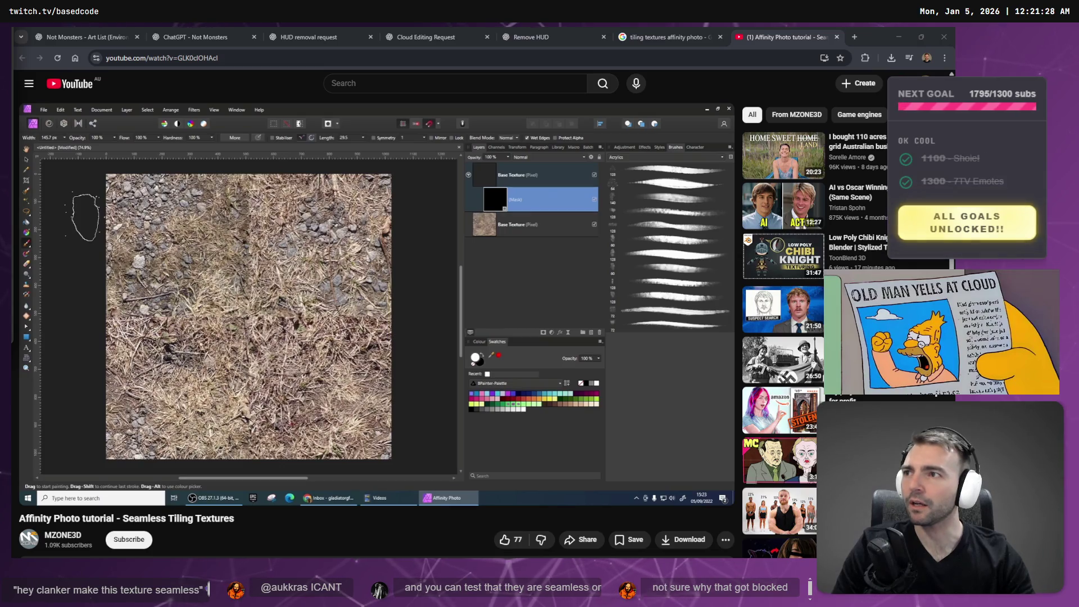
key(alt+Tab)
key(ctrl+t)
Load renderstuff.com and step through the page's 'Panorama' text matches.
text(renderstuff.com)
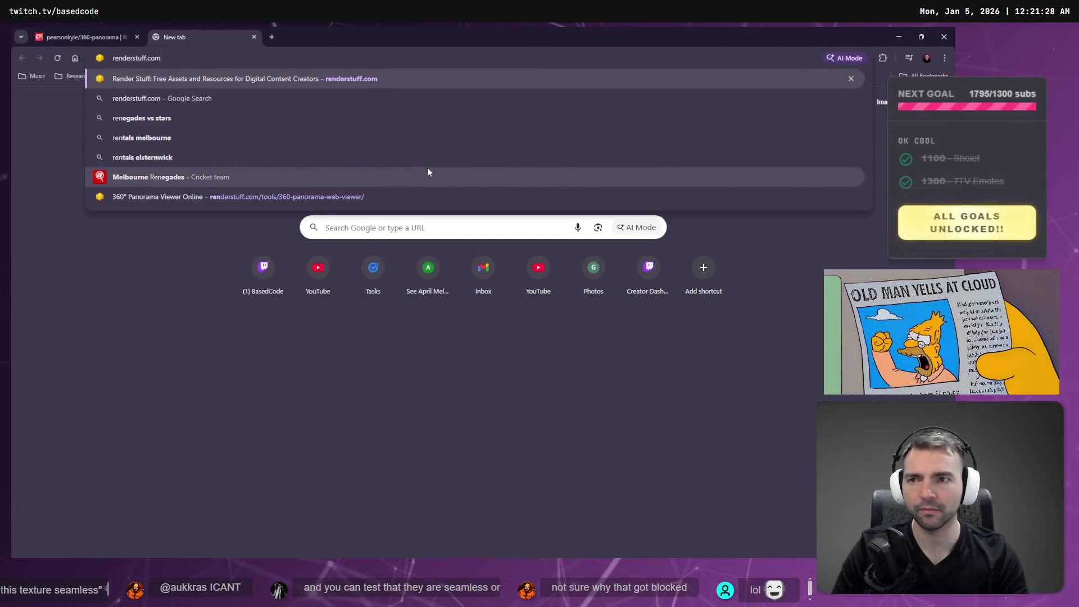
key(Return)
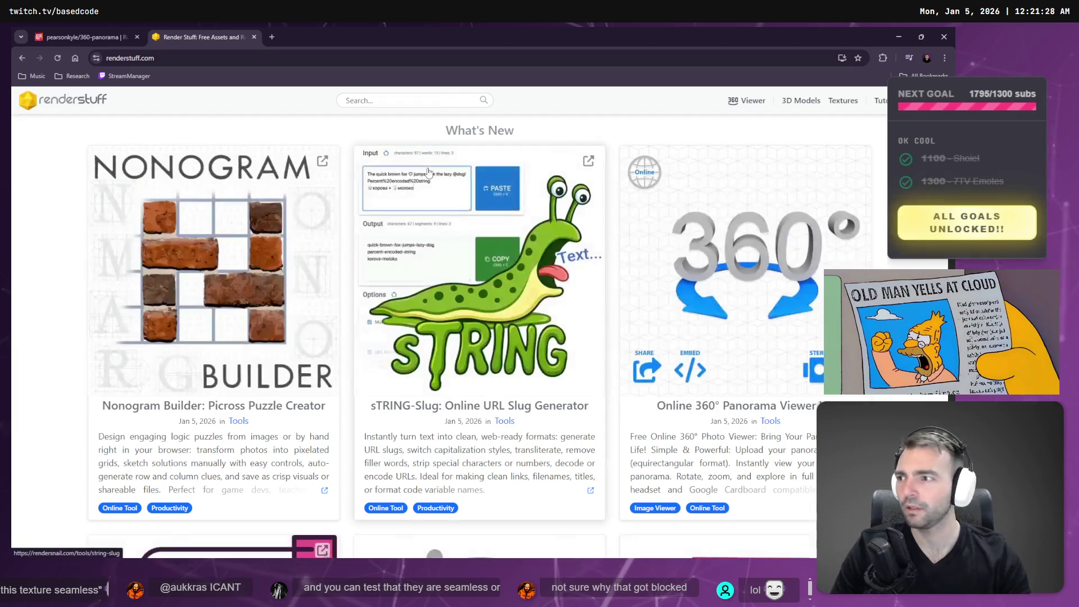
scroll(559, 261, down, 15)
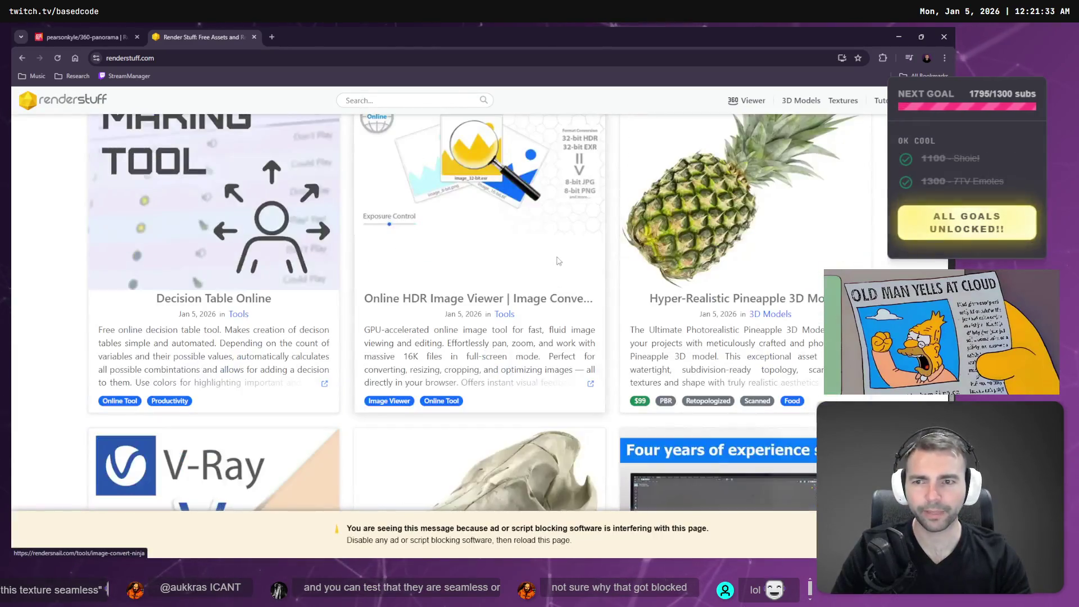
key(ctrl+f)
text(Panorama)
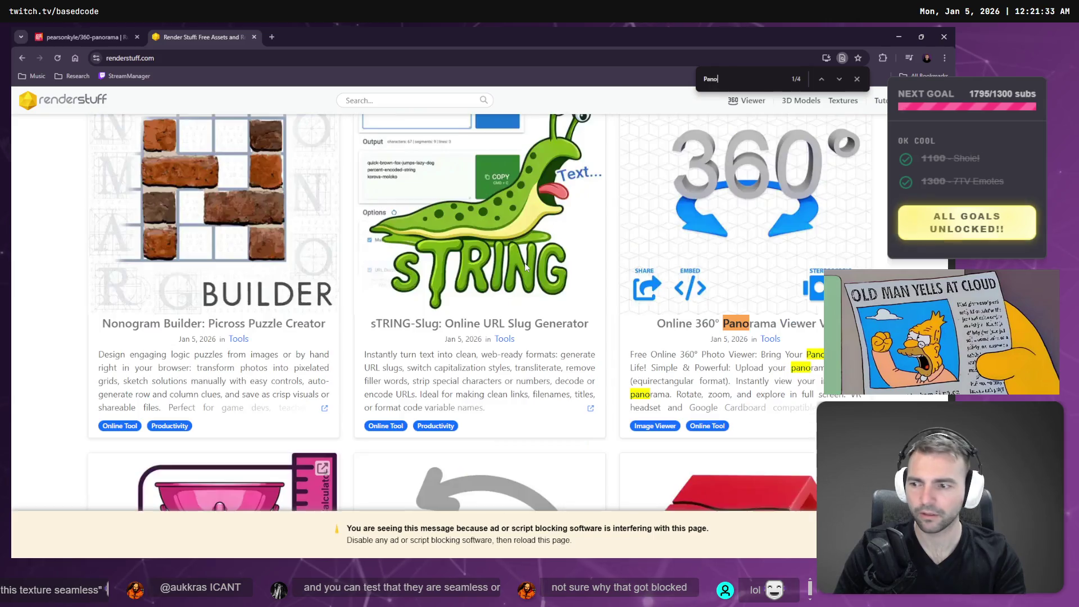
key(Return)
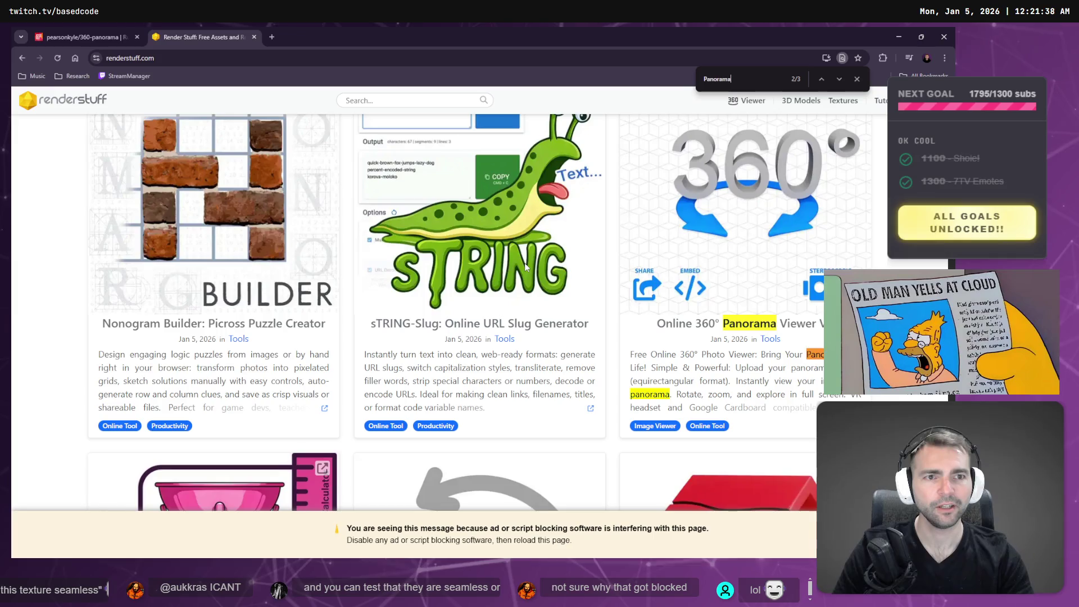
key(Return)
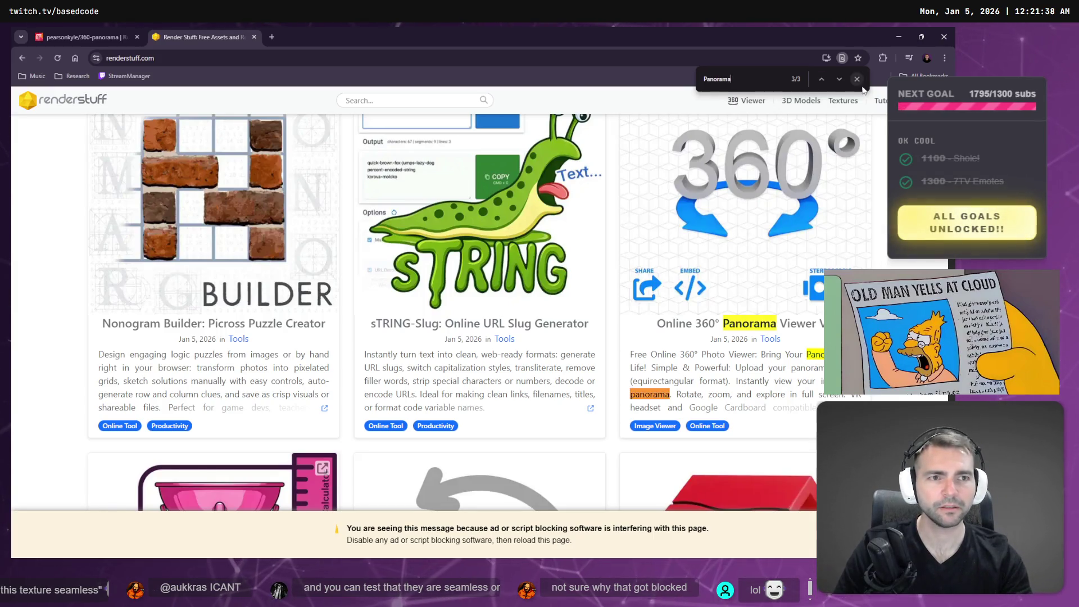
click(857, 78)
Browse RenderStuff's Textures page, then close the tab.
click(852, 103)
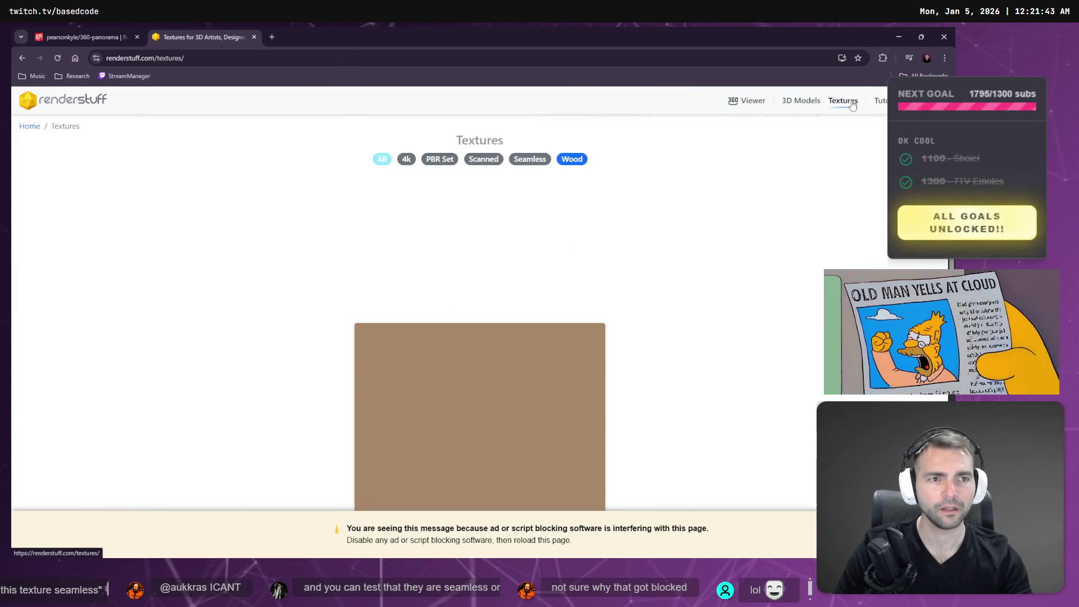
scroll(788, 349, down, 5)
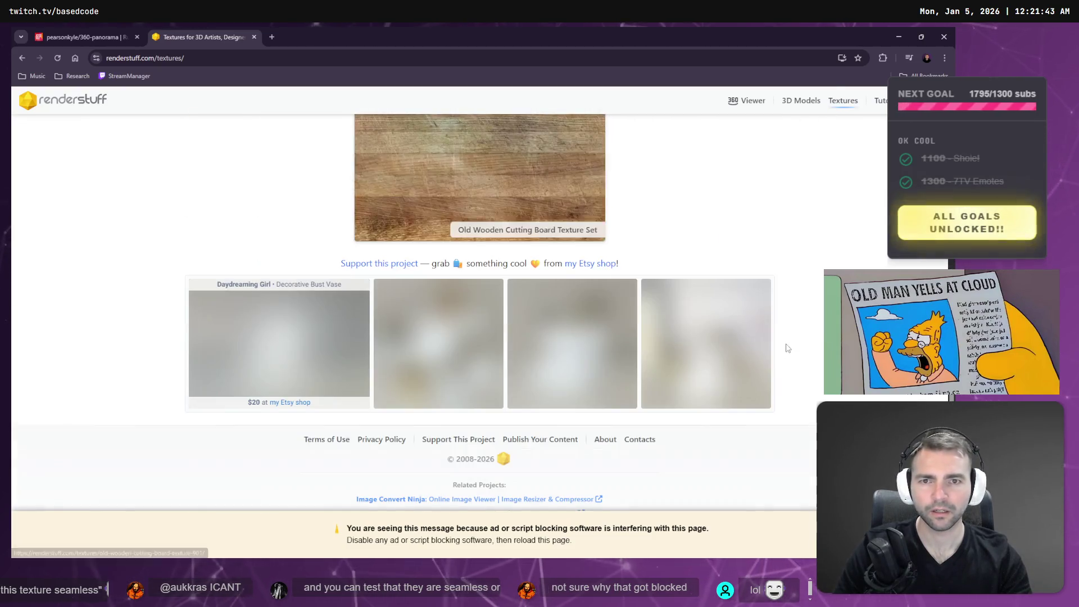
key(ctrl+w)
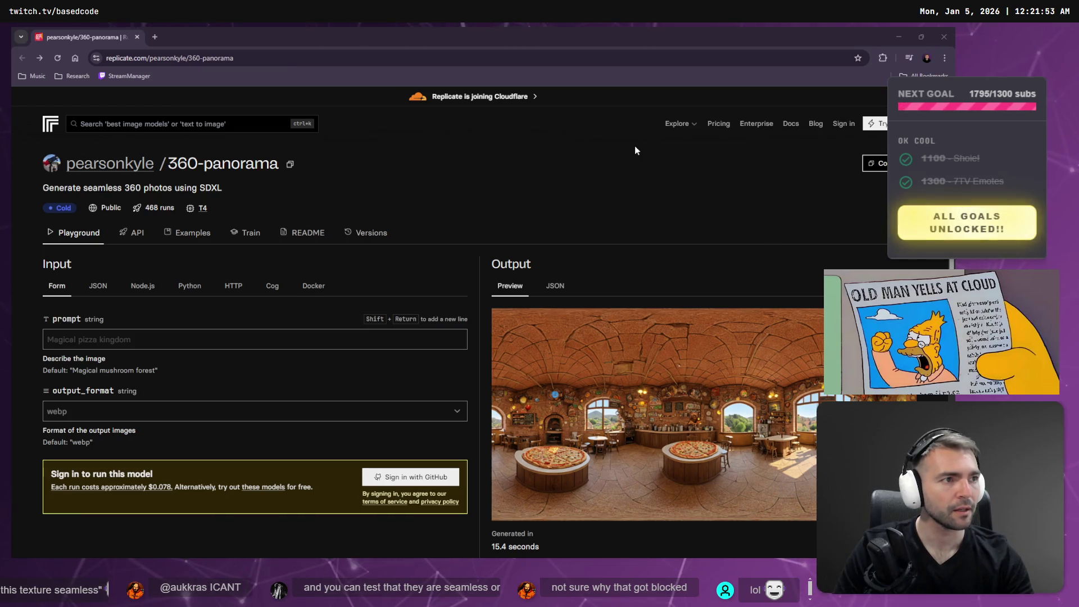
Play the tiling tutorial past its intro, pause on the Affine dialog, then return to Affinity.
key(alt+Tab)
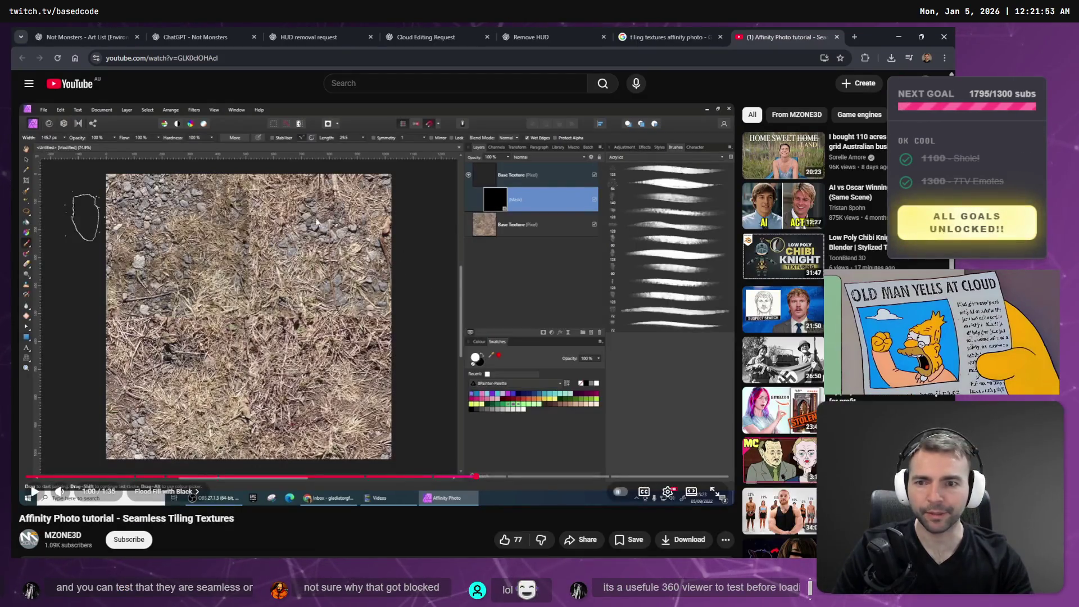
click(353, 236)
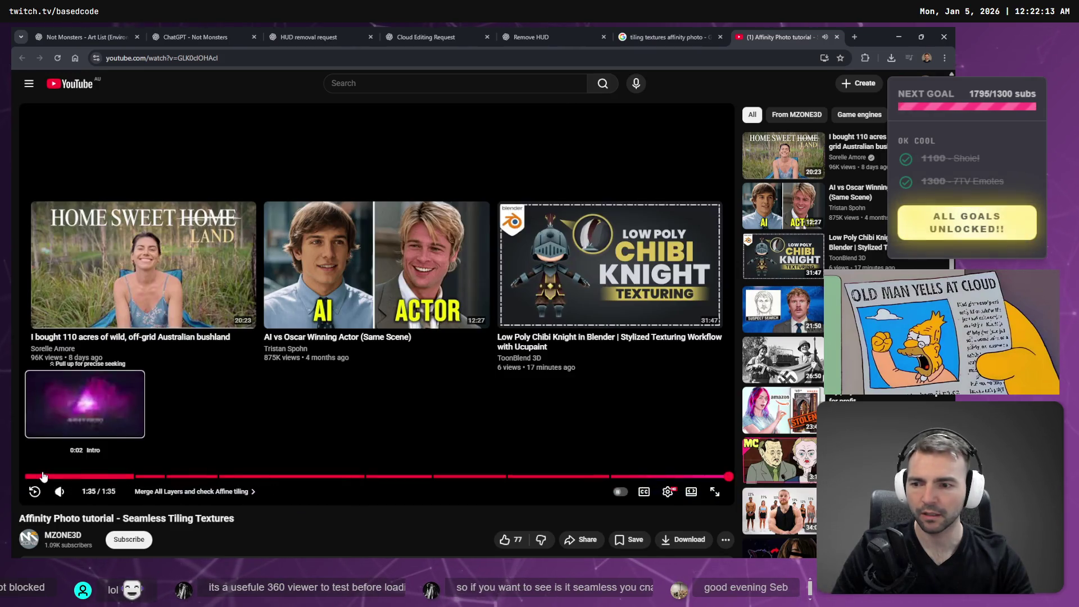
click(46, 476)
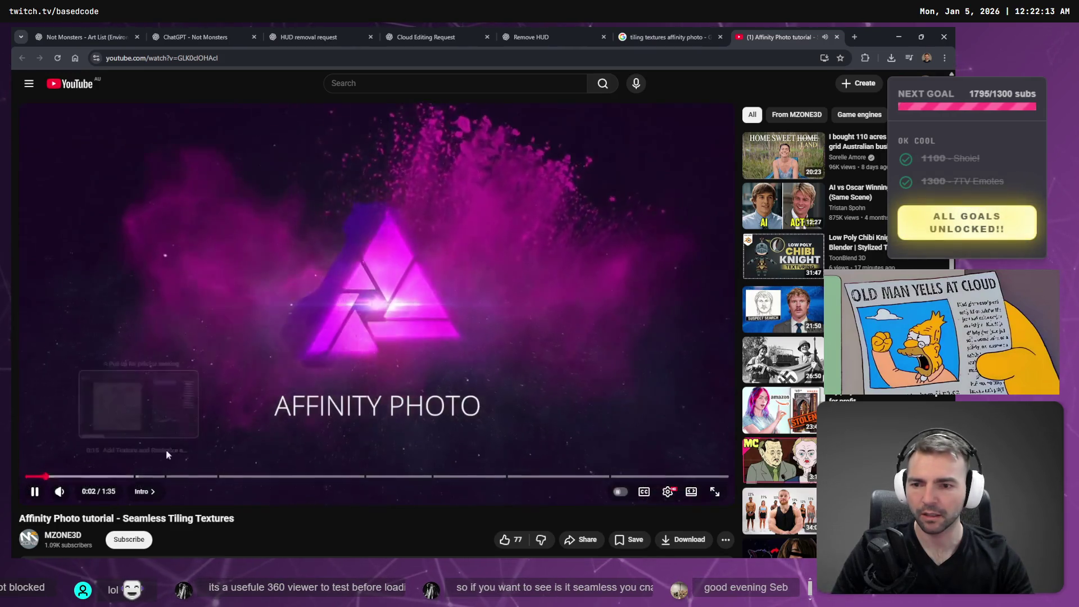
click(139, 477)
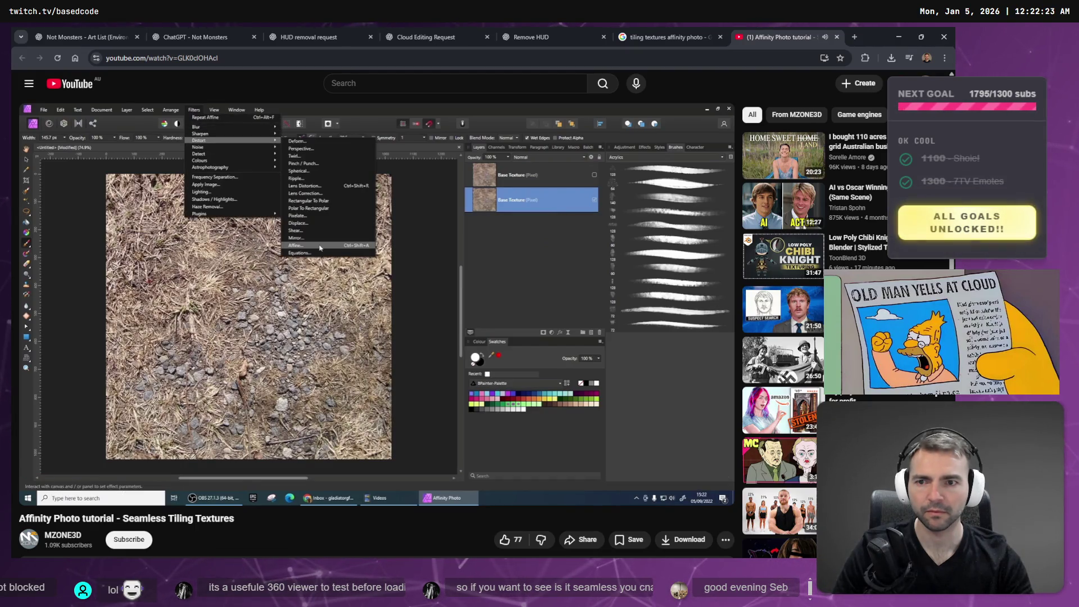
click(417, 346)
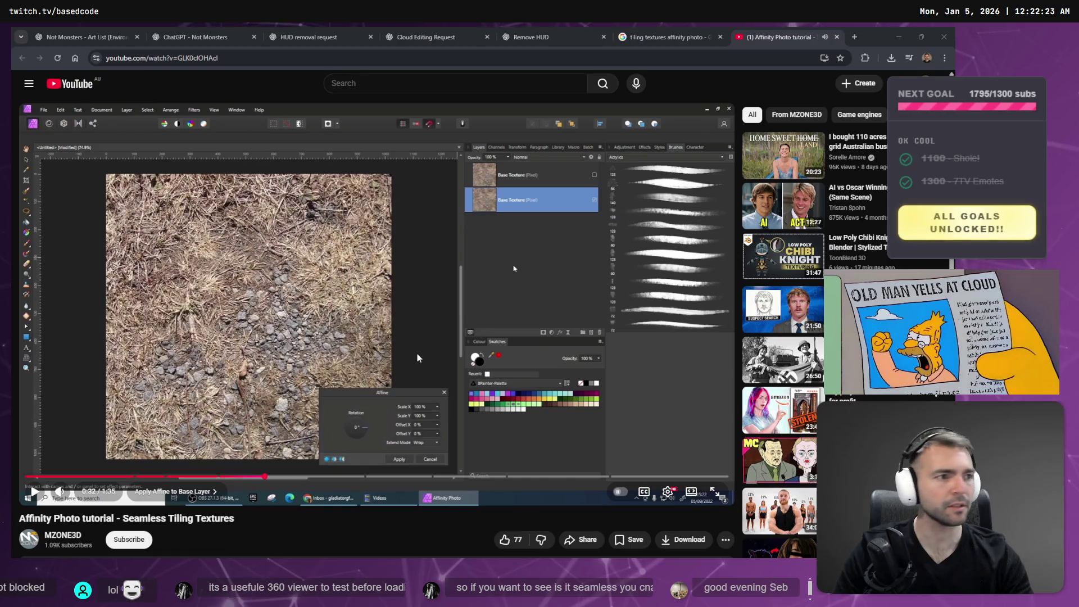
key(alt+Tab)
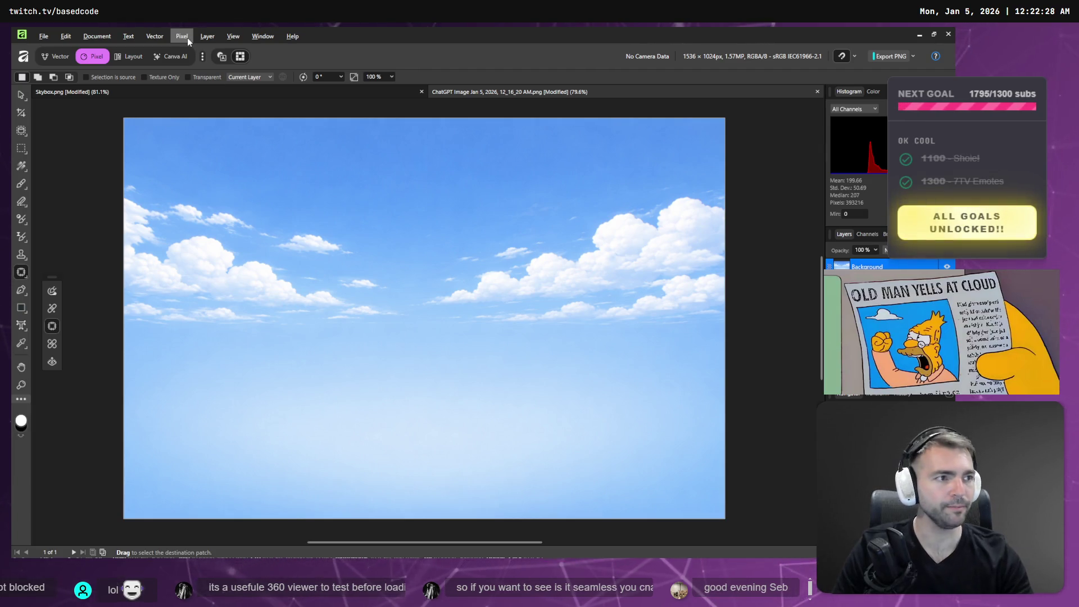
Switch to Affinity and briefly open the Help menu over the sky panorama.
key(alt+Tab)
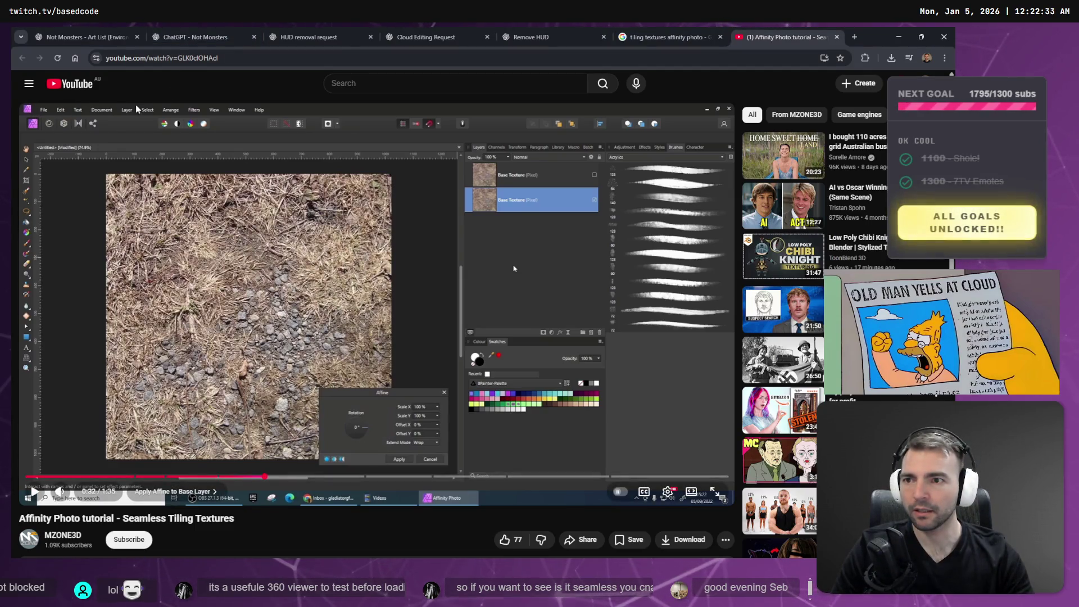
key(alt+Tab)
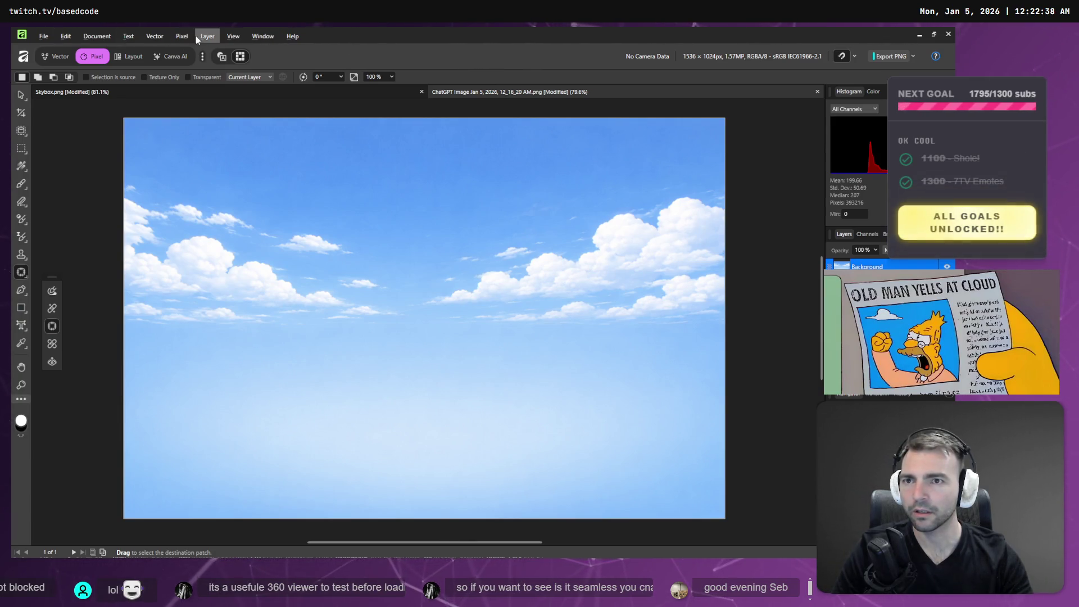
click(293, 36)
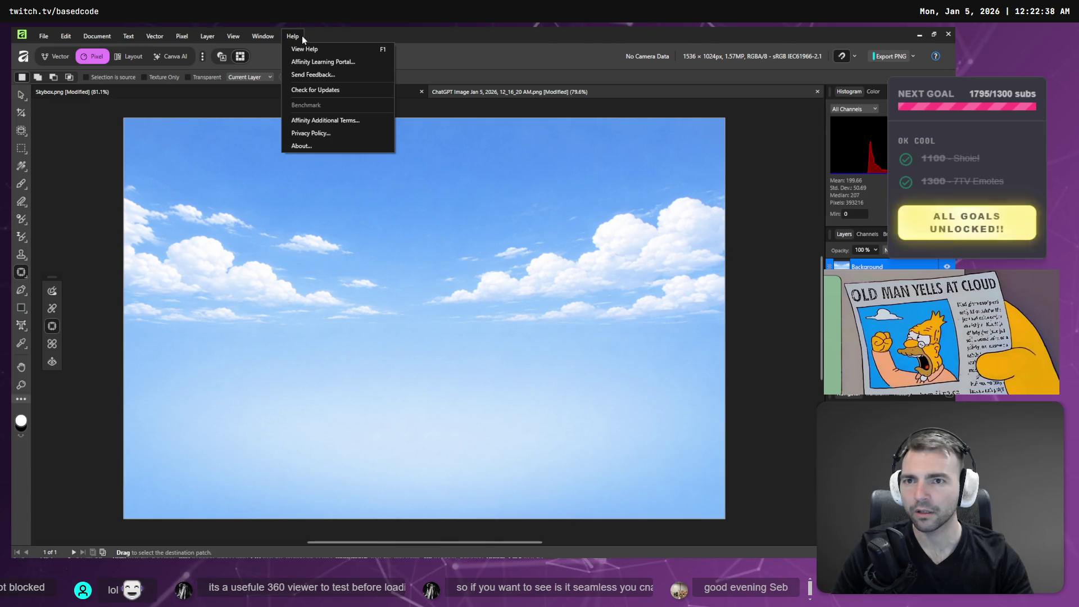
click(487, 40)
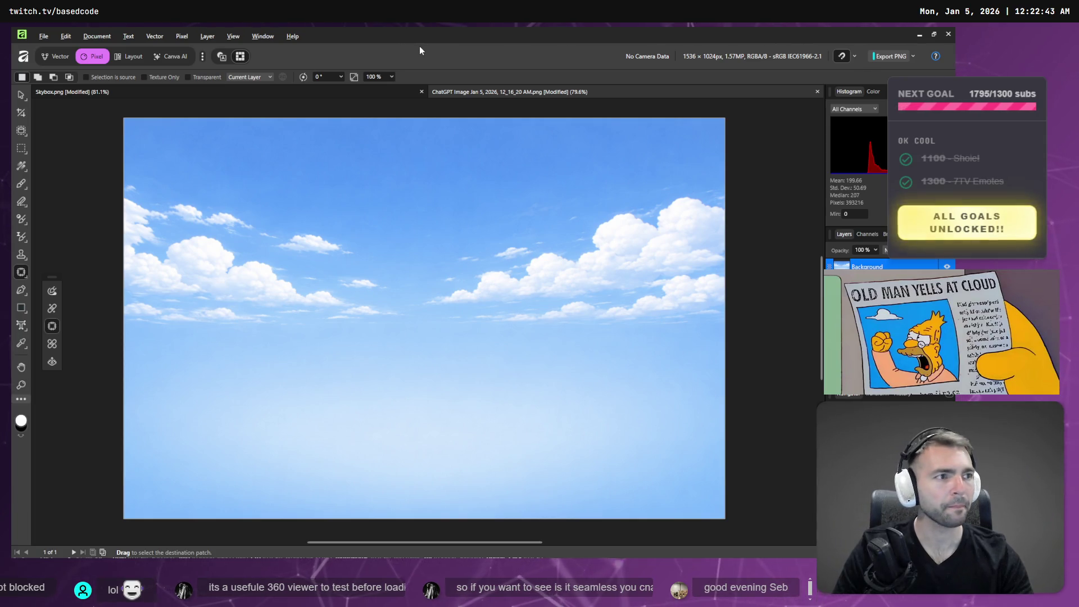
Open a new browser tab and start a search for 'afinity'.
key(alt+Tab)
key(ctrl+t)
text(afi)
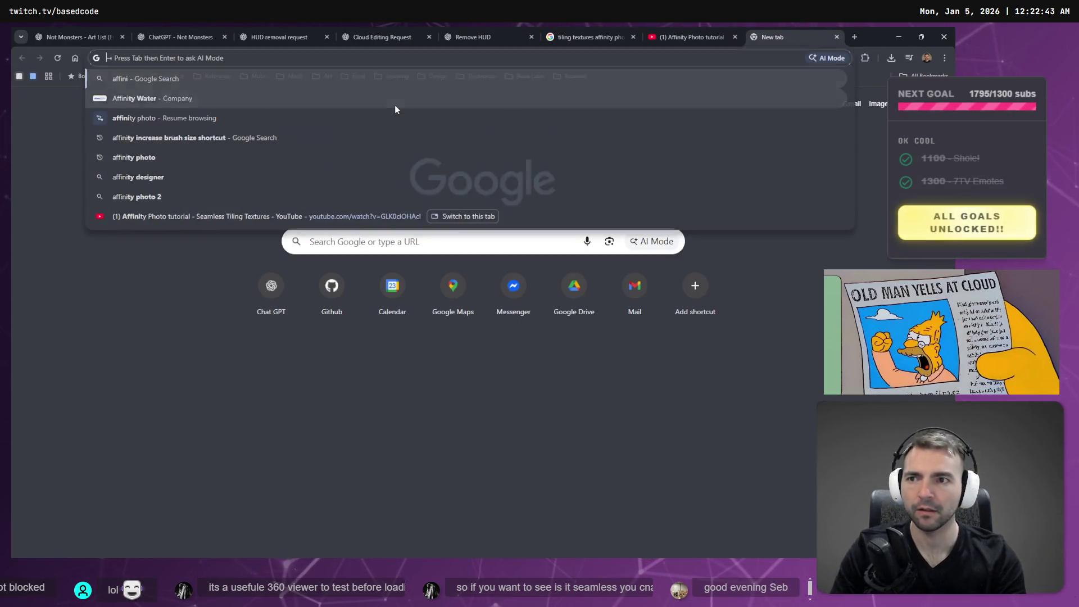
text(nity)
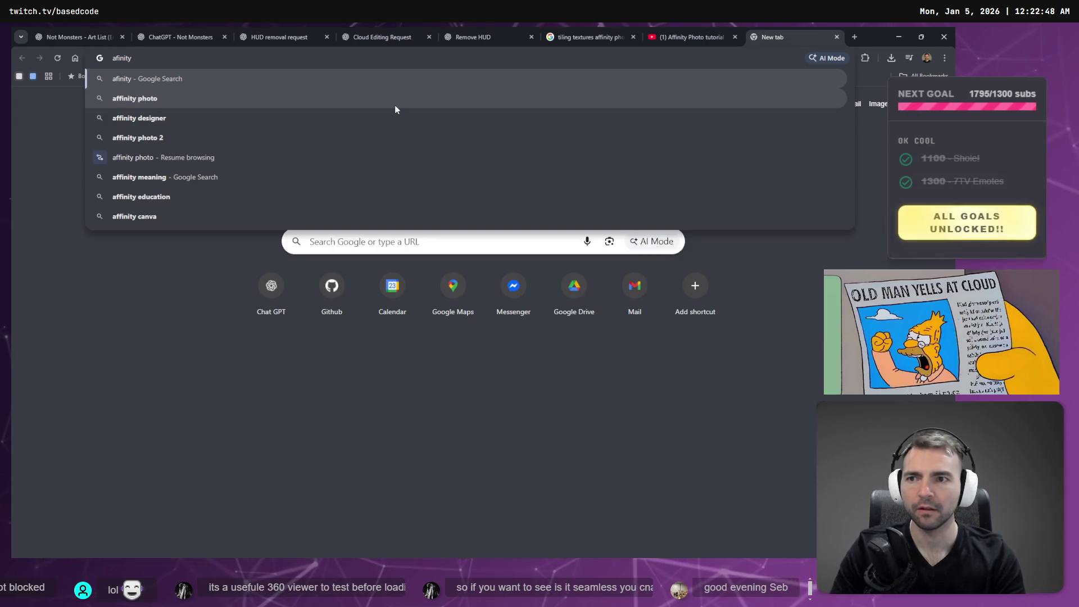
Run a Google search for 'afinity pixel affine'.
key(alt+Tab)
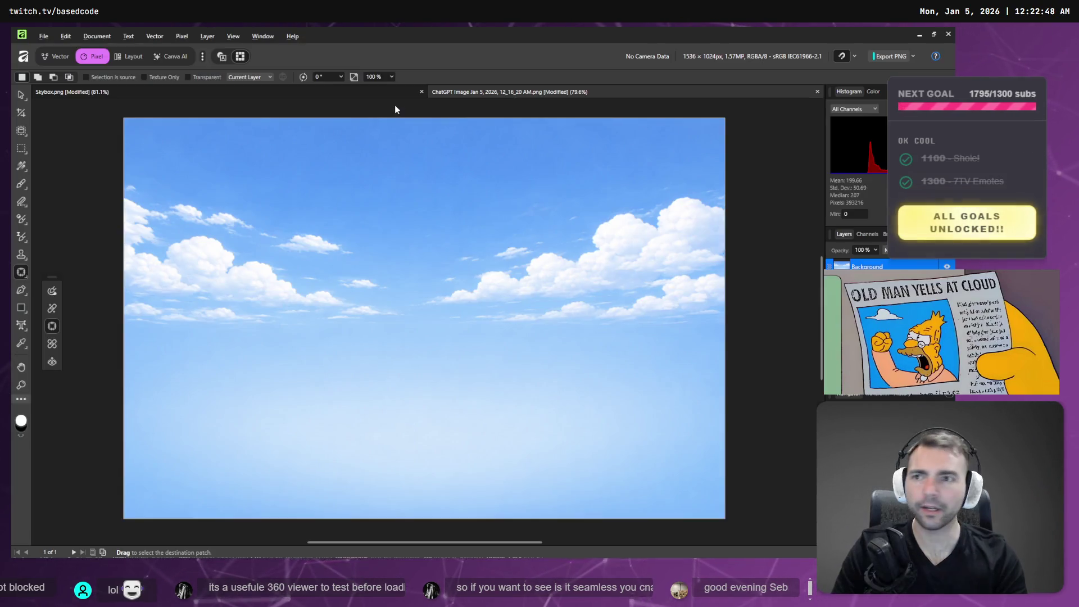
key(alt+Tab)
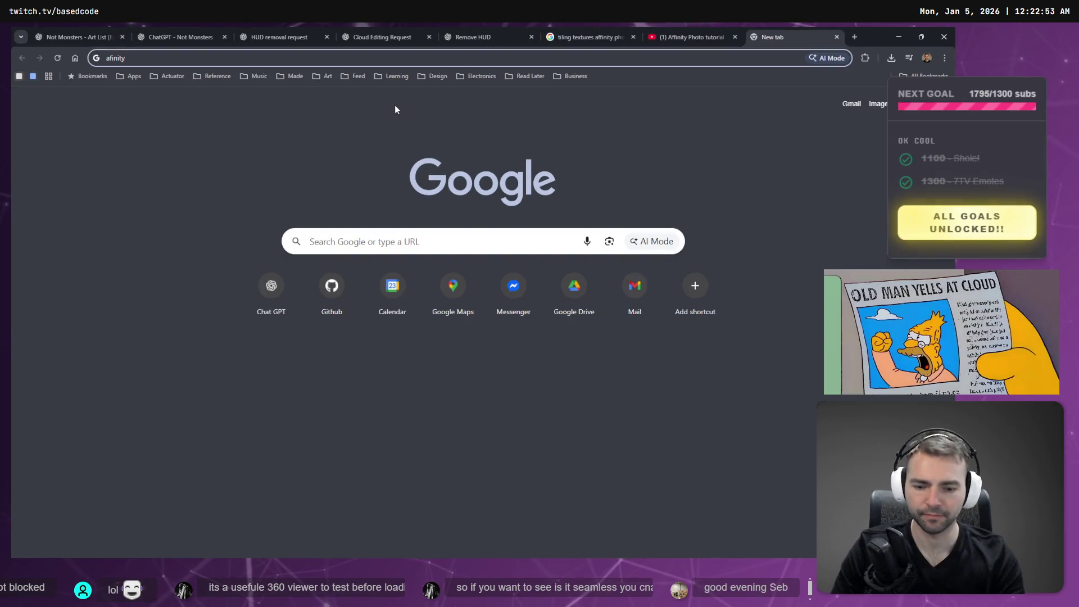
text( pixel a)
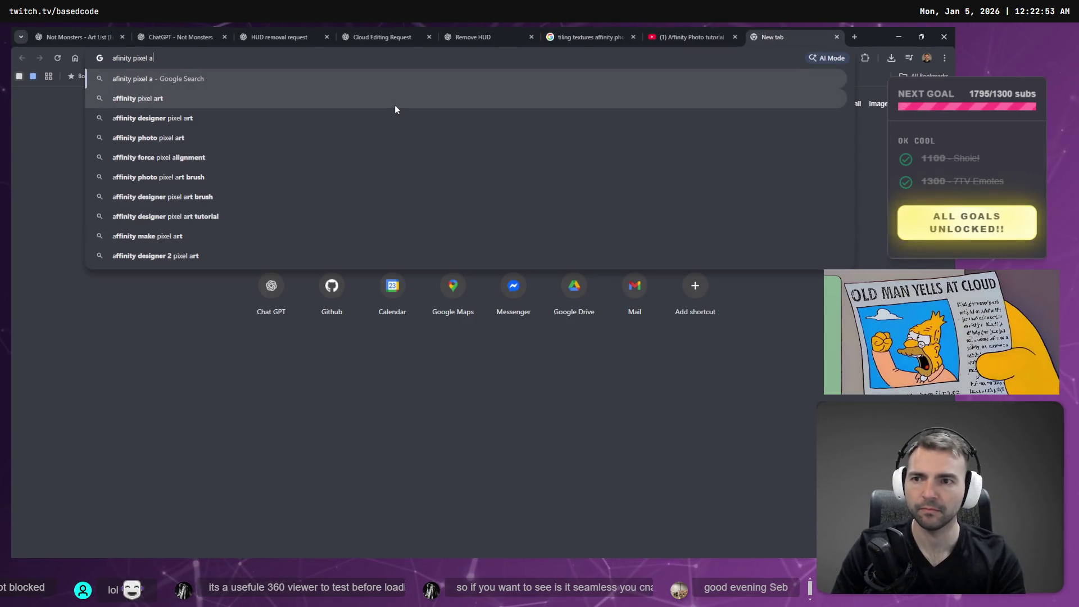
text(ffine)
key(Return)
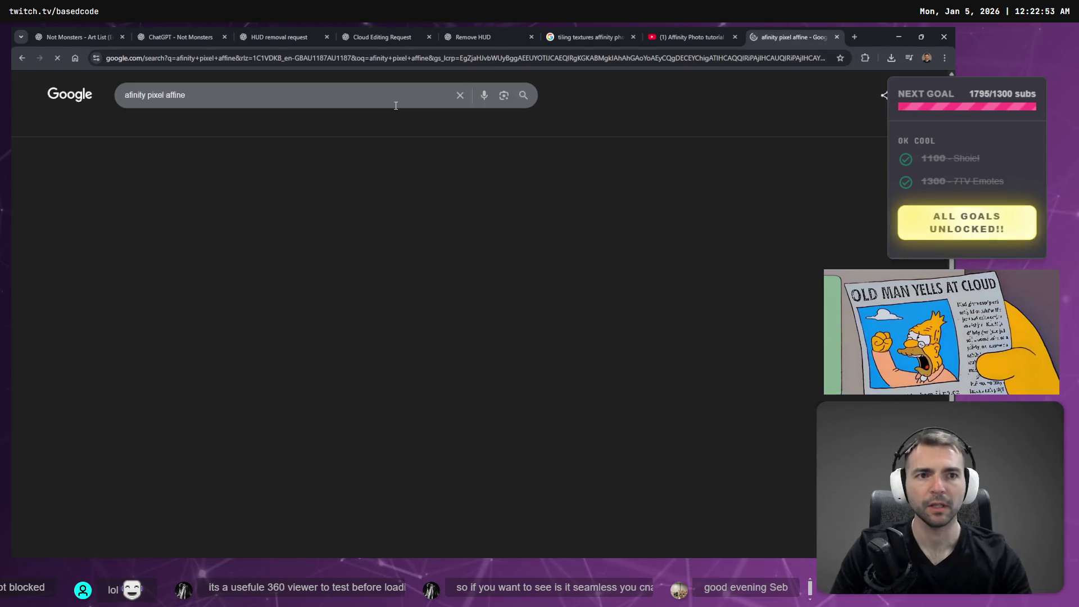
Open Photopea in a new tab from the Apps bookmarks folder.
key(ctrl+t)
click(131, 76)
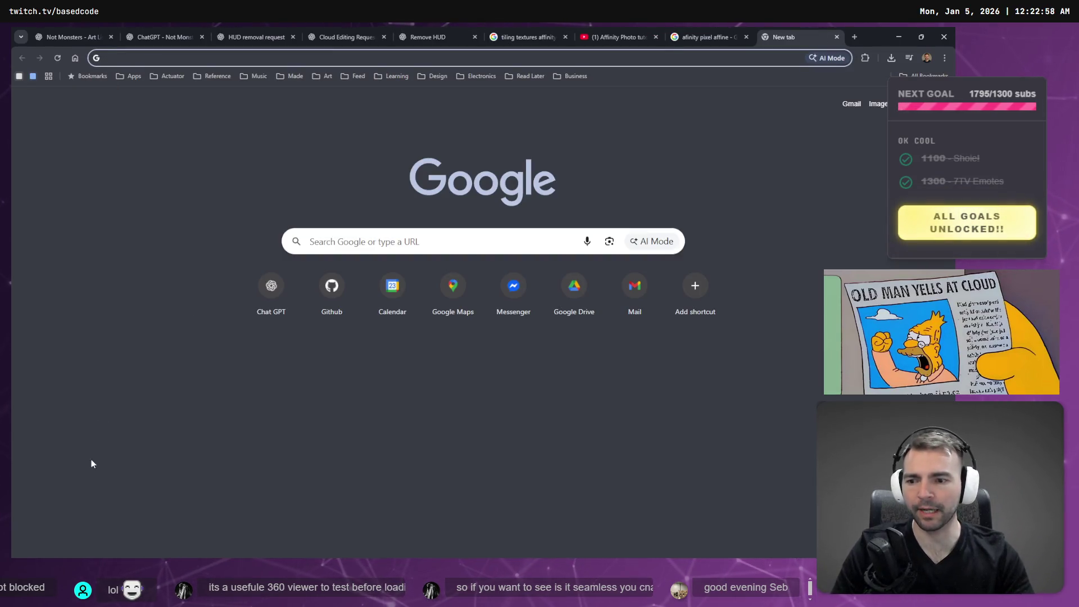
click(133, 75)
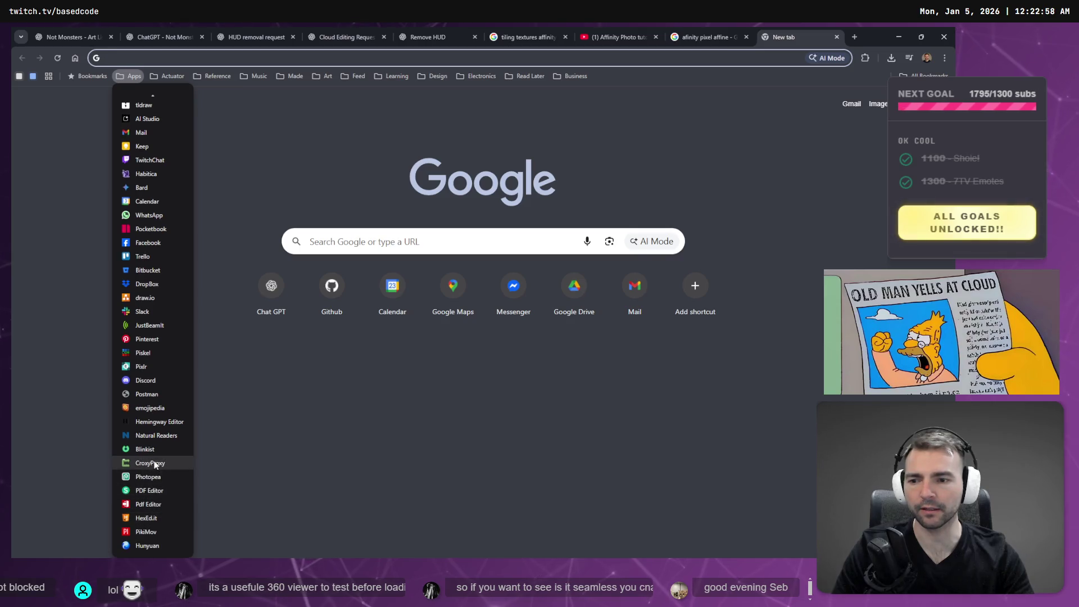
click(147, 476)
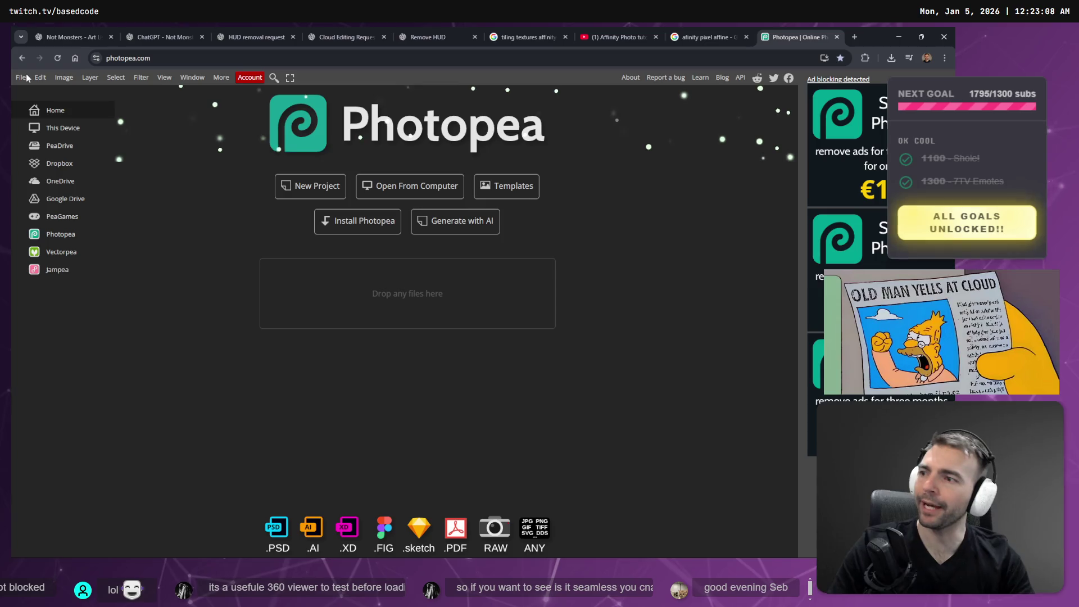
Copy the ChatGPT sky image and paste it into Photopea as a new image.png document.
click(20, 78)
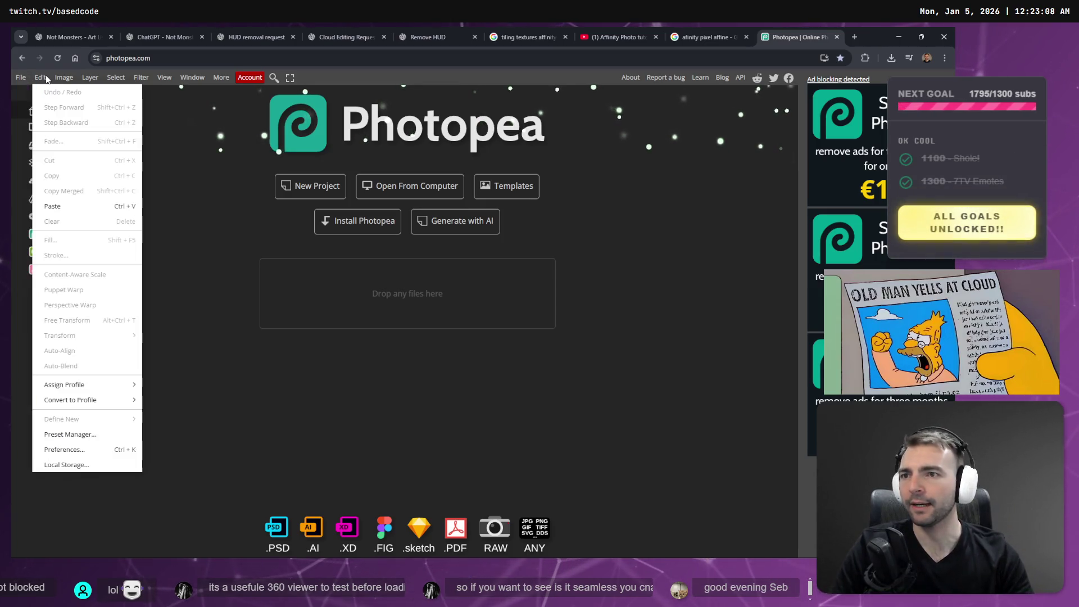
mouse_move(64, 77)
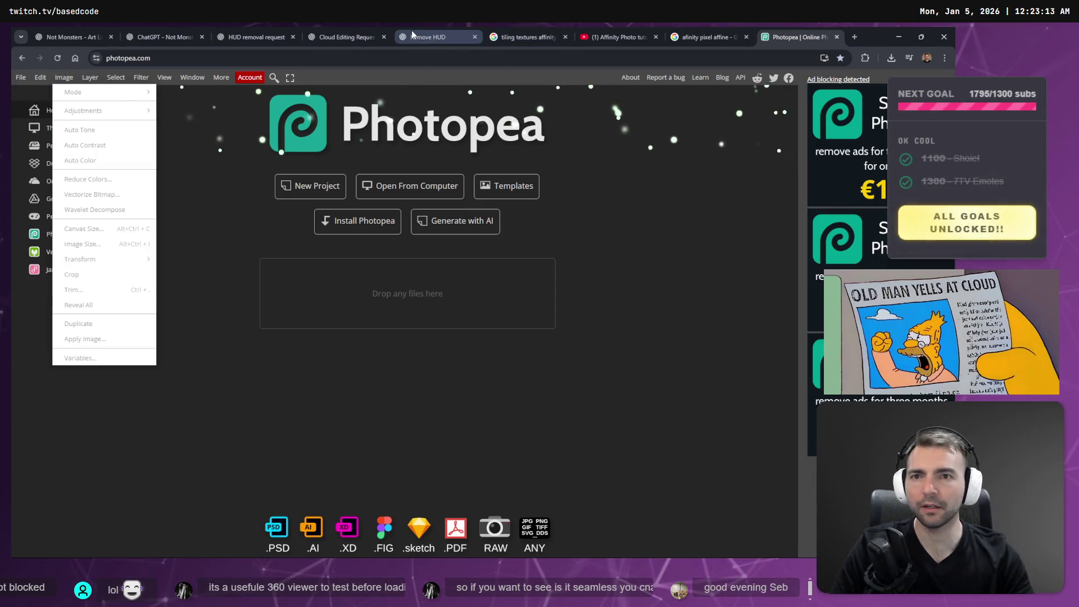
click(412, 30)
right_click(522, 246)
click(596, 282)
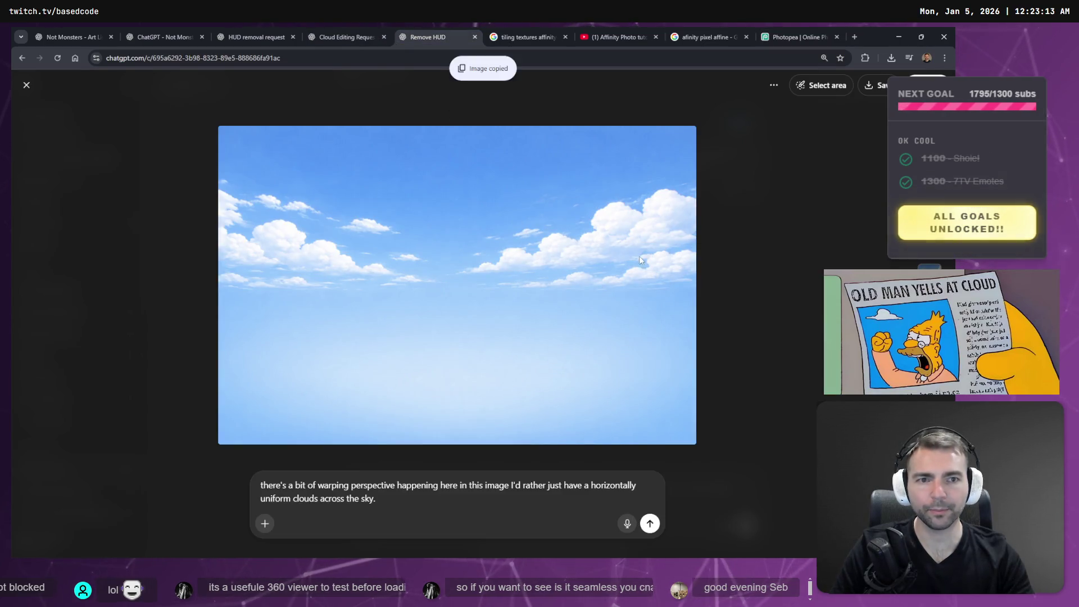
click(795, 37)
key(ctrl+v)
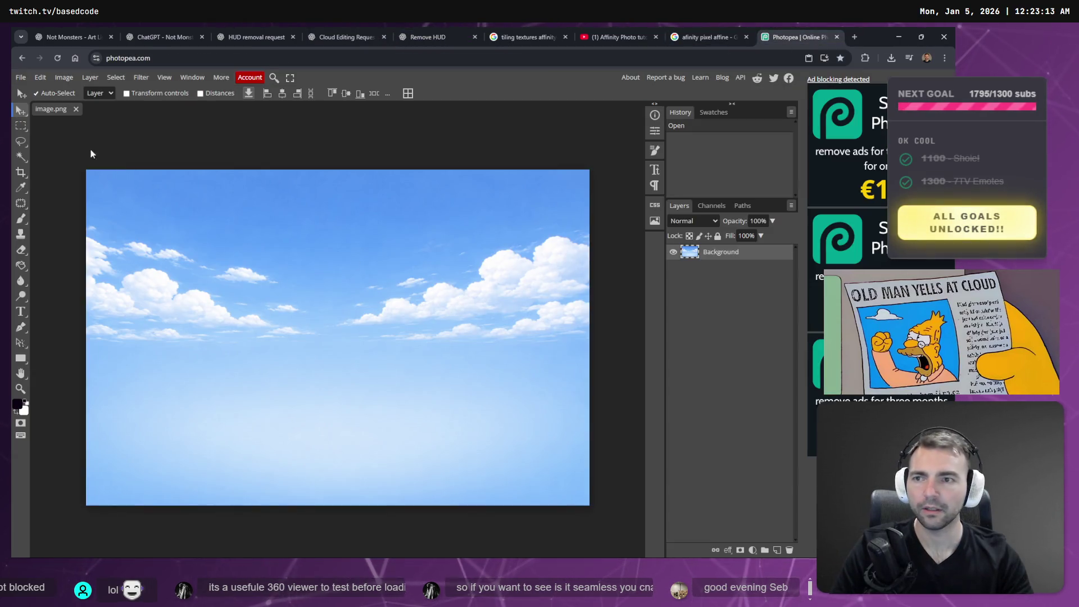
Browse Photopea's Filter submenus, then switch back to Affinity.
click(150, 80)
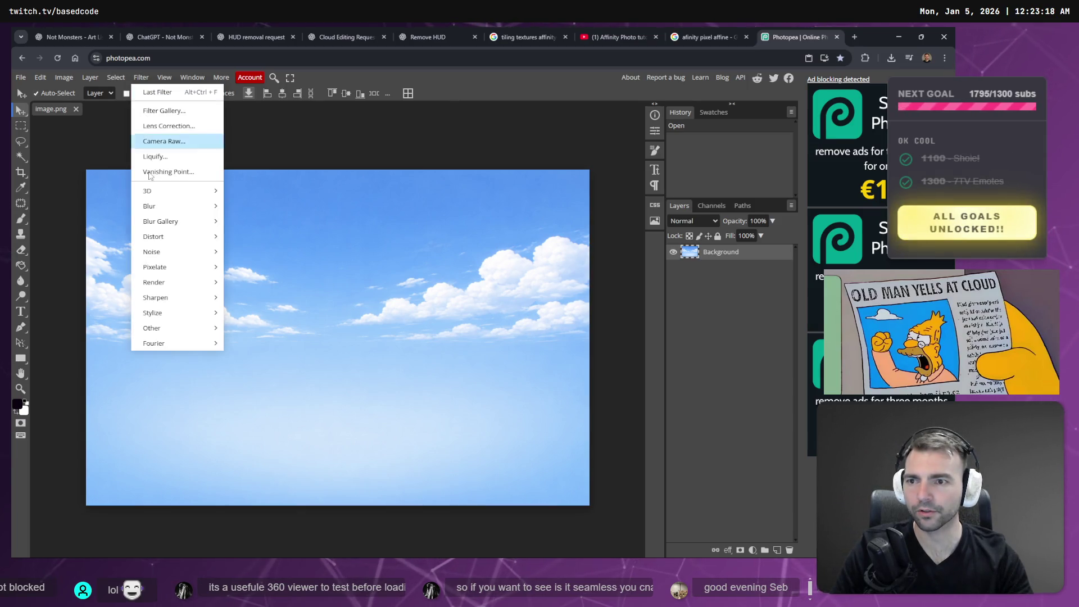
mouse_move(199, 315)
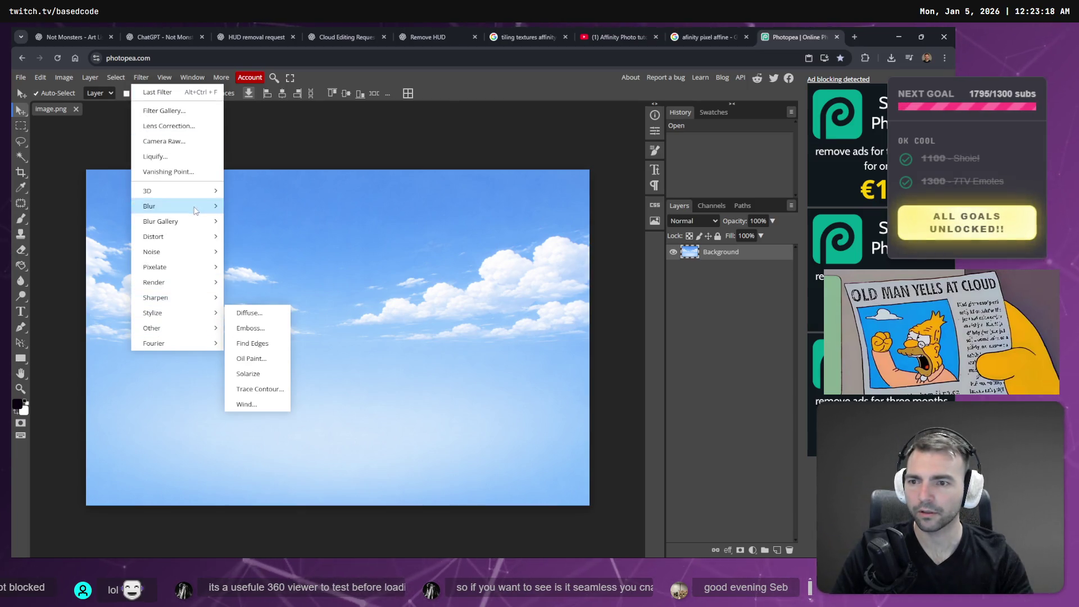
mouse_move(194, 343)
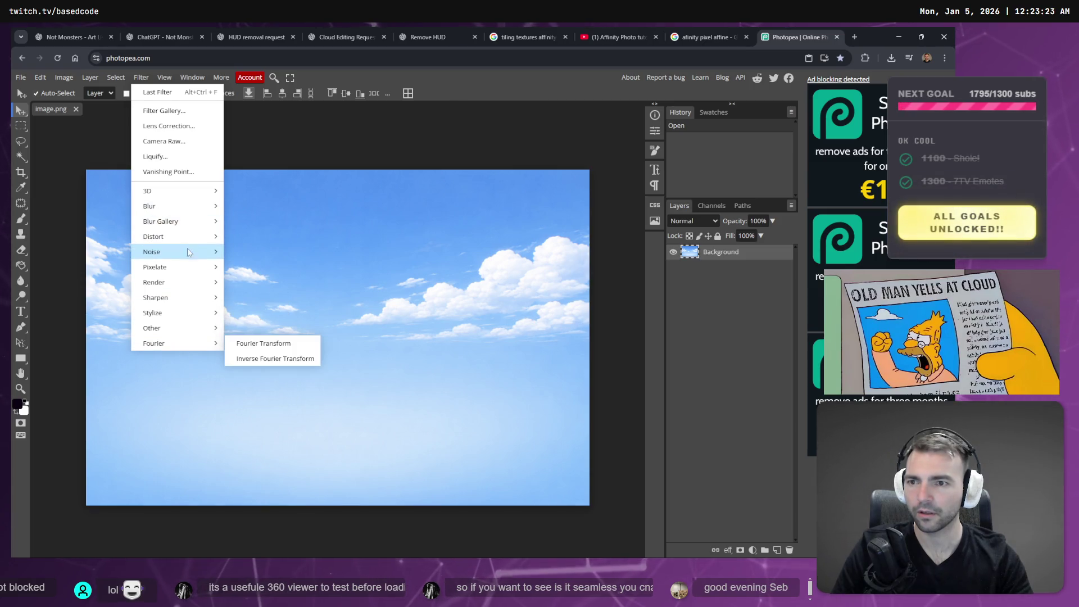
mouse_move(187, 259)
mouse_move(177, 289)
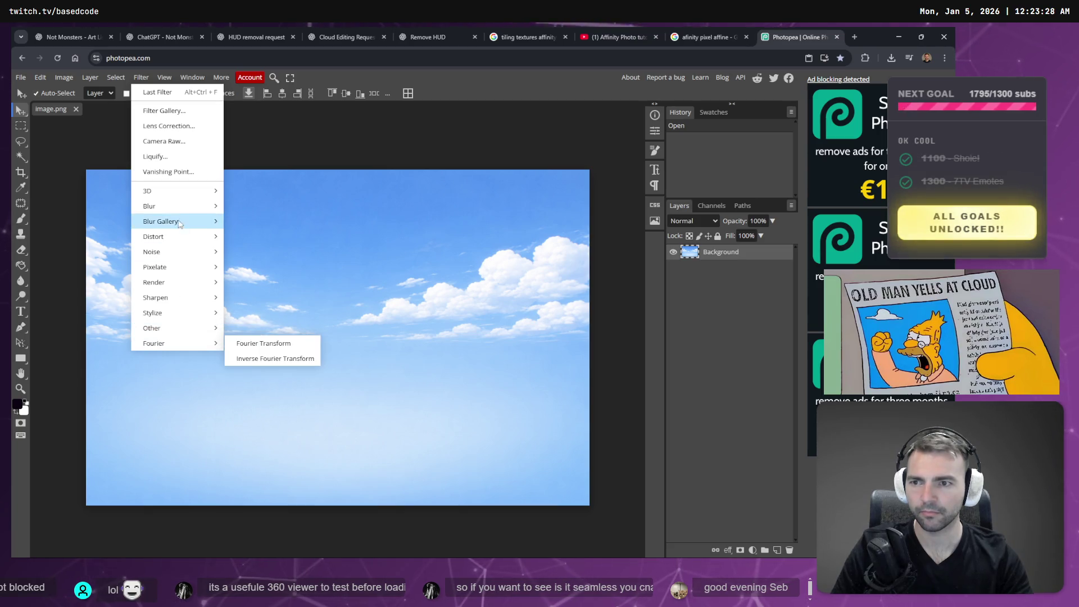
mouse_move(180, 212)
mouse_move(188, 191)
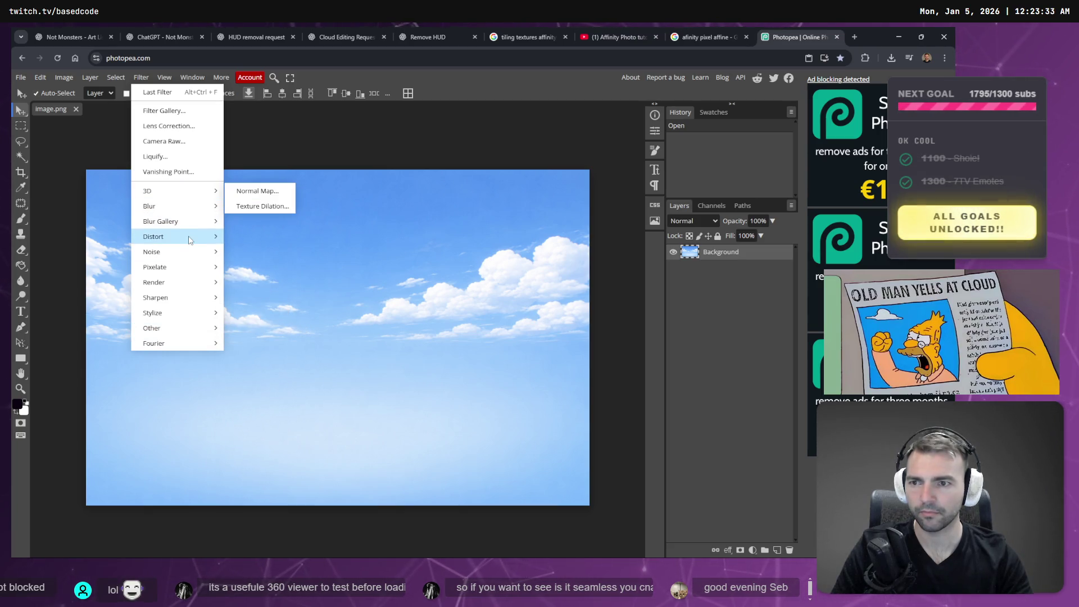
mouse_move(186, 237)
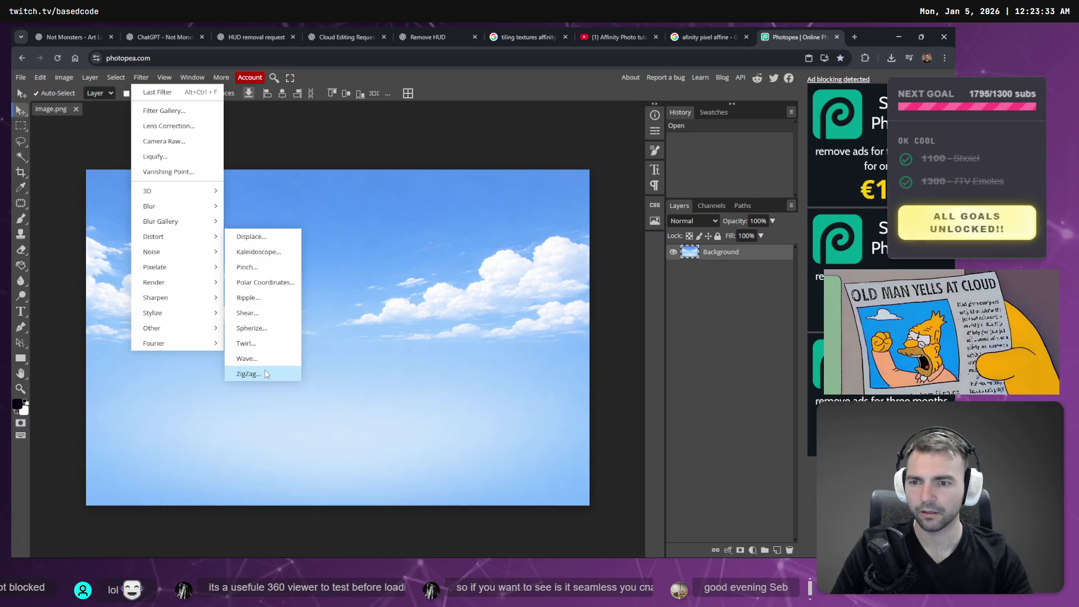
key(alt+Tab)
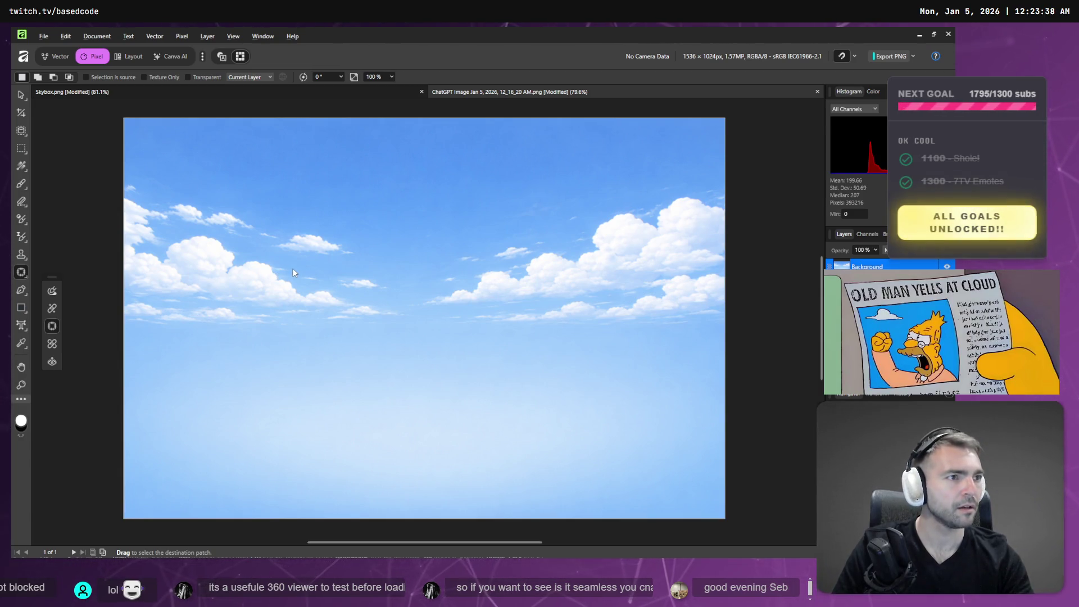
Rewind the YouTube tutorial a few seconds and pause it on the Apply Affine filter step.
key(alt+Tab)
drag(657, 27, 748, 29)
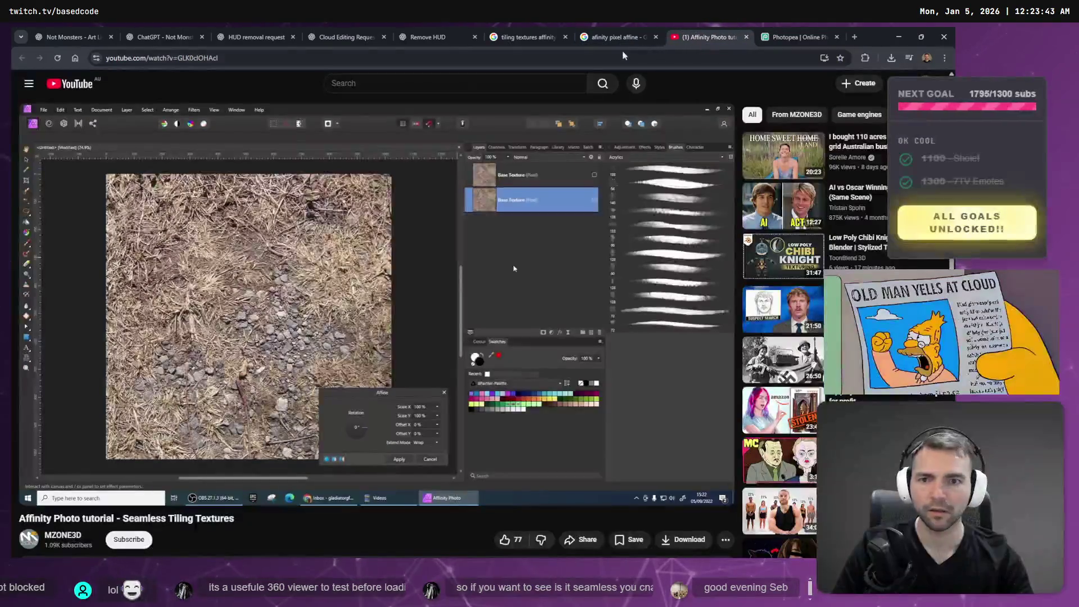
key(Left)
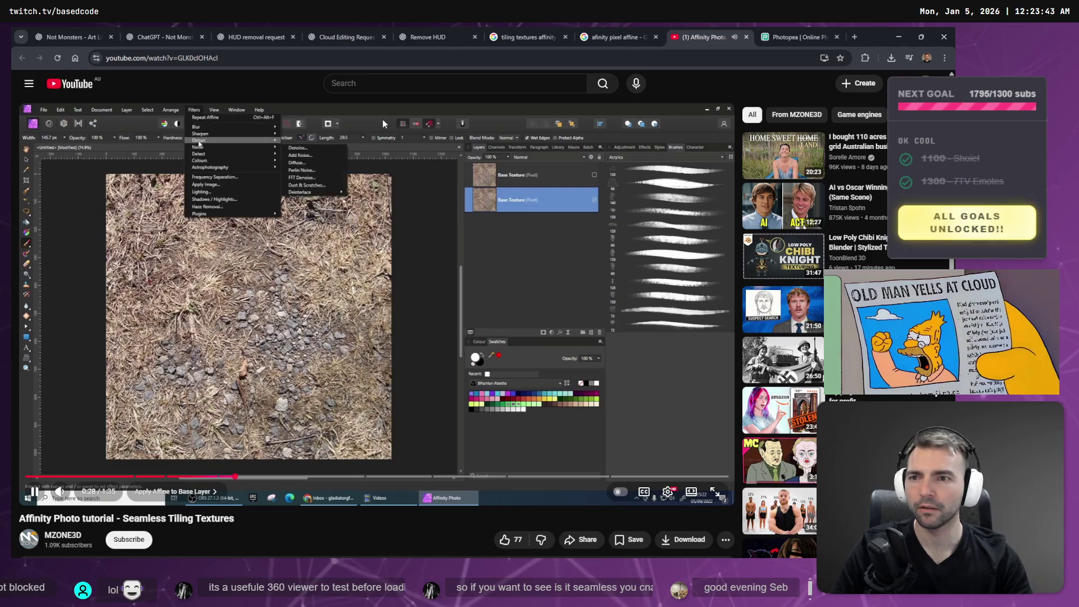
key(space)
Open Photopea's Filter menu on the sky image to compare distortion filters, then close it.
key(ctrl+Tab)
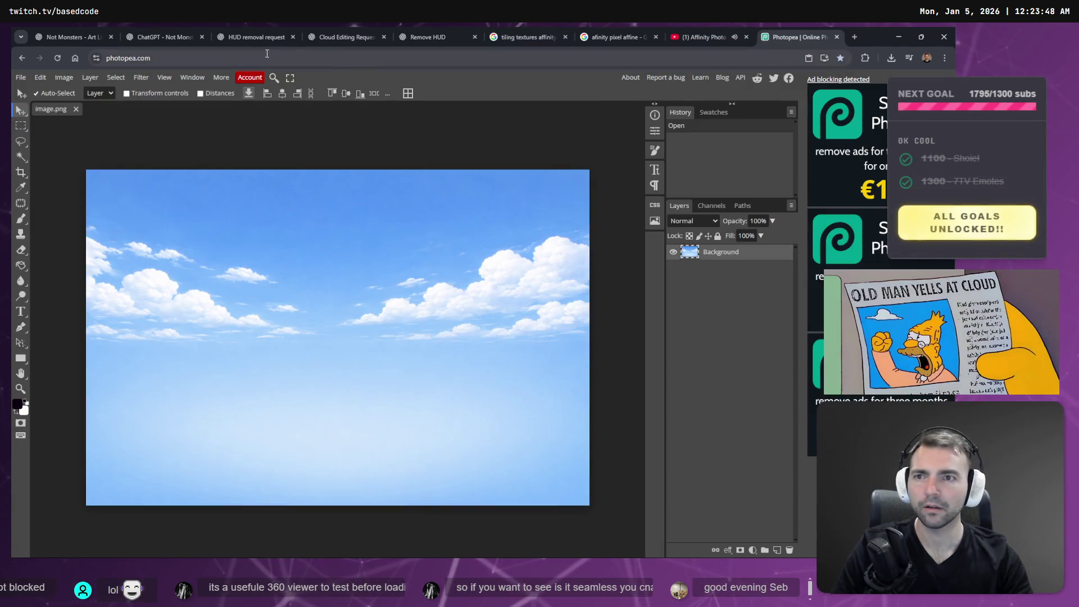
click(141, 79)
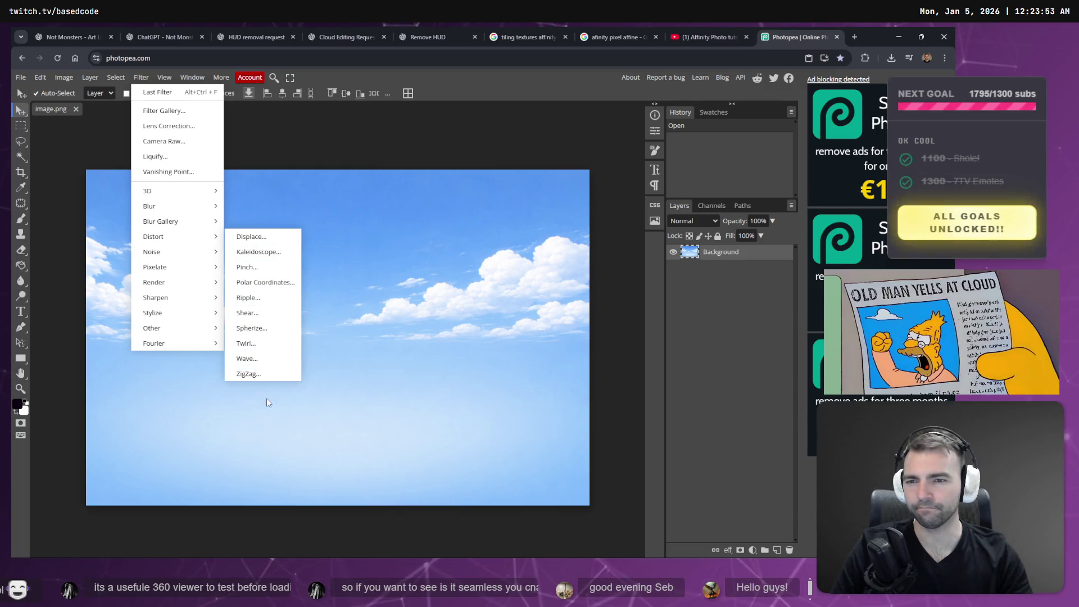
click(524, 139)
Search YouTube for 'photoshop tiling textures' and open the seamless textures tutorial.
key(ctrl+t)
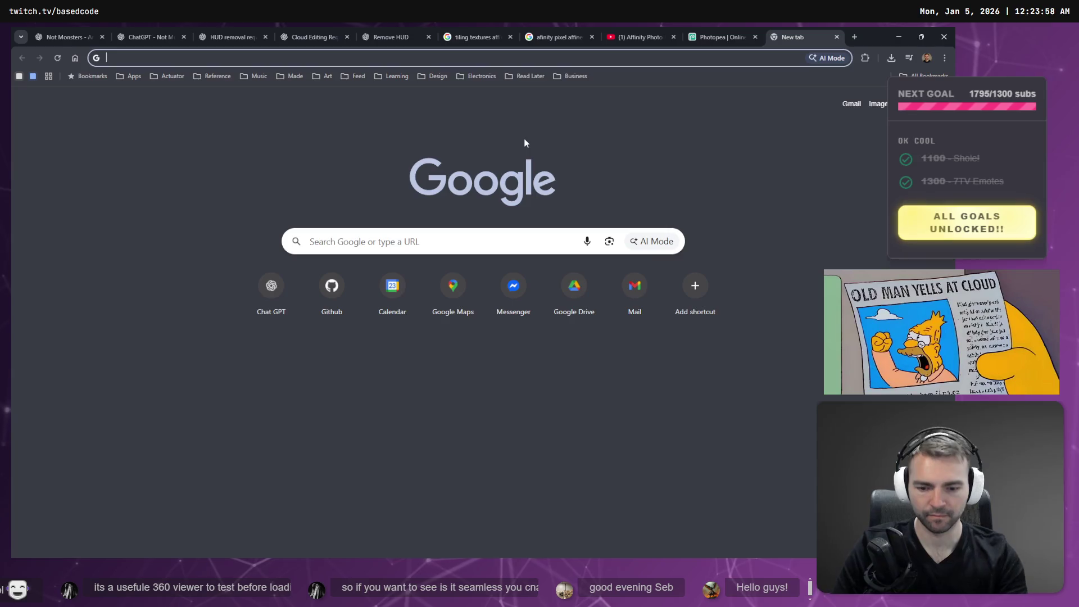
text(photoshop tilin)
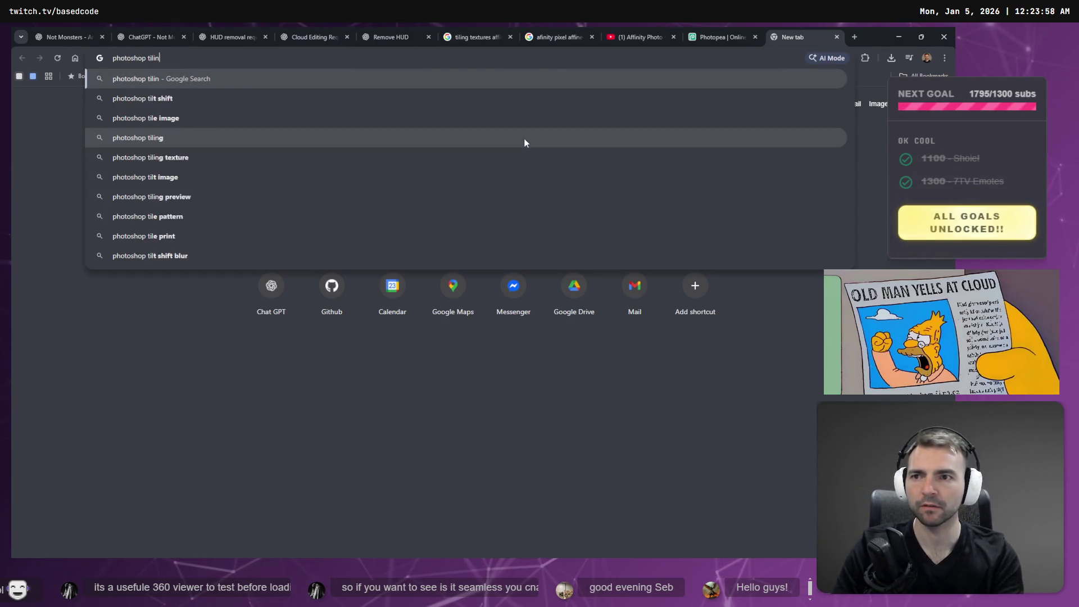
text(g textures)
key(Return)
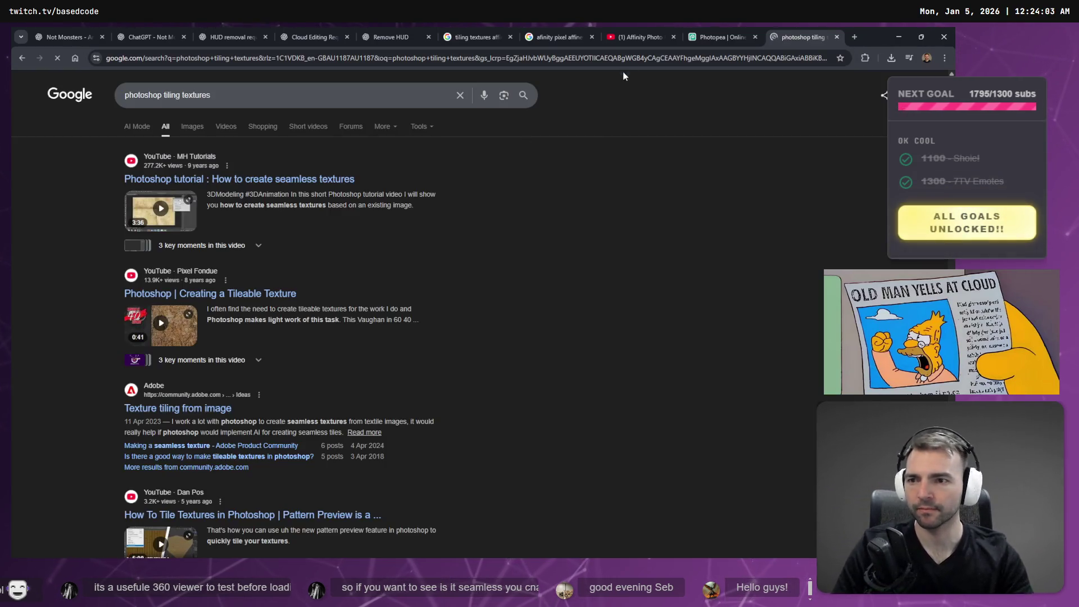
click(244, 183)
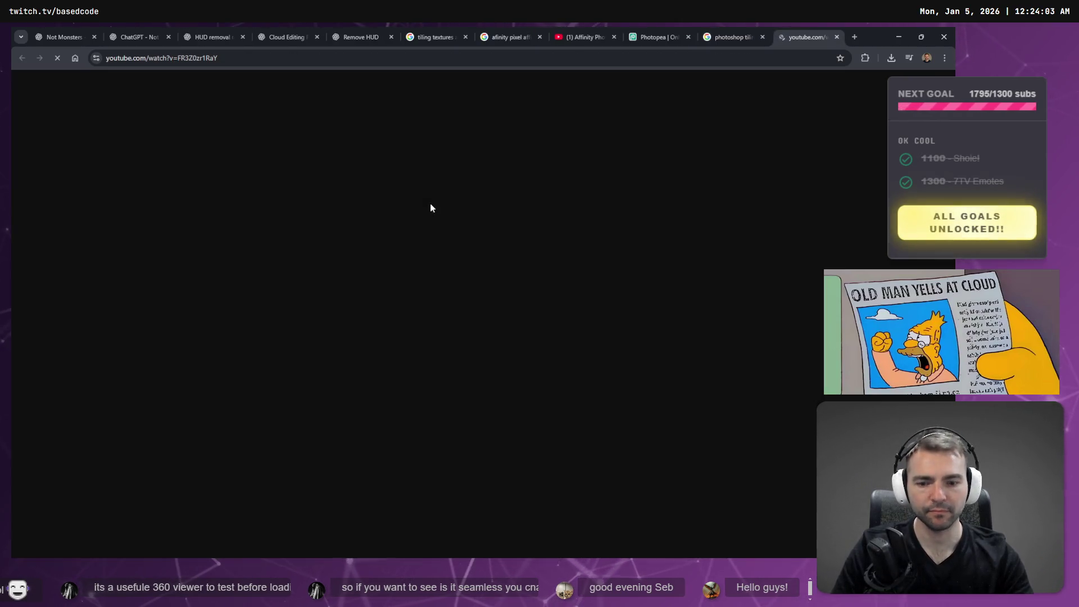
Speed up the tutorial, seek to its Filter > Other > Offset step and pause.
key(shift+period)
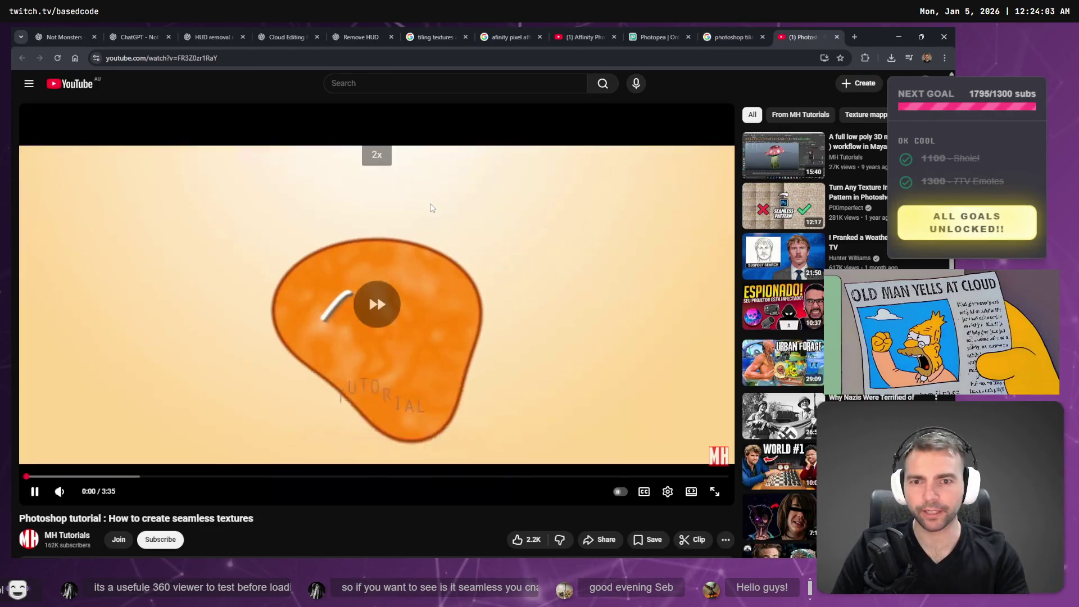
key(Right)
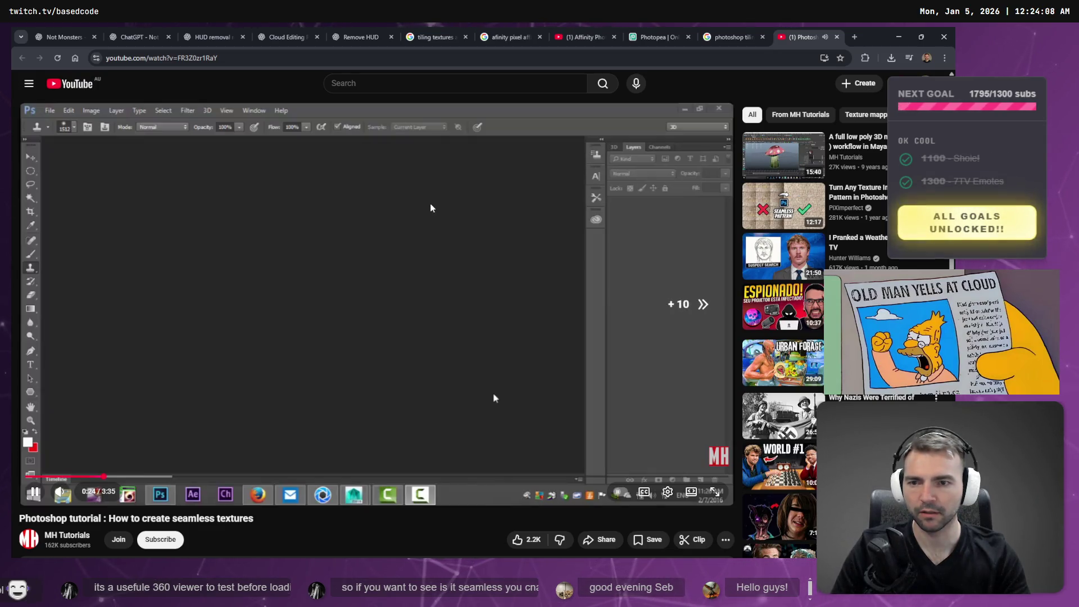
key(Right)
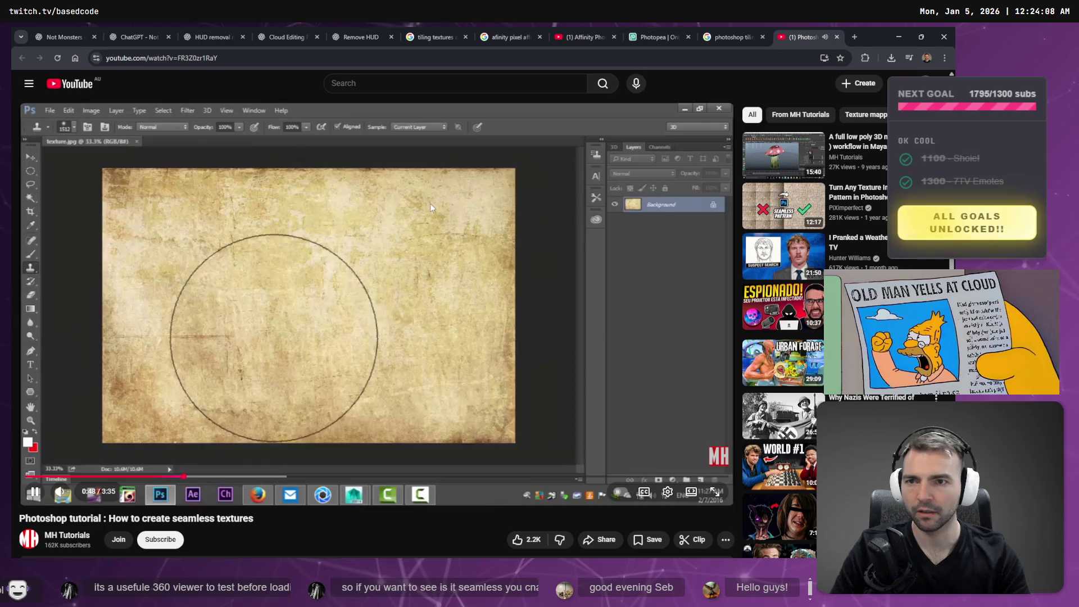
key(Right)
key(Right)
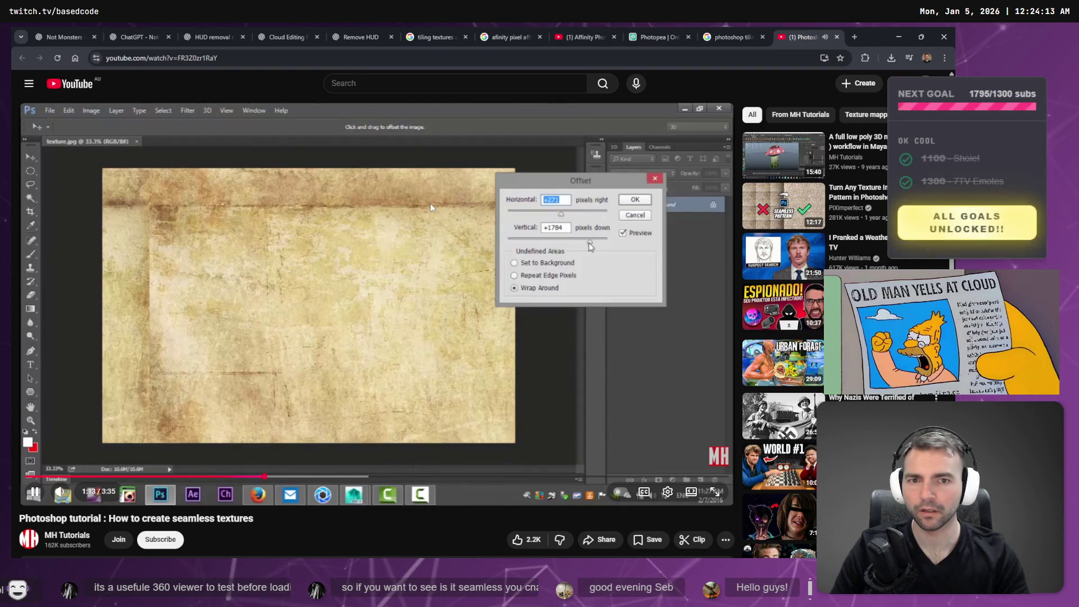
key(Left)
key(Left)
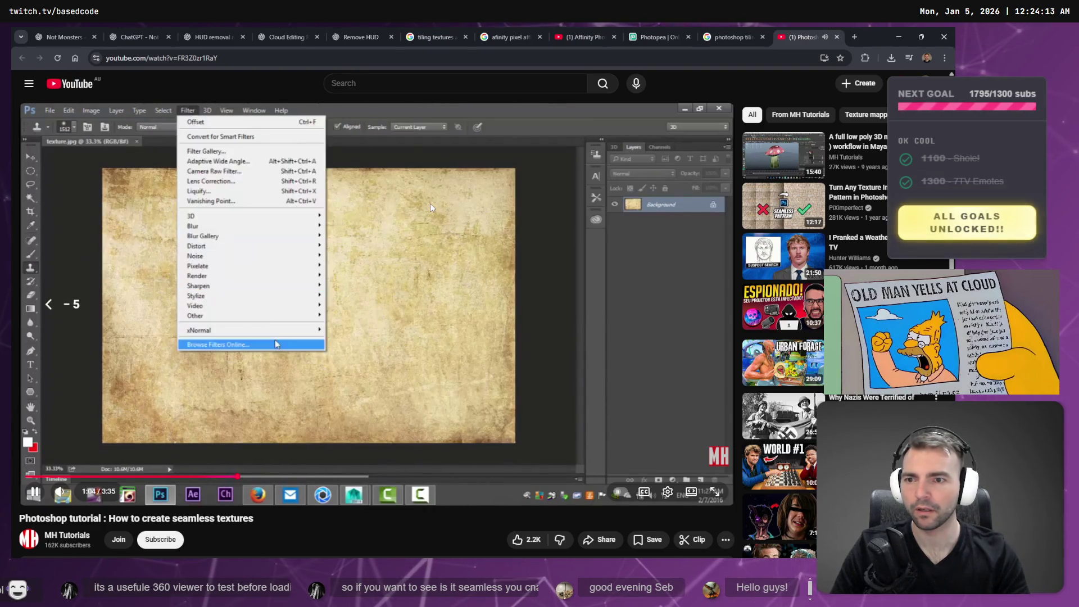
key(k)
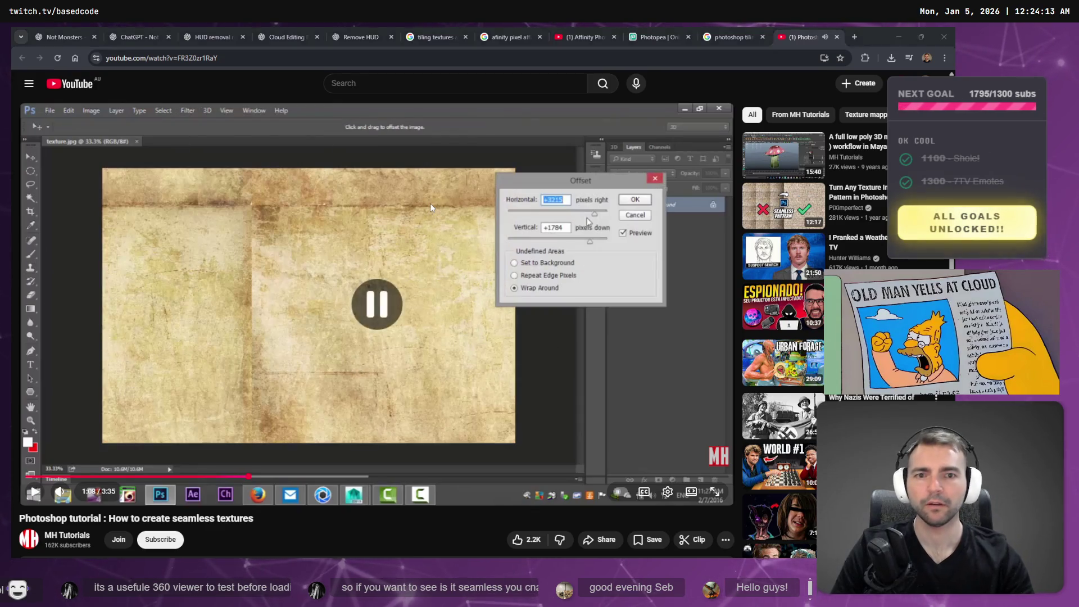
Return to the Photopea tab showing the sky image.
key(alt+Tab)
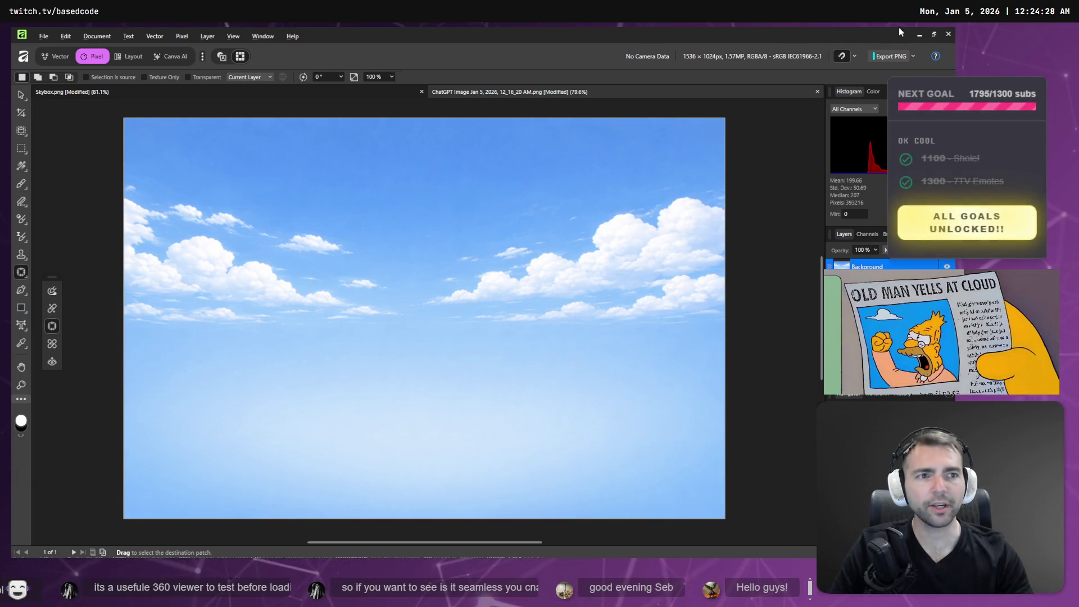
click(920, 34)
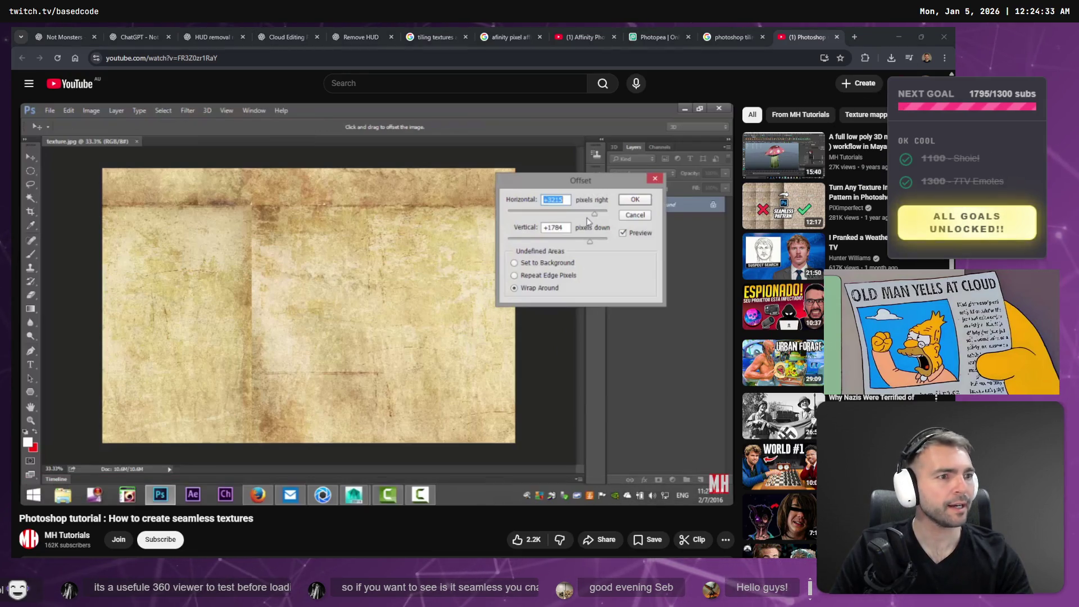
key(alt+Tab)
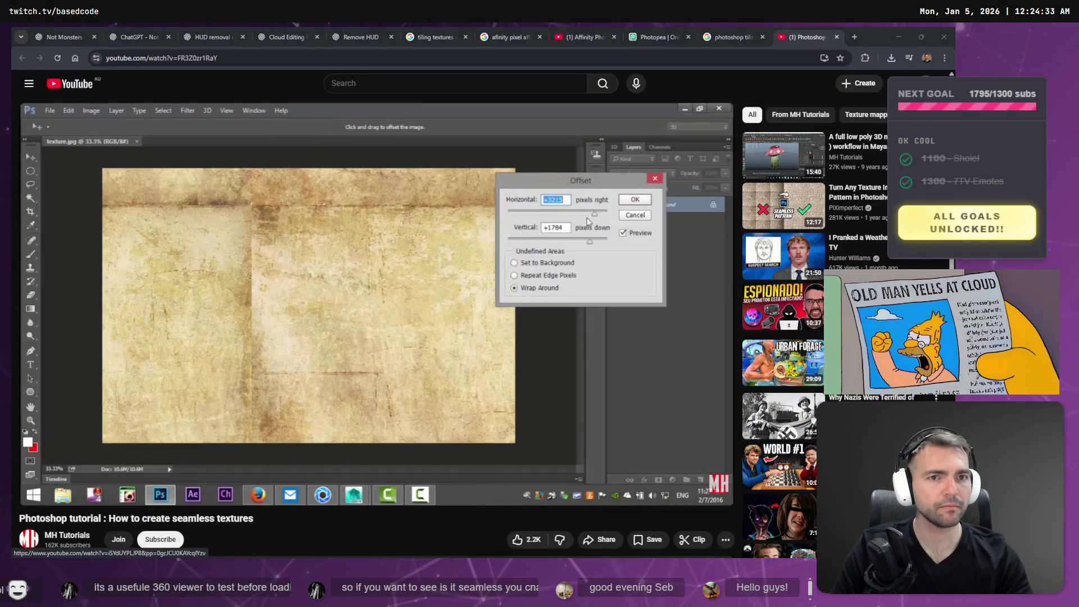
click(648, 43)
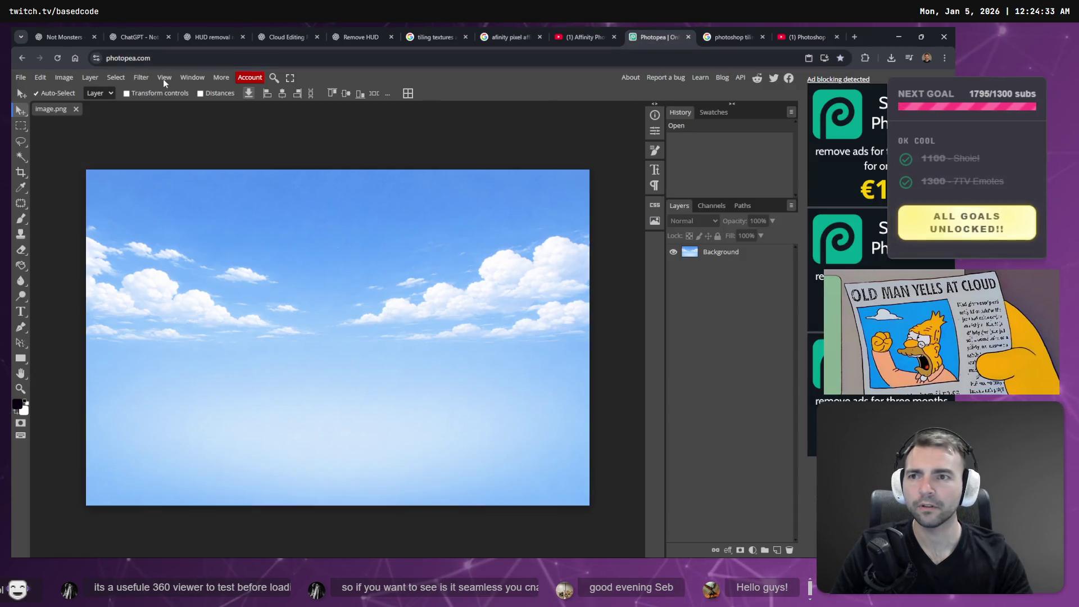
Try applying Filter > Other > Offset to the sky image twice.
click(149, 80)
mouse_move(187, 328)
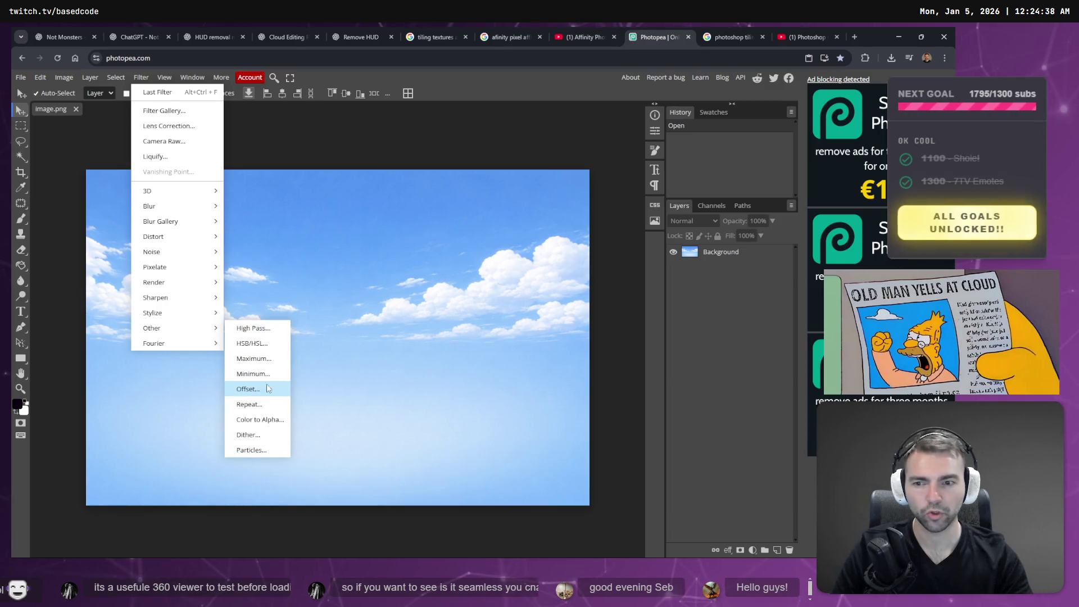
click(302, 387)
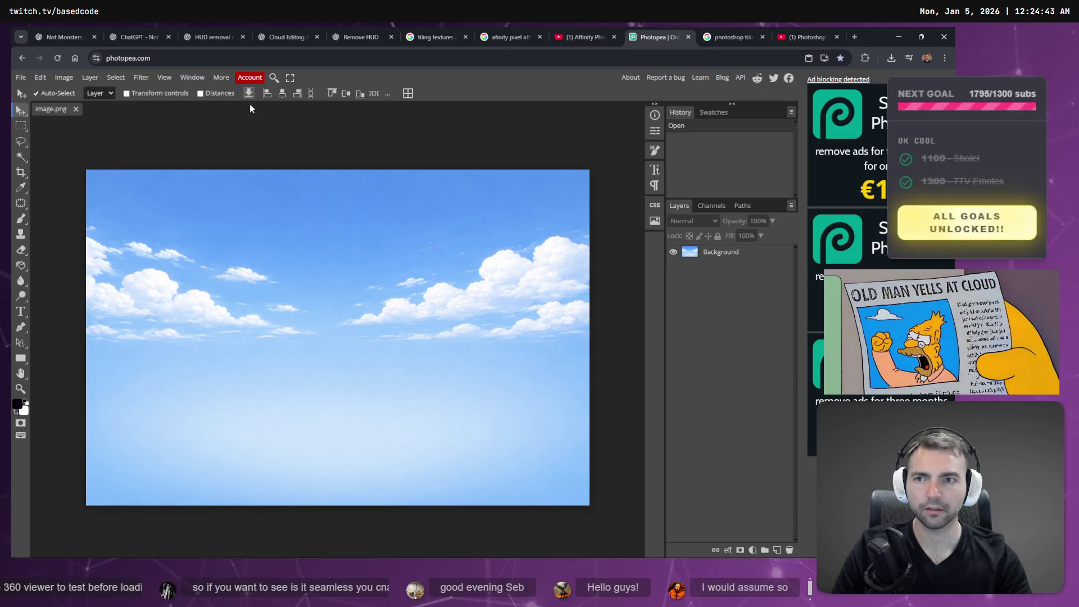
click(142, 77)
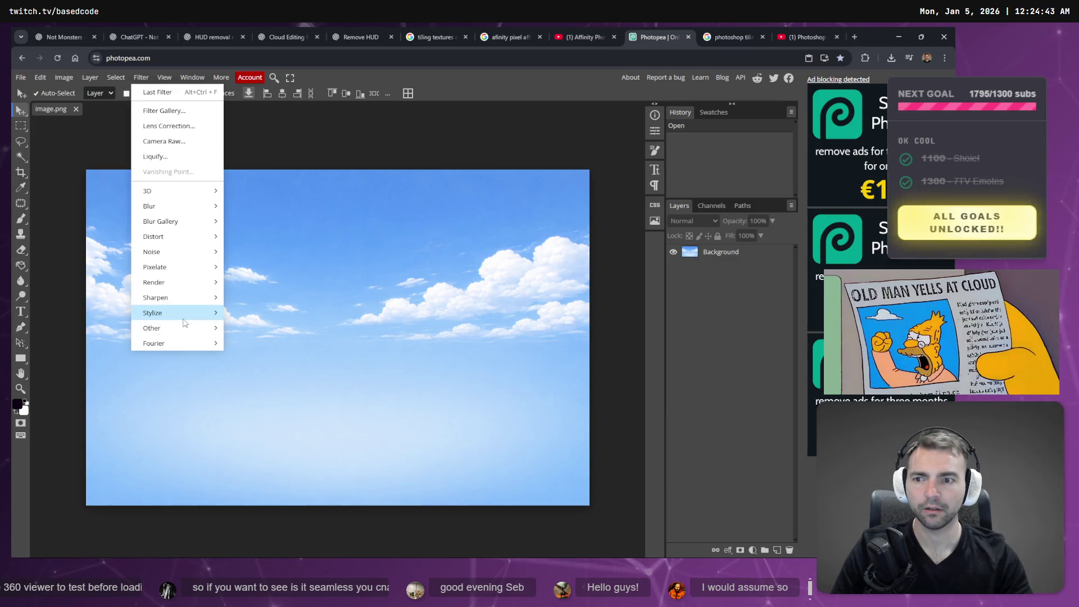
mouse_move(182, 331)
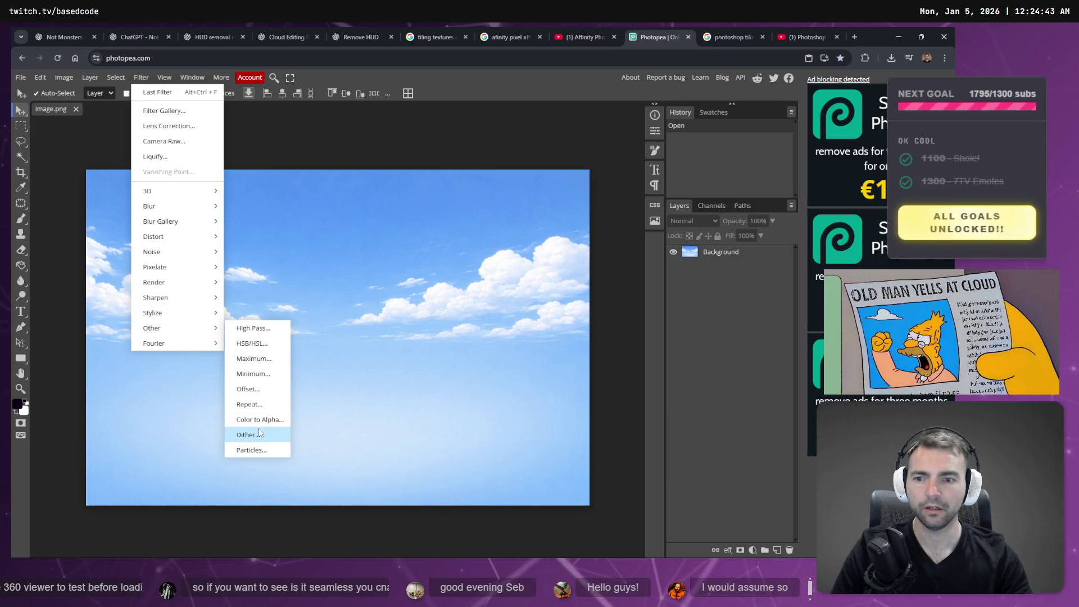
click(259, 390)
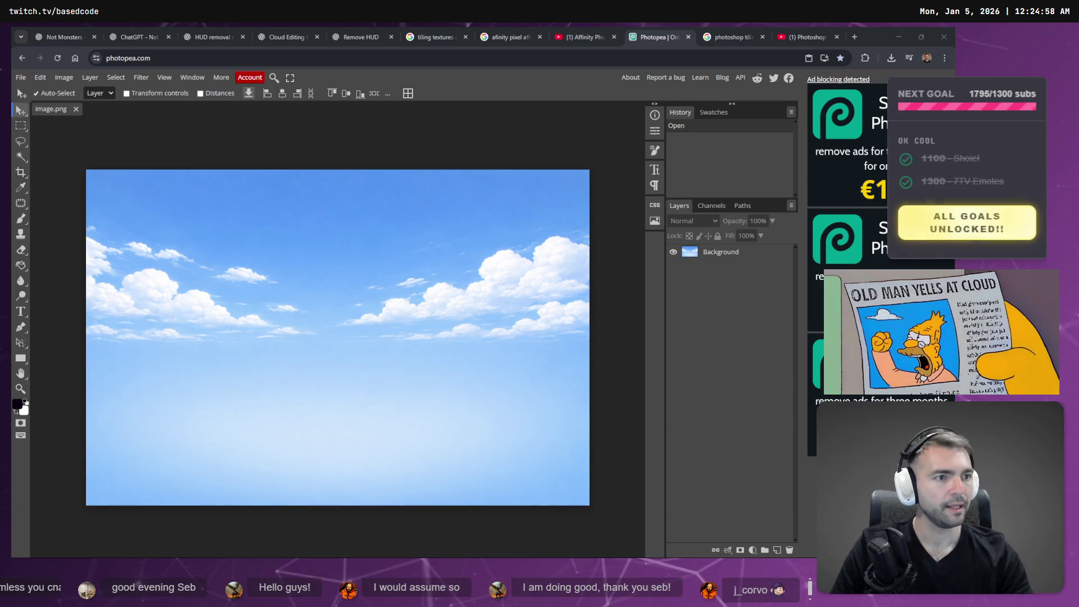
click(543, 217)
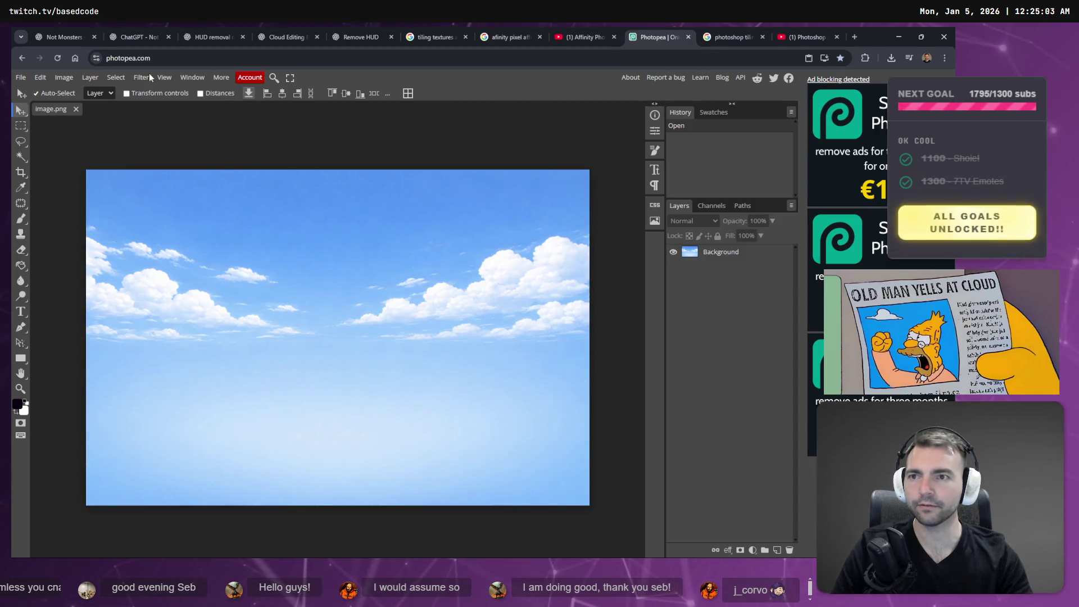
Select the Background layer and open the Offset filter for the sky.
click(150, 77)
mouse_move(179, 342)
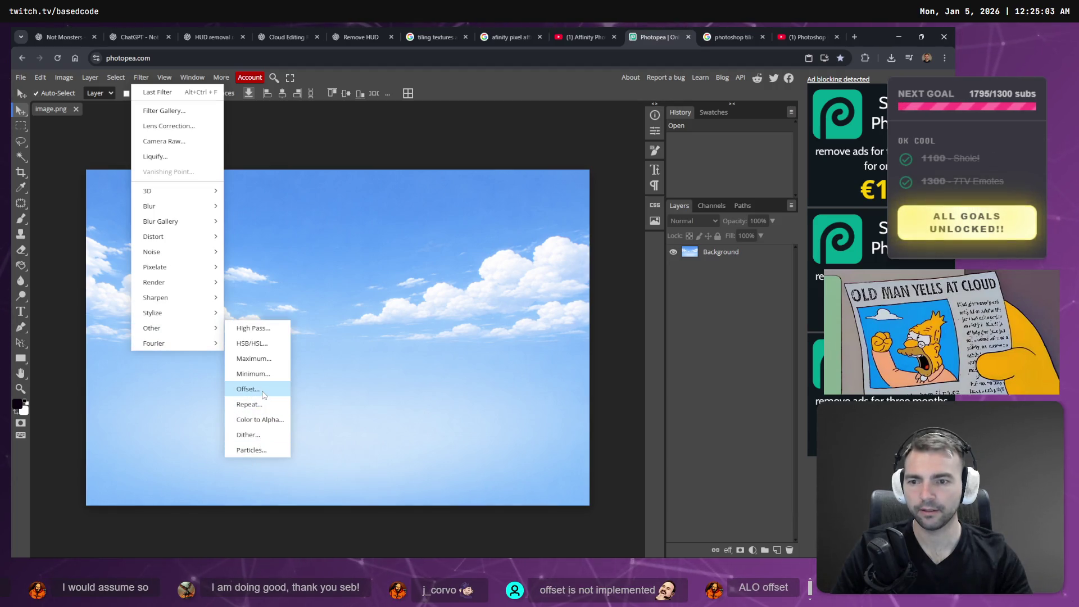
click(262, 391)
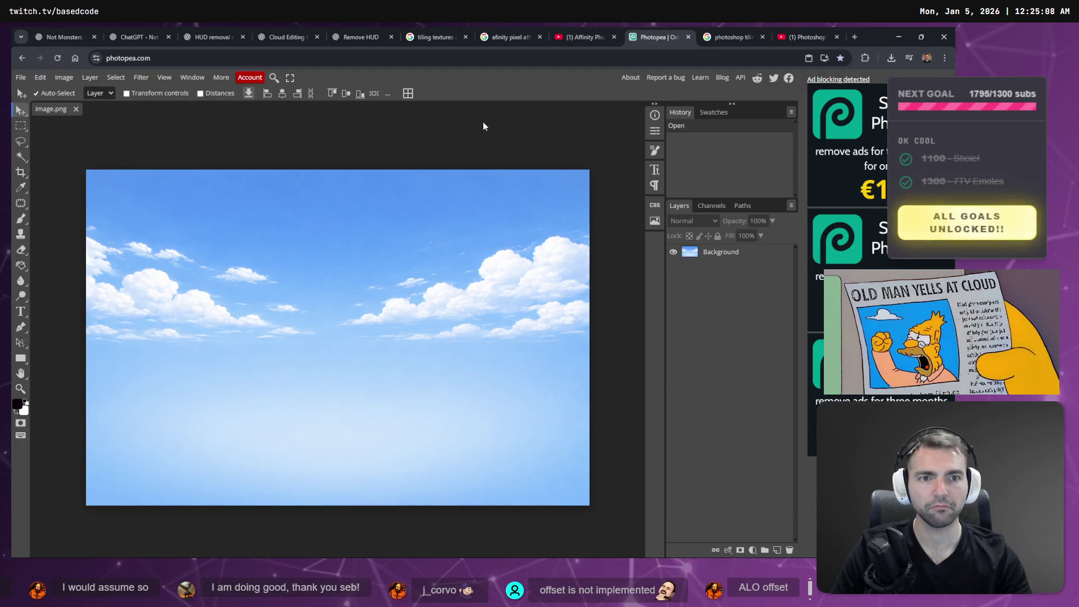
click(657, 115)
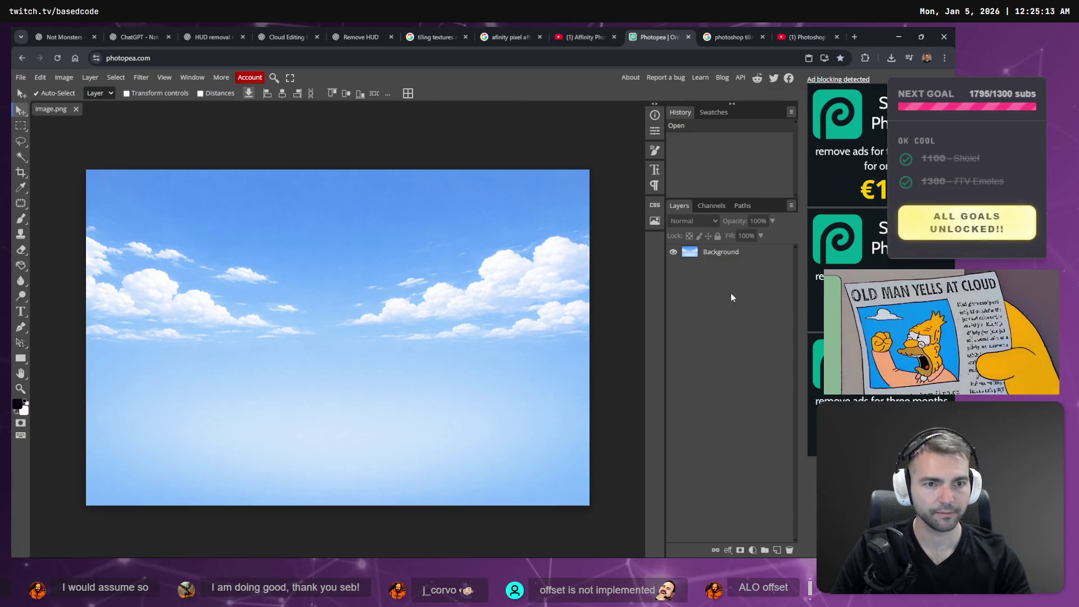
click(719, 256)
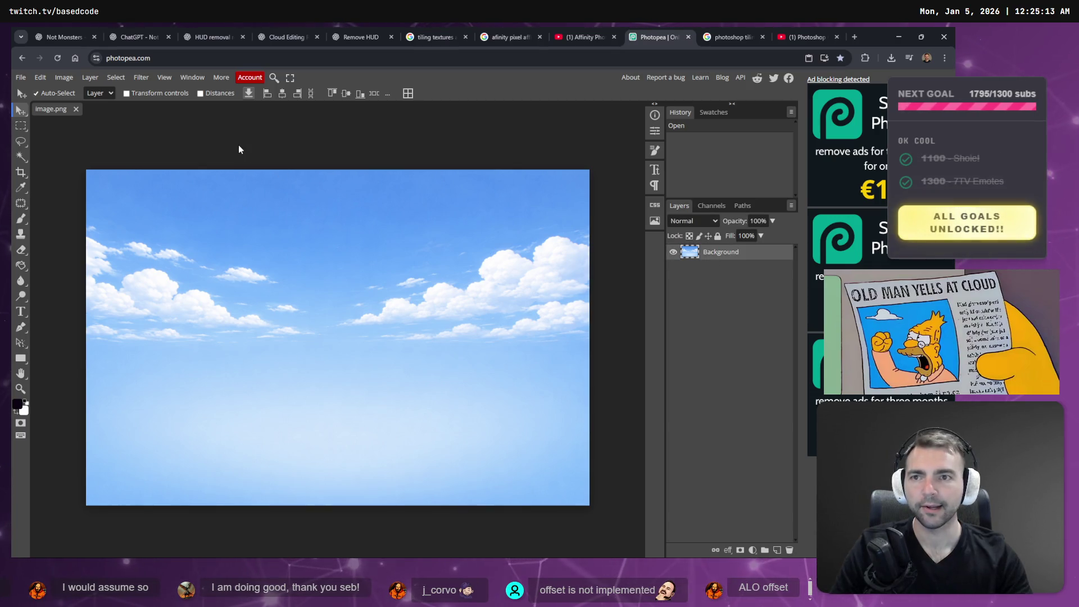
click(141, 77)
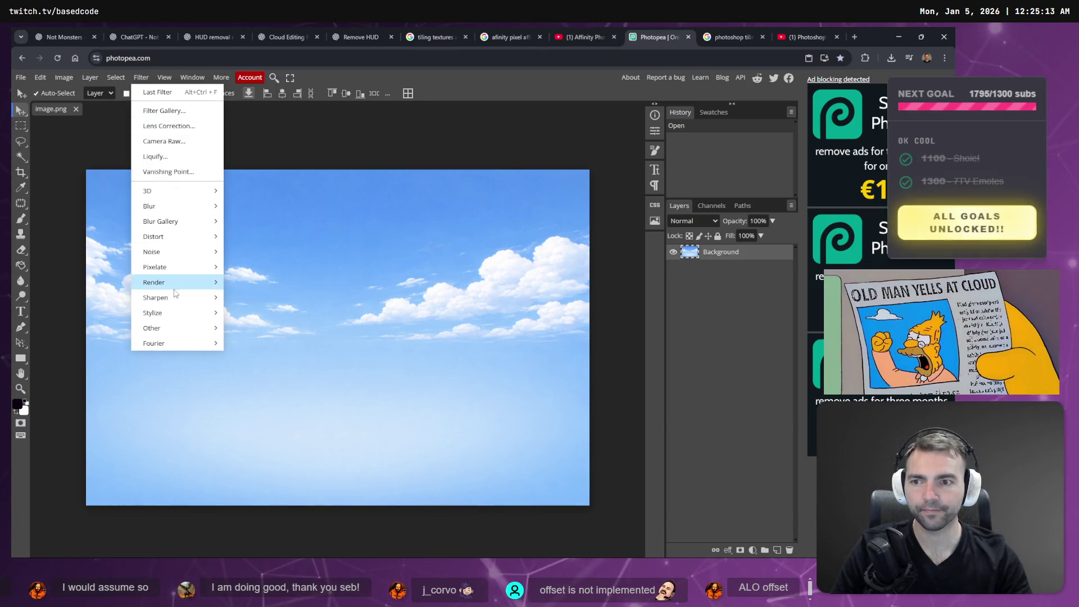
mouse_move(180, 328)
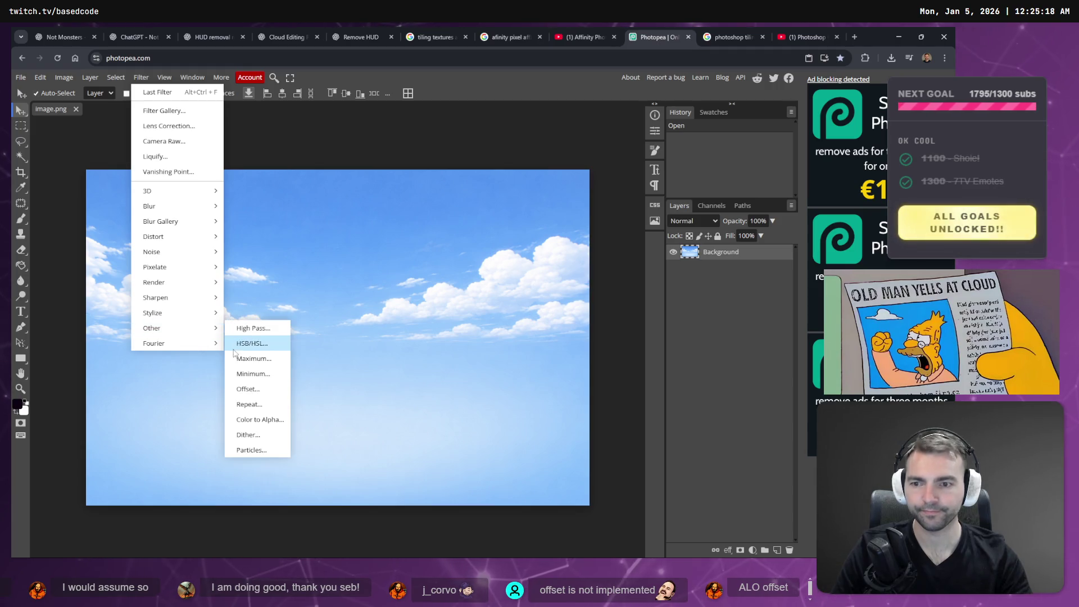
click(258, 388)
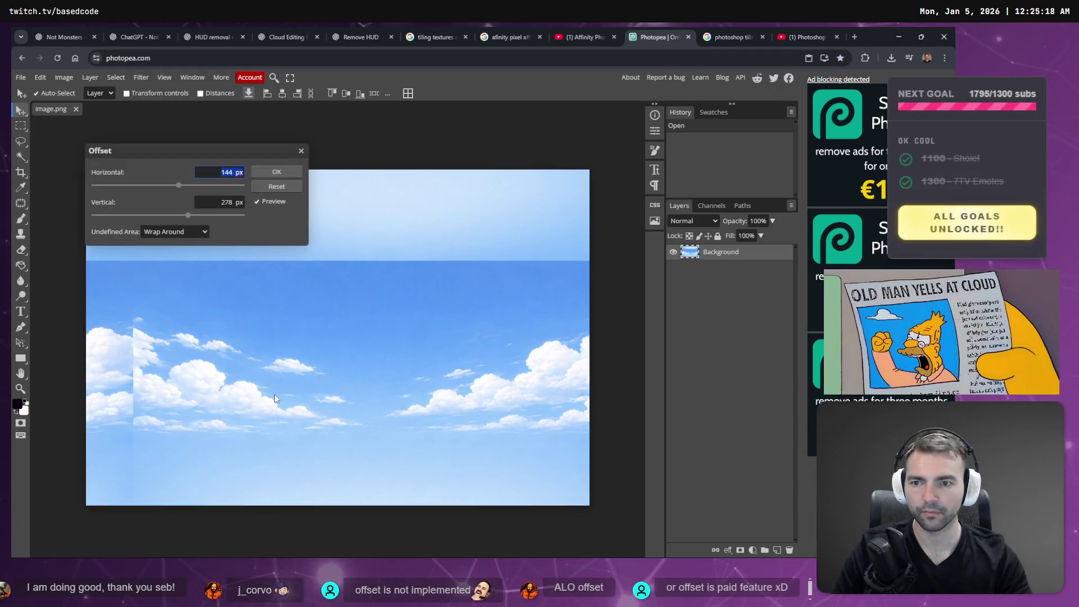
Offset the sky -728 px horizontally and 0 px vertically with Wrap Around.
click(181, 188)
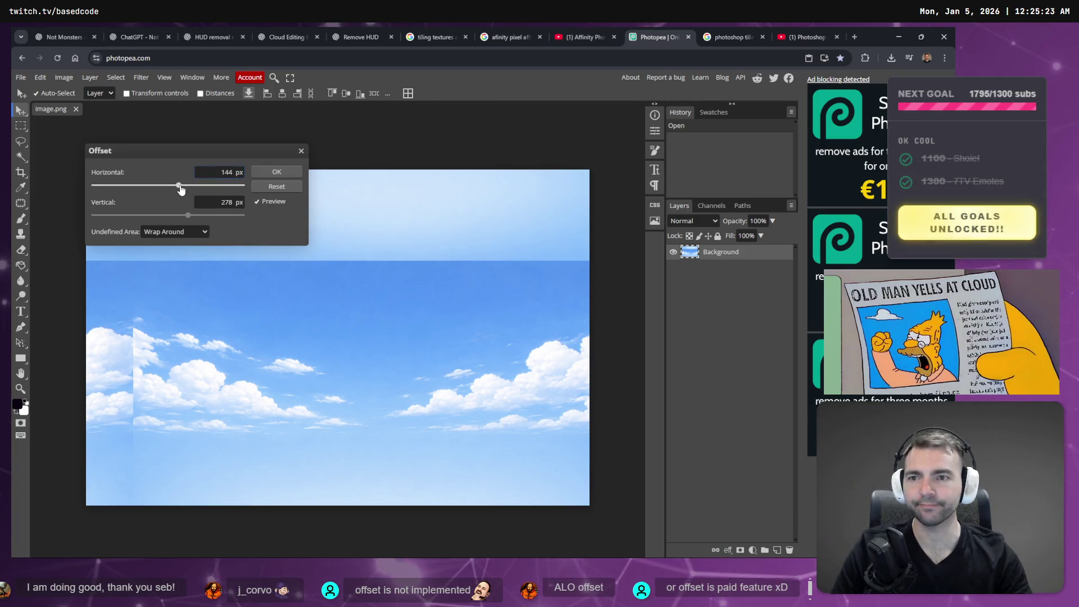
drag(180, 188, 140, 184)
click(225, 202)
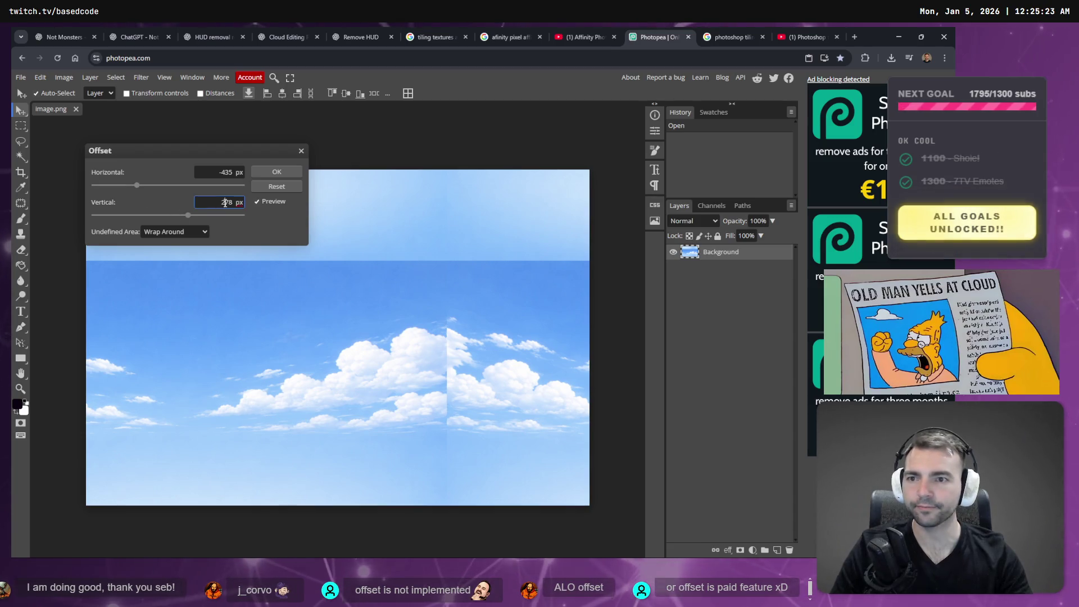
key(BackSpace)
key(BackSpace)
key(BackSpace)
text(0)
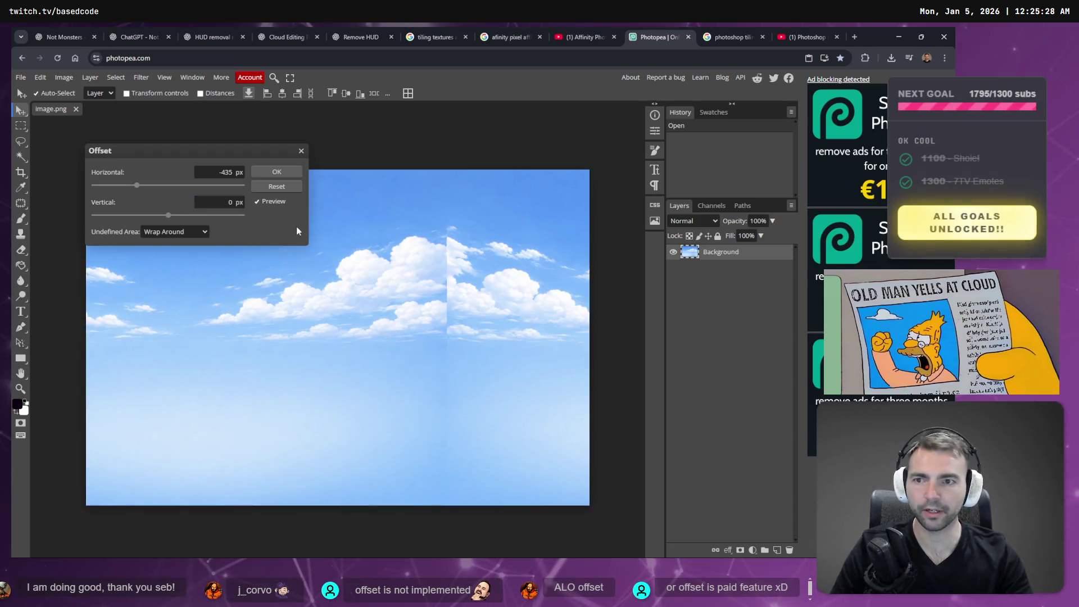
drag(168, 216, 162, 221)
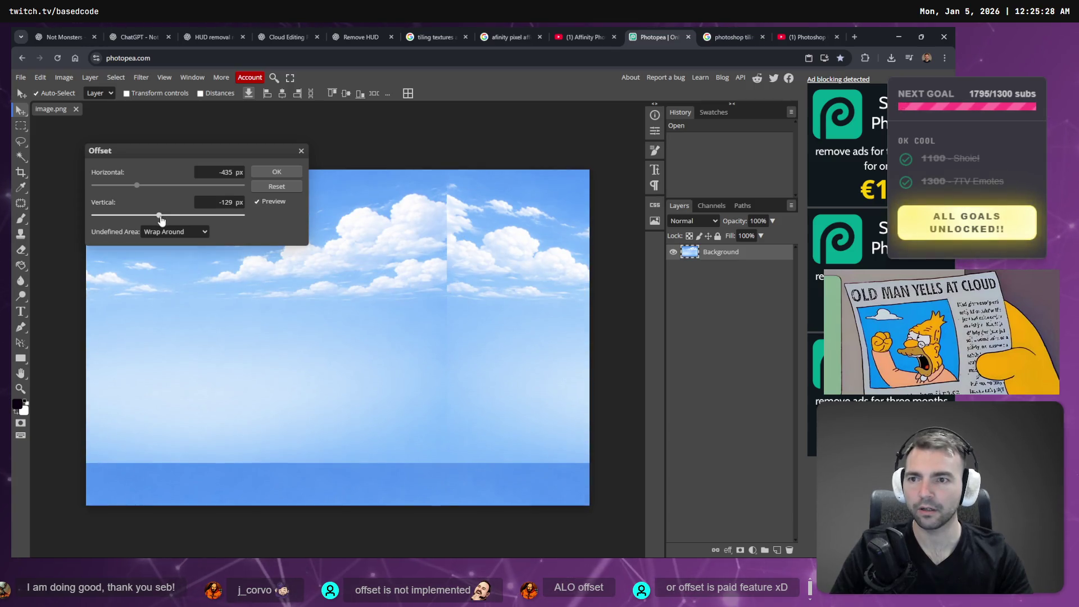
text(0)
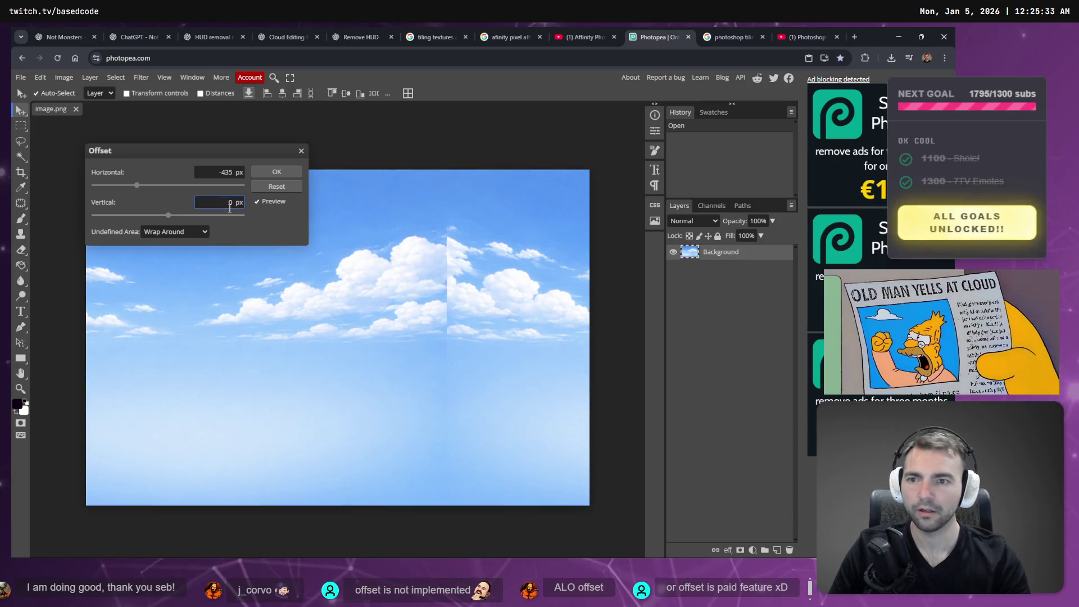
key(shift+Tab)
key(BackSpace)
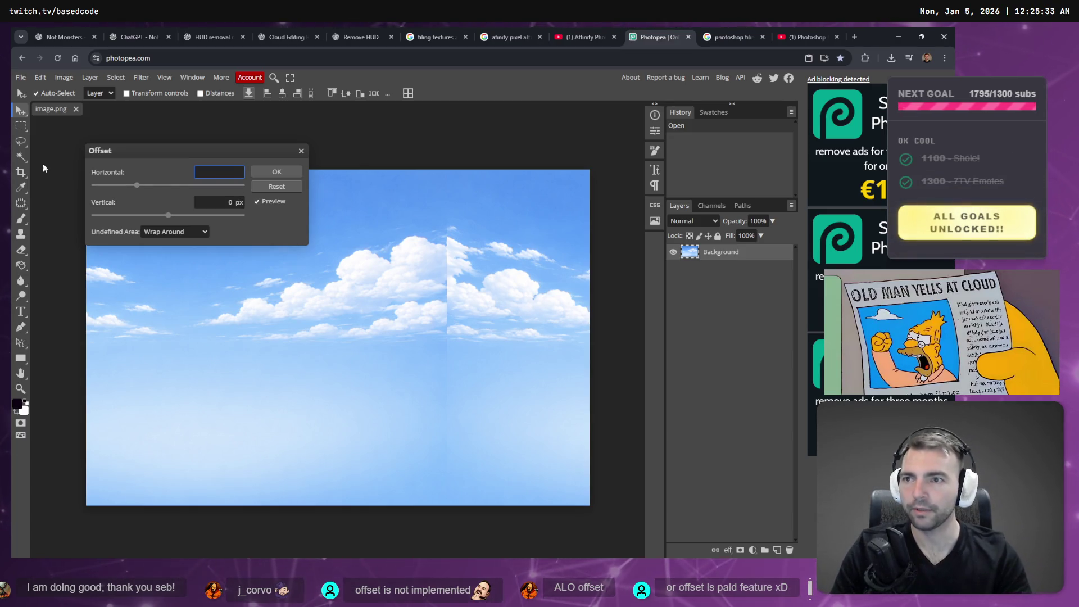
text(0)
drag(152, 191, 116, 189)
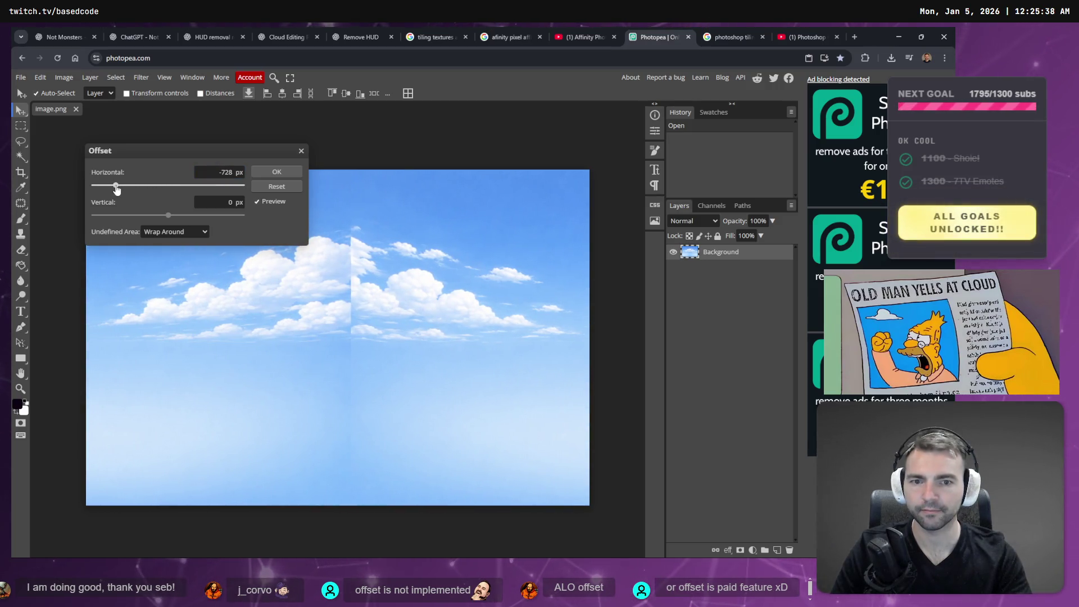
click(285, 173)
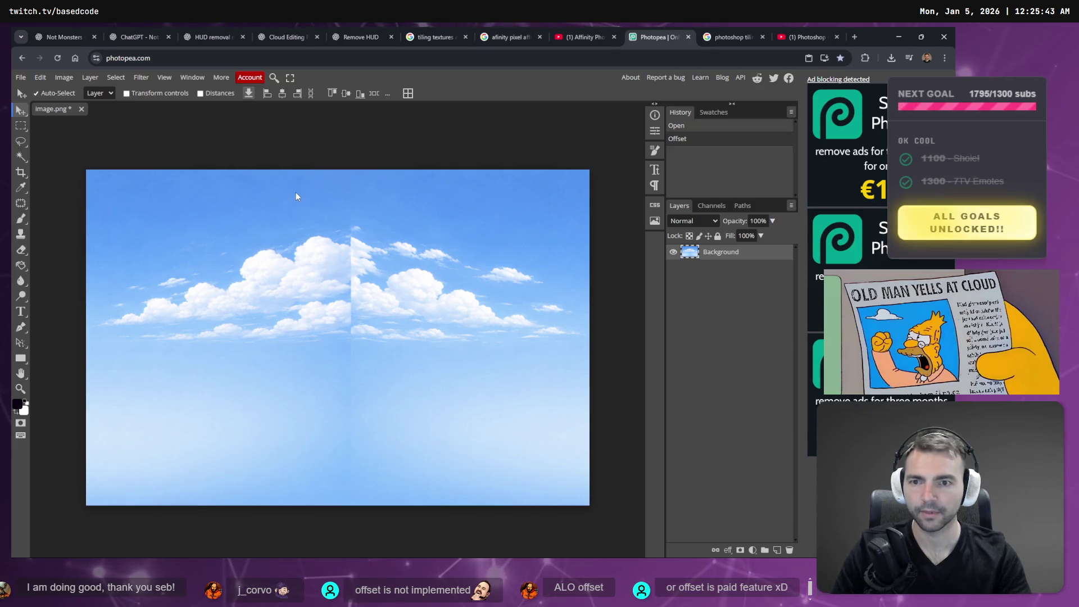
Zoom in on the exposed seam and select the Healing Brush tool.
click(20, 206)
scroll(299, 230, up, 3)
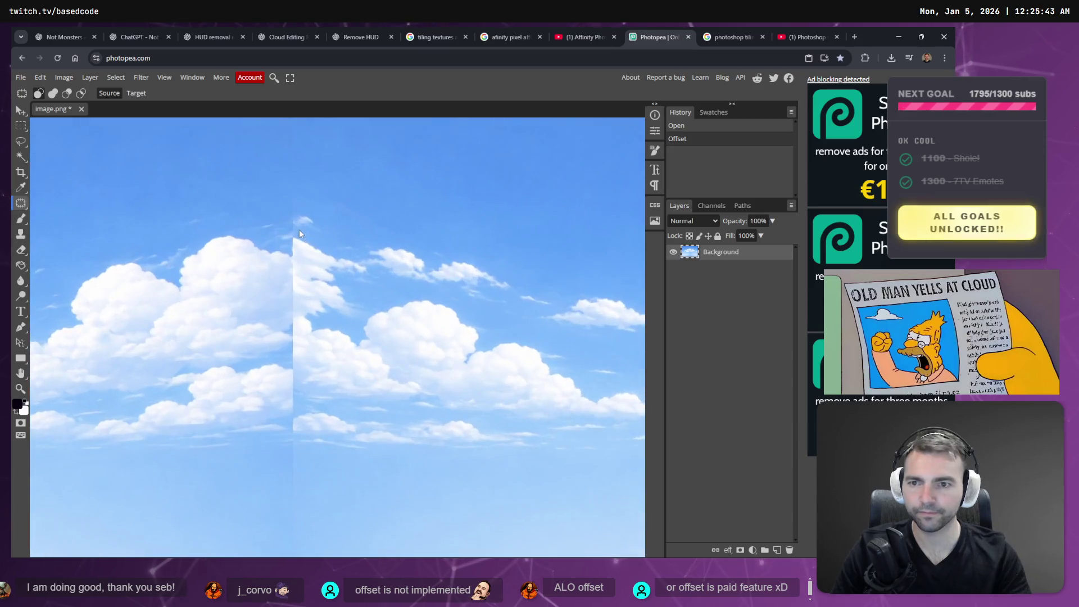
scroll(299, 229, up, 2)
right_click(17, 204)
click(63, 218)
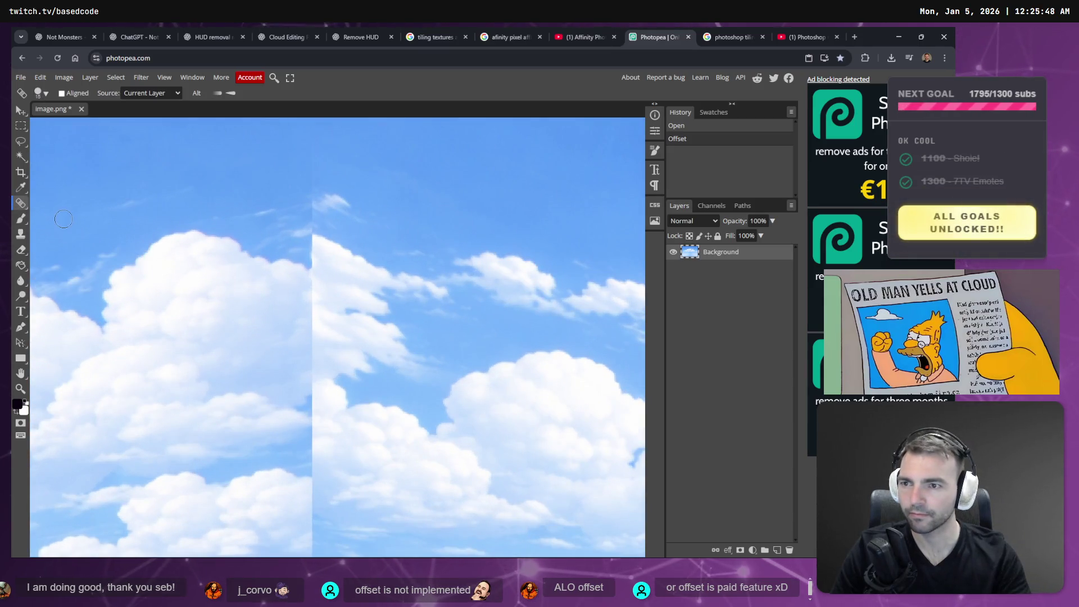
Enlarge the brush to about 170 px and heal the cloud wisp at the seam top.
key(bracketright)
key(bracketright)
key(bracketright)
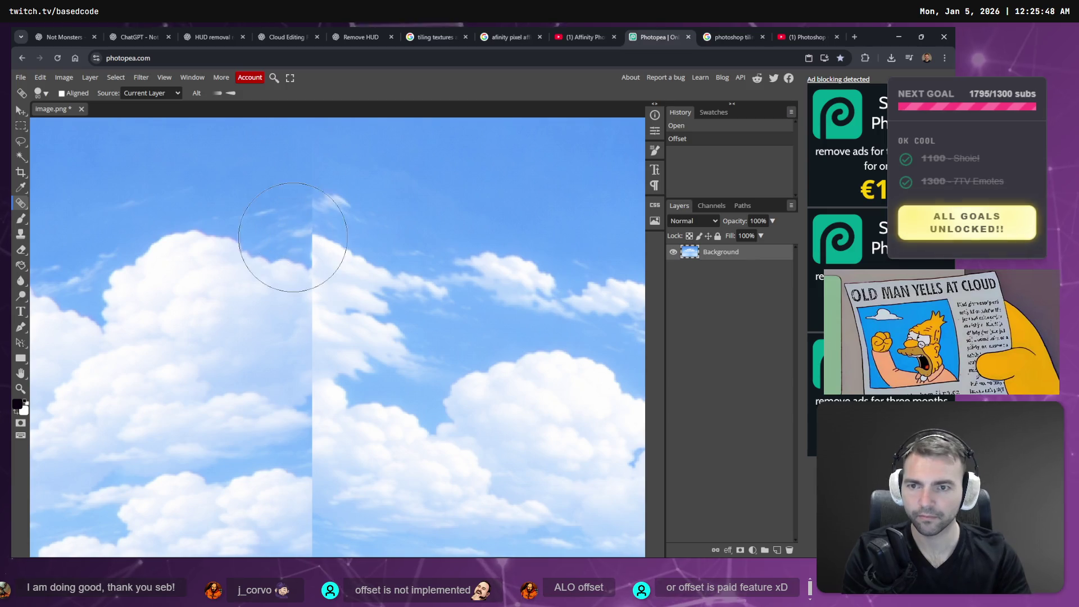
click(324, 203)
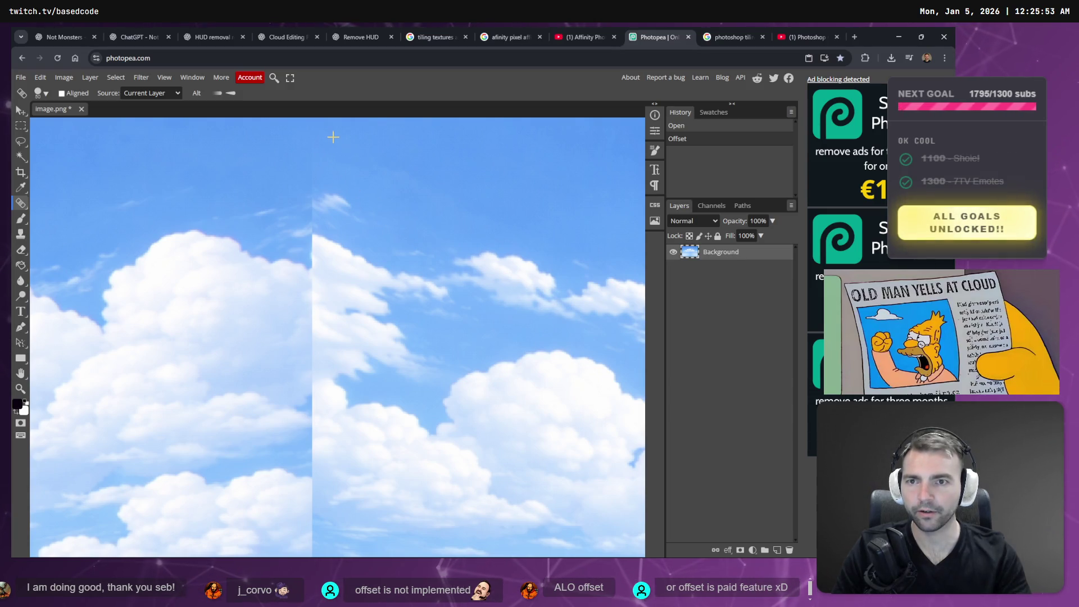
click(313, 158)
click(307, 183)
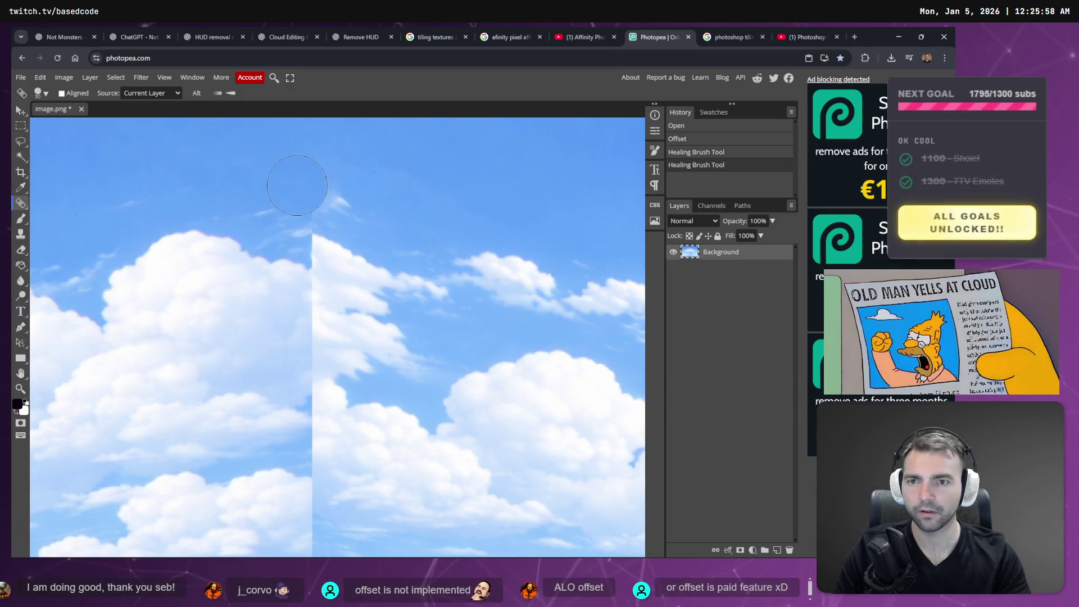
click(281, 253)
key(ctrl+z)
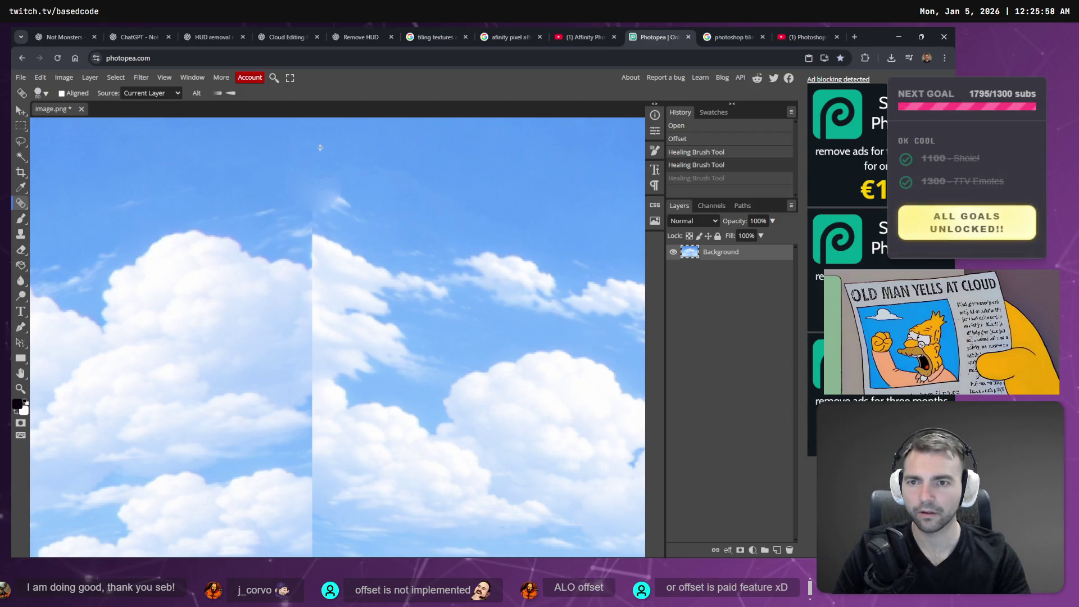
key(ctrl+z)
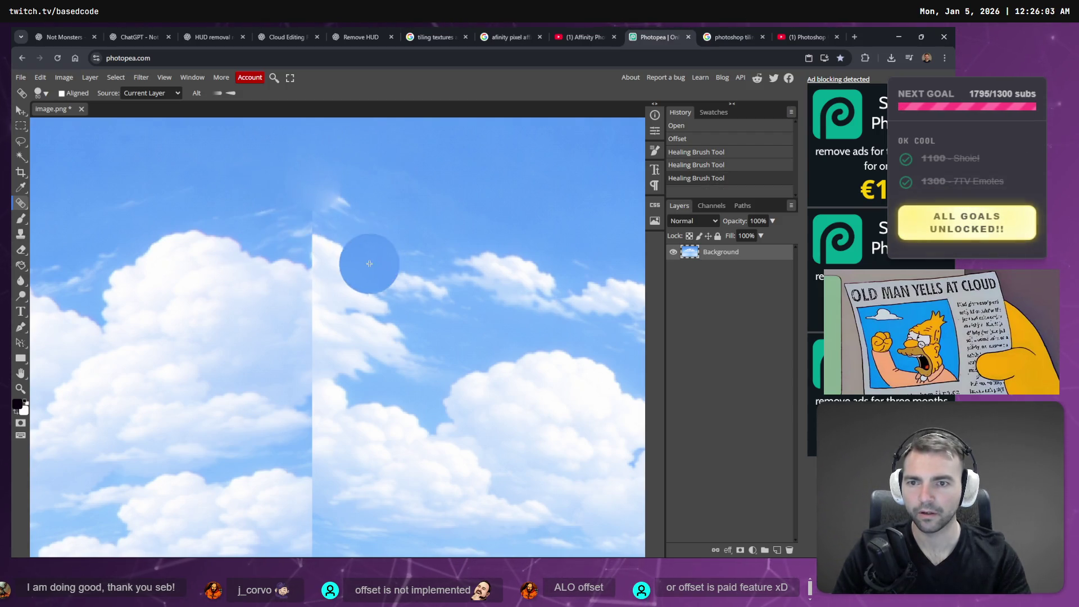
click(309, 256)
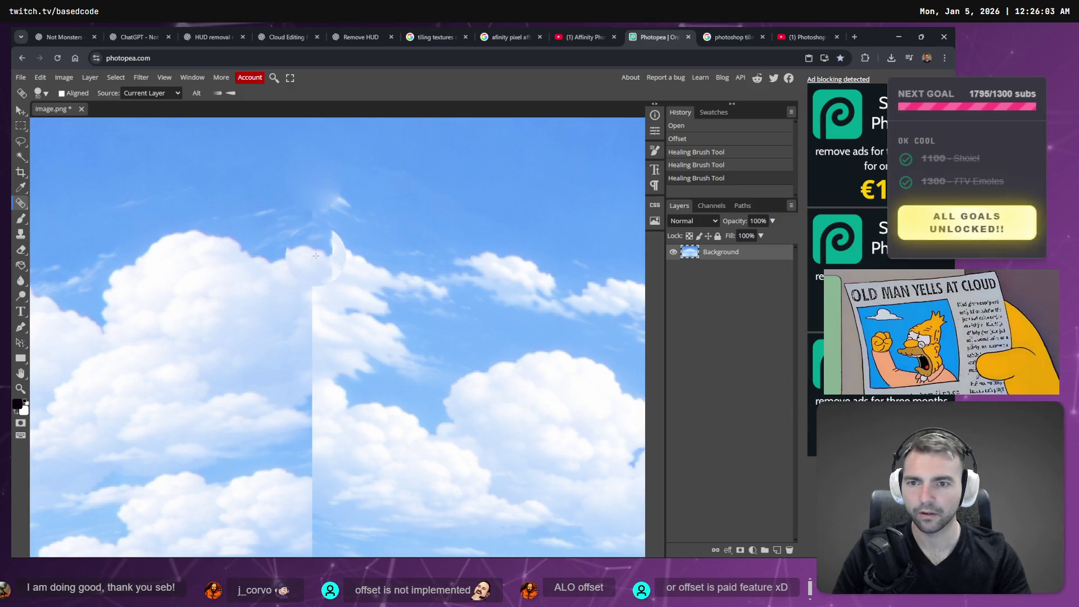
key(ctrl+z)
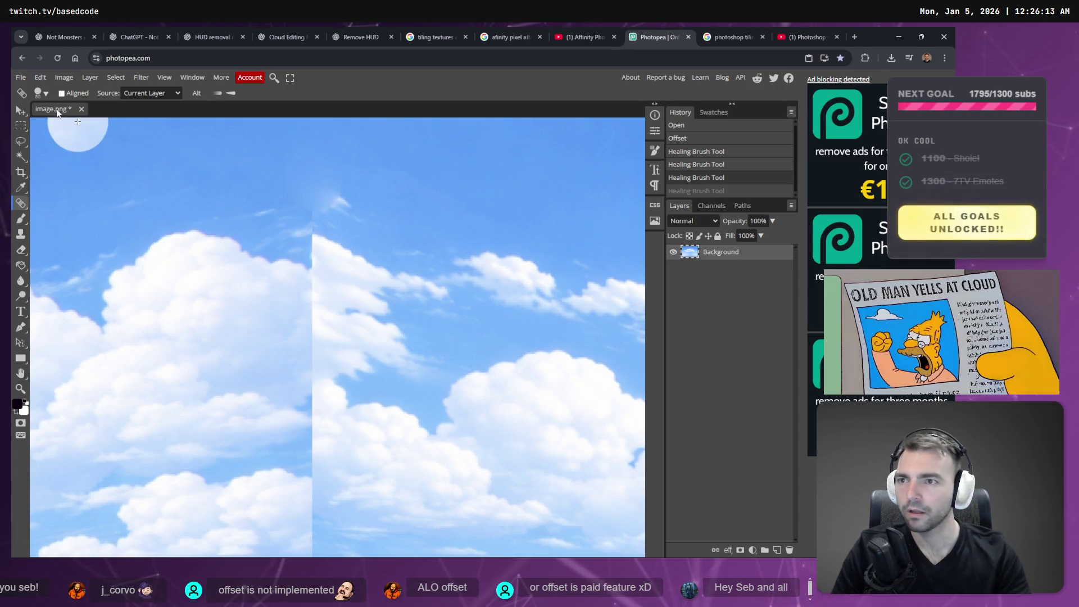
click(47, 94)
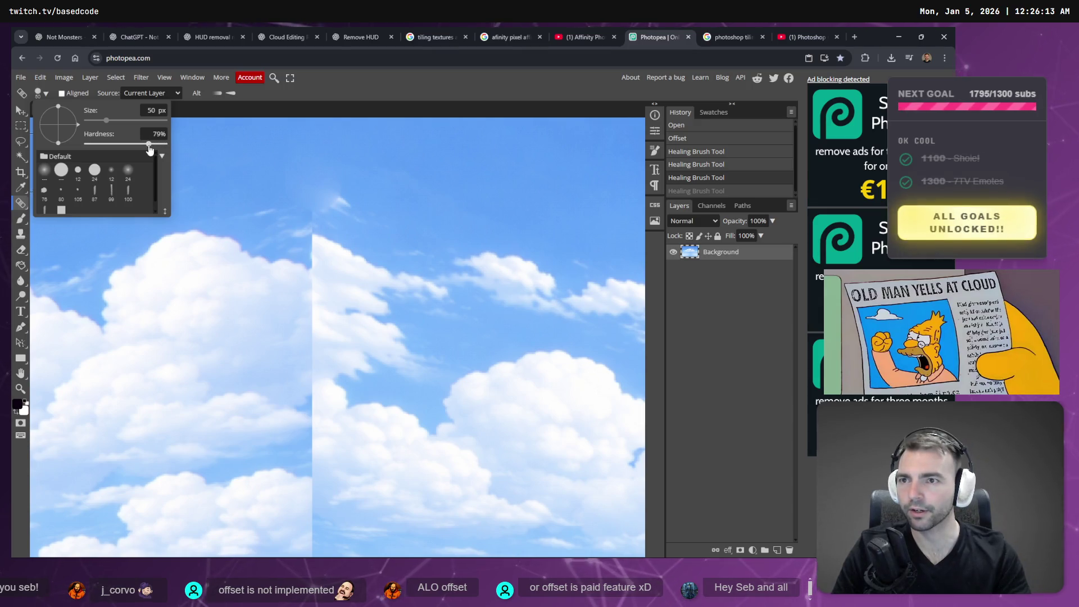
Set the healing brush to 24 px and heal the seam through the large clouds.
drag(107, 121, 102, 121)
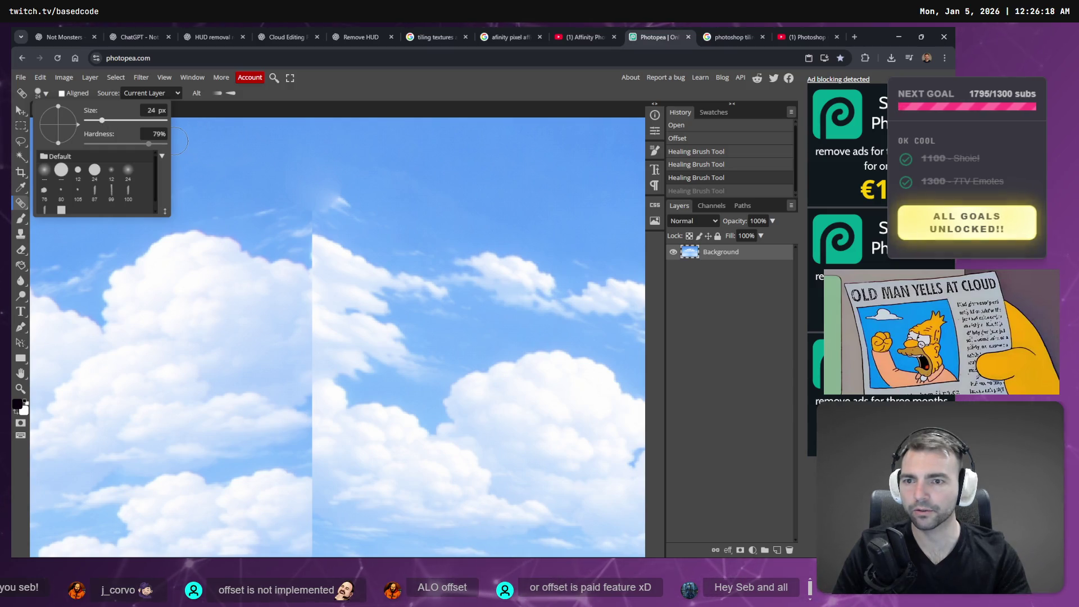
click(398, 210)
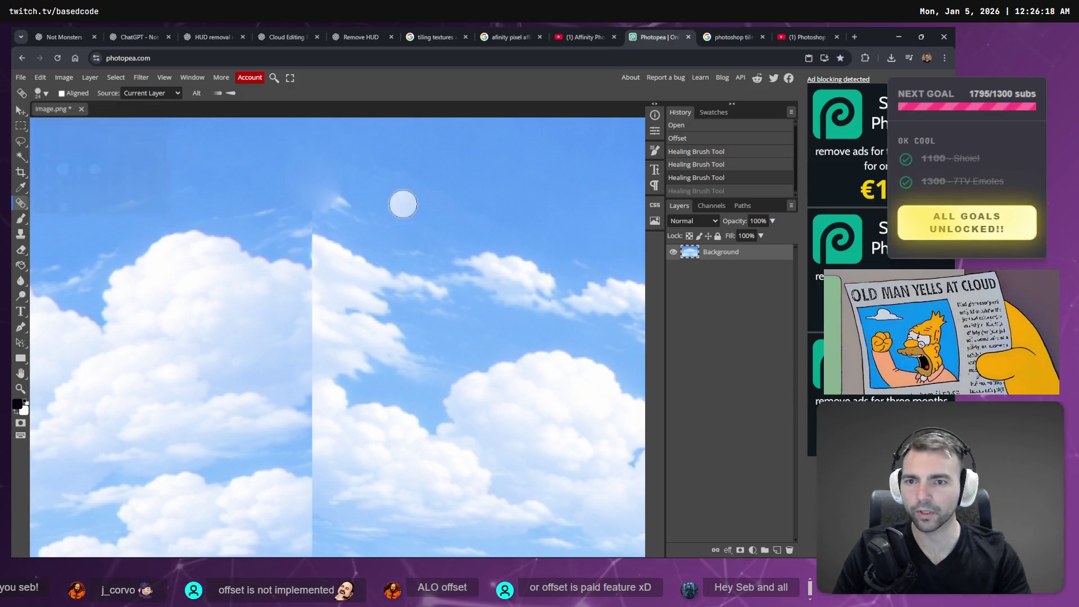
click(313, 291)
click(298, 358)
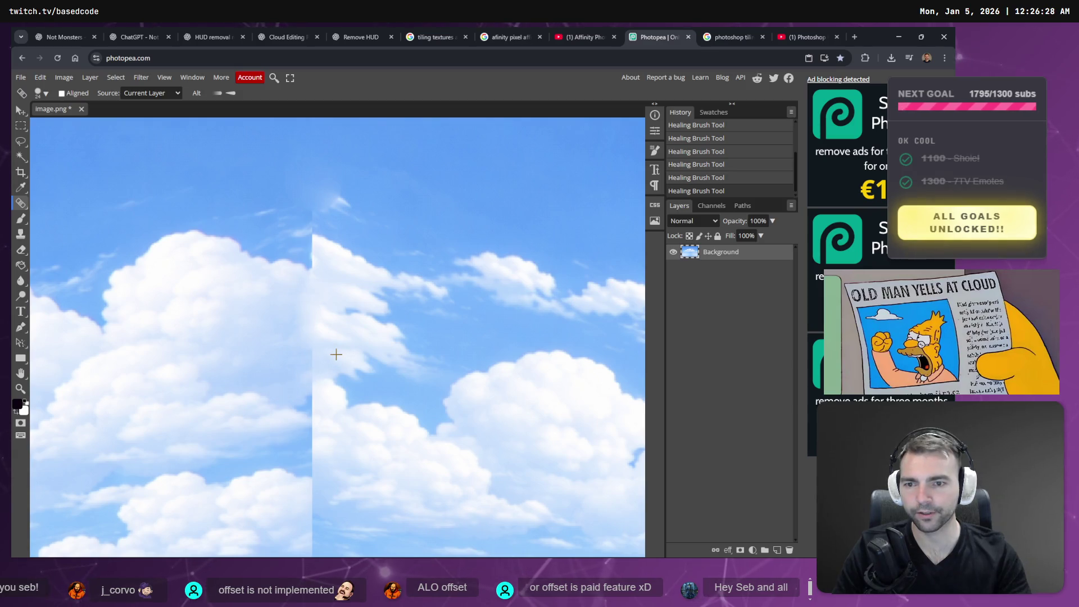
drag(315, 373, 307, 393)
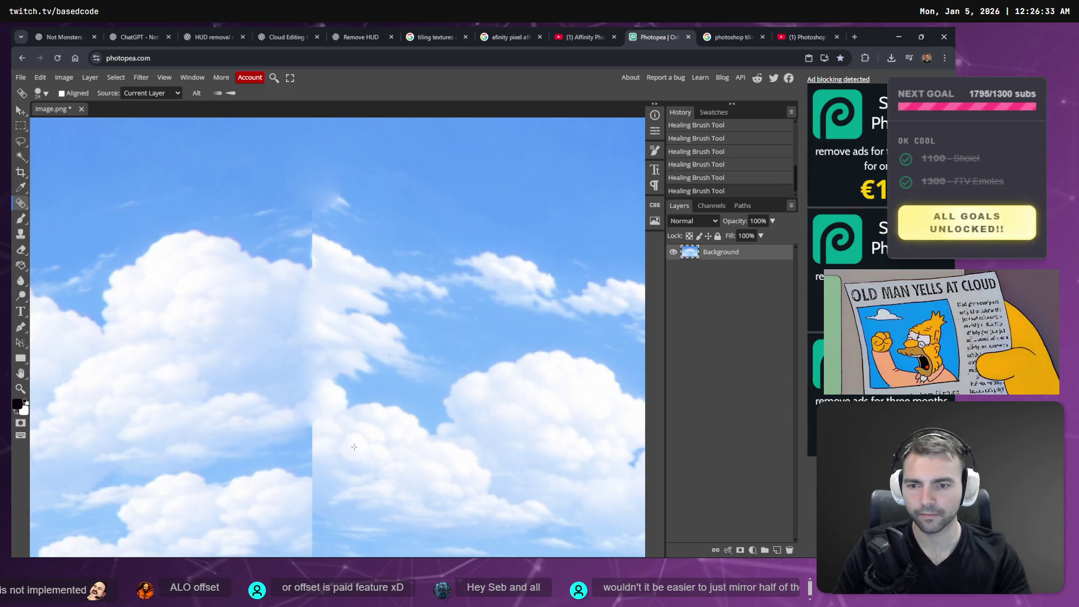
key(ctrl+z)
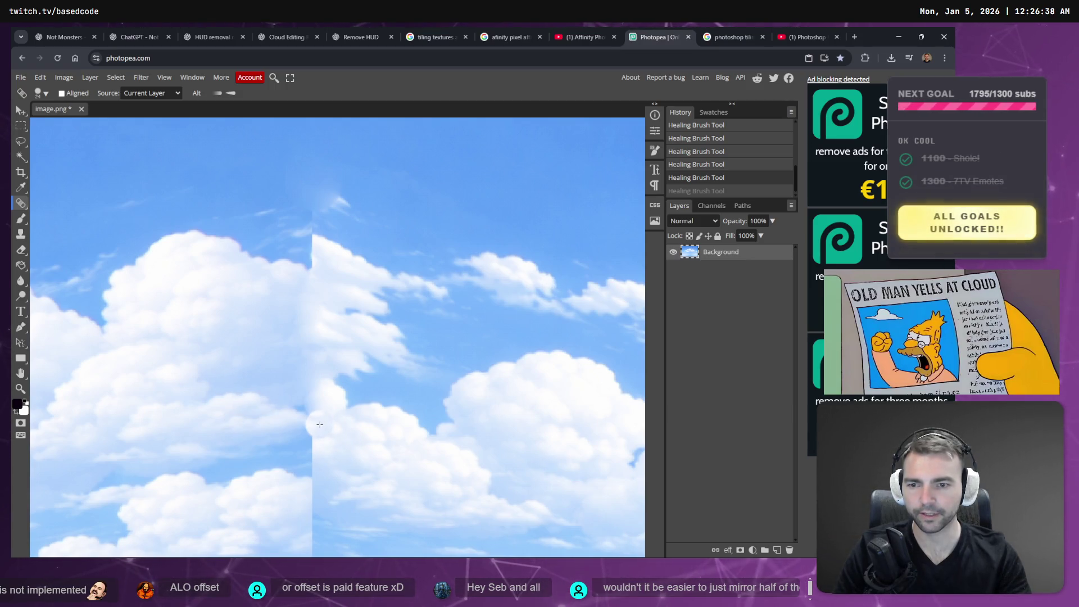
drag(320, 424, 337, 465)
scroll(343, 460, down, 2)
scroll(326, 432, down, 2)
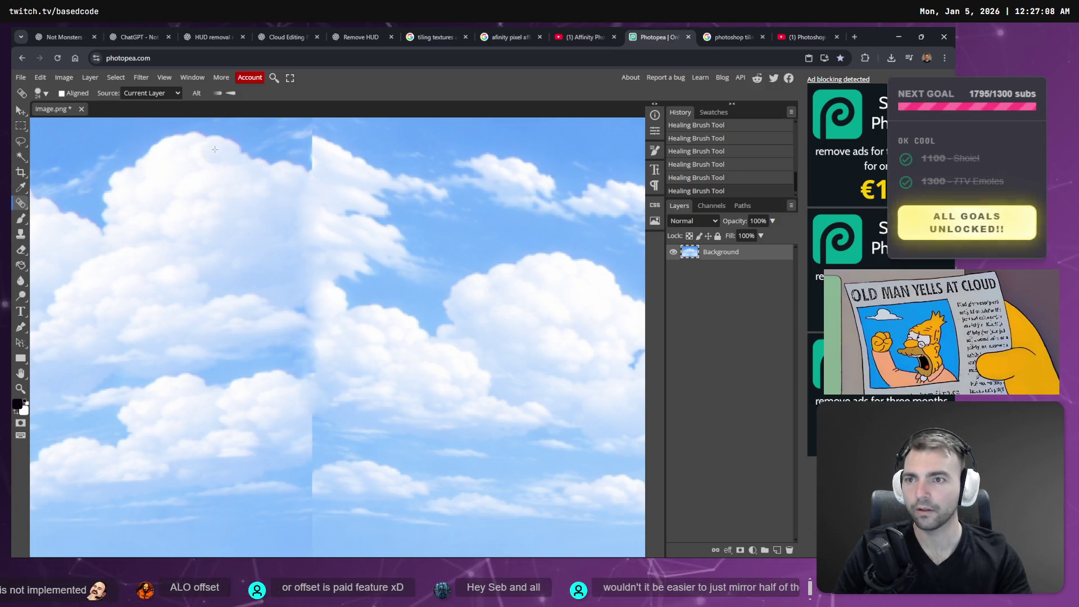
click(46, 93)
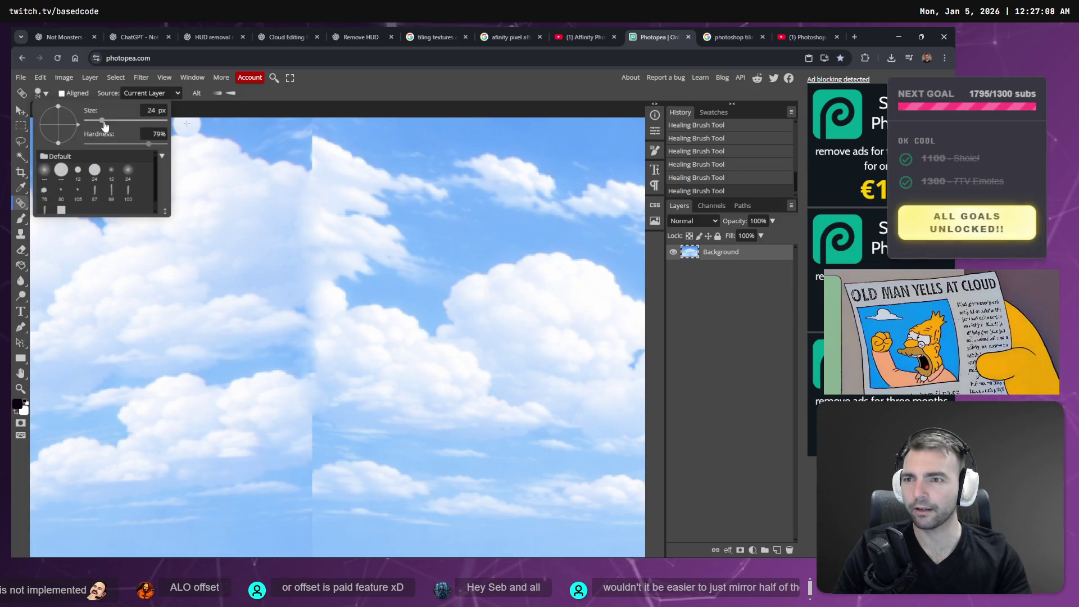
Set brush hardness to 87%, heal the lower seam, then undo the last two heals.
drag(149, 144, 154, 144)
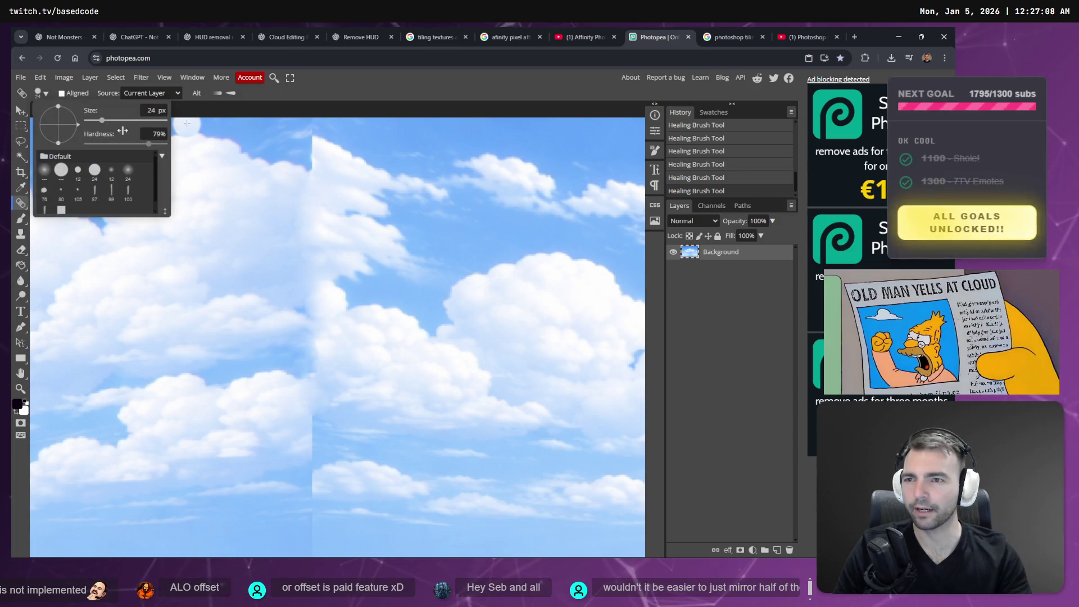
click(300, 425)
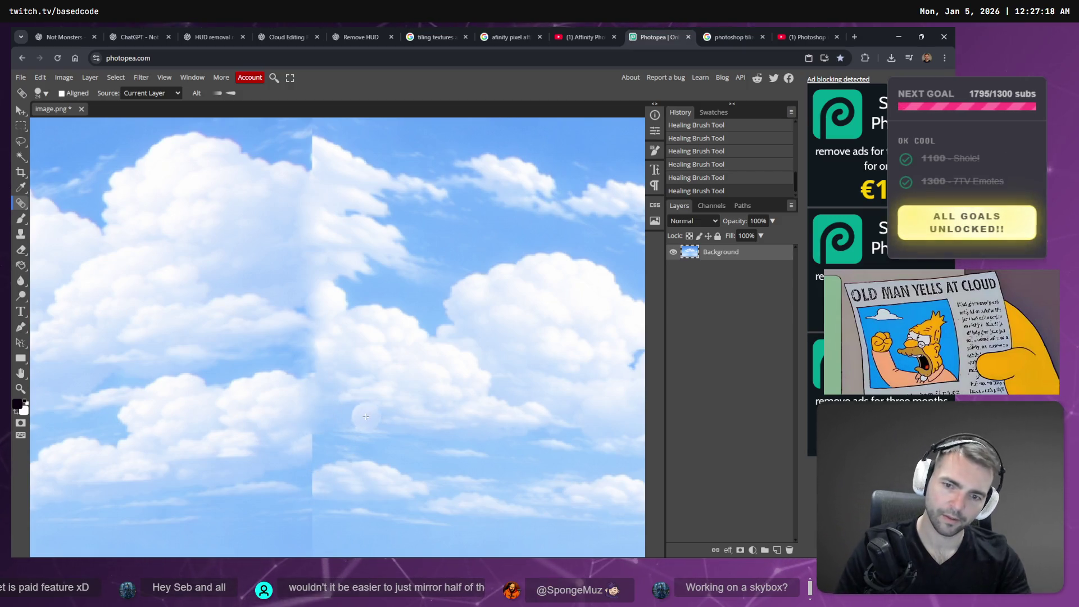
scroll(365, 396, down, 3)
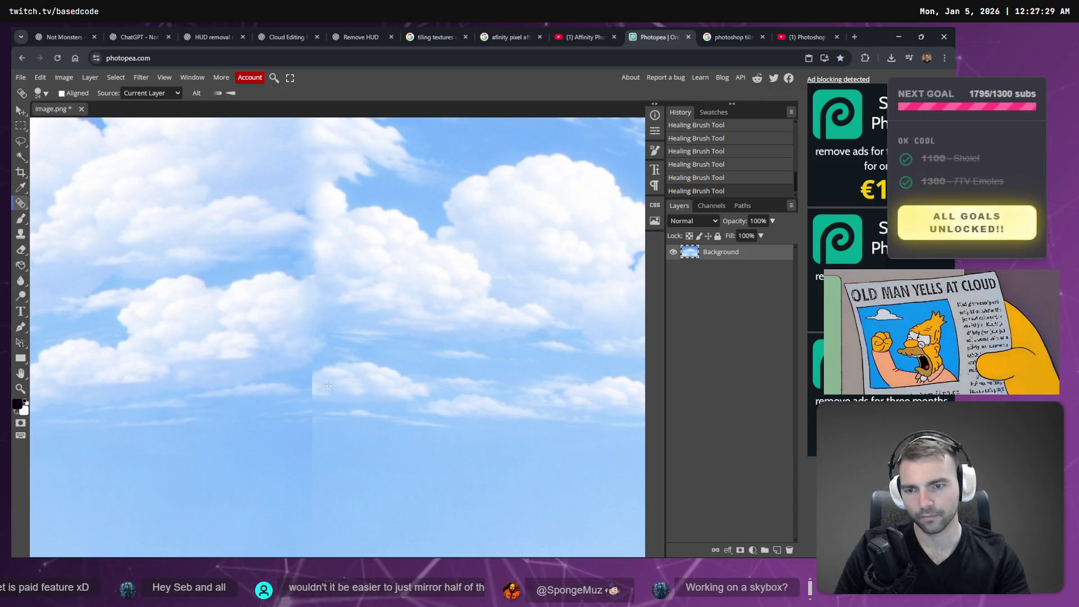
click(311, 381)
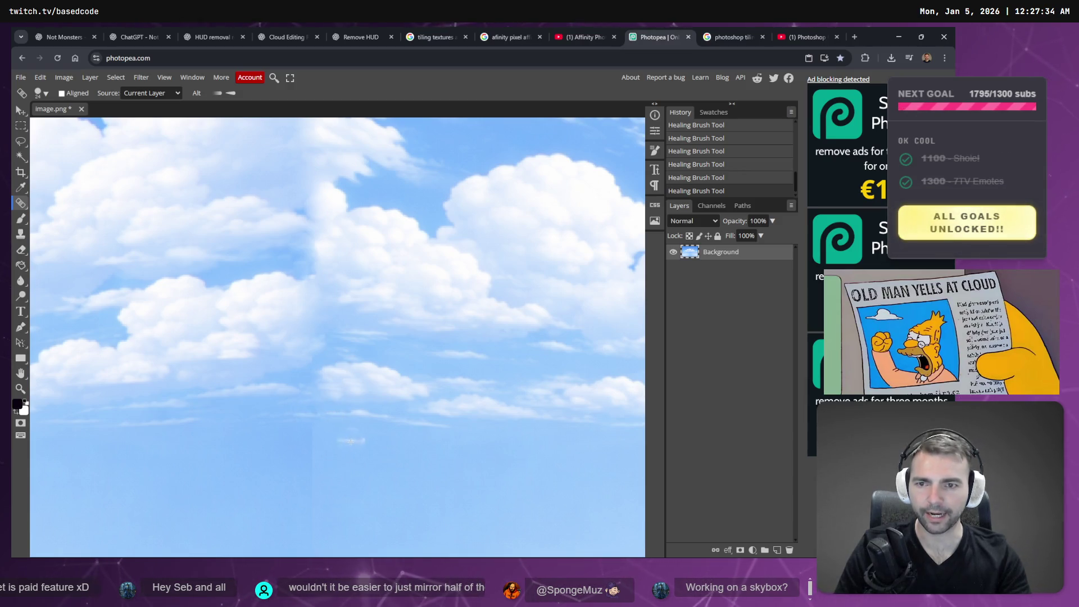
scroll(345, 434, down, 3)
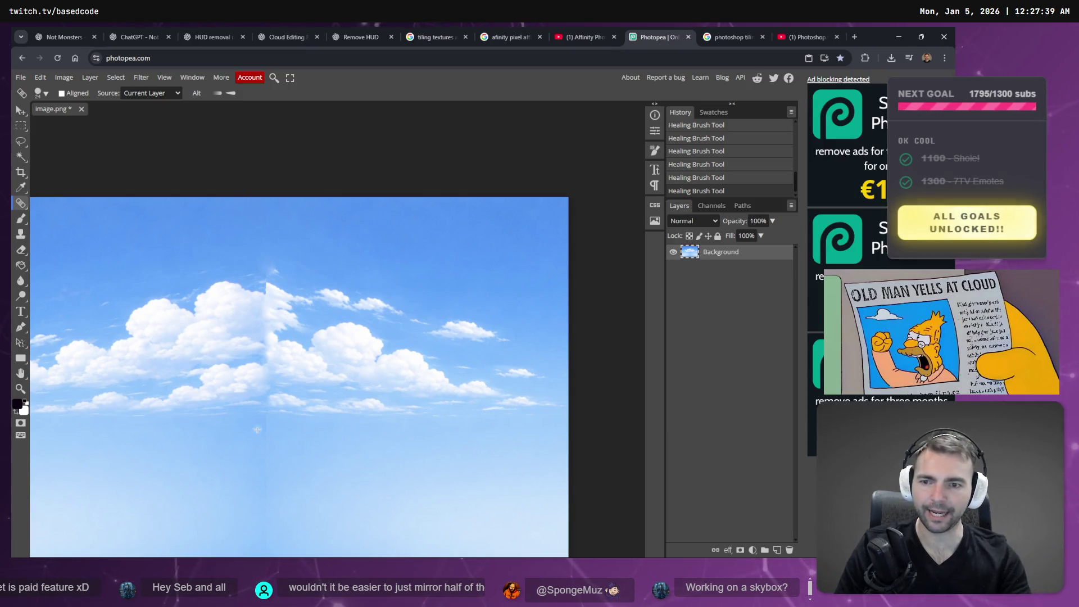
scroll(337, 325, up, 5)
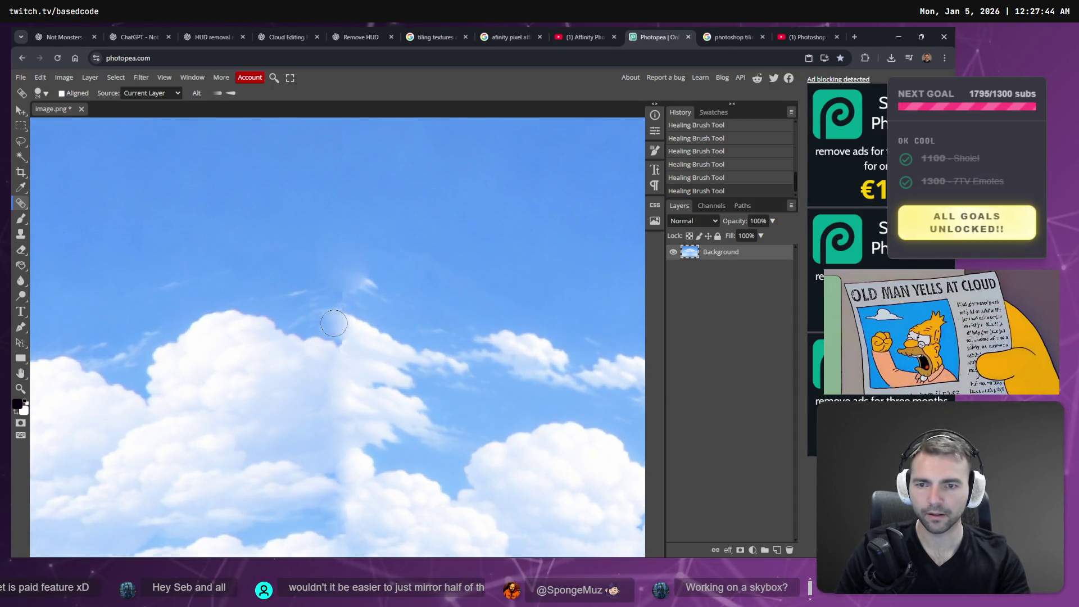
key(ctrl+z)
key(ctrl+z)
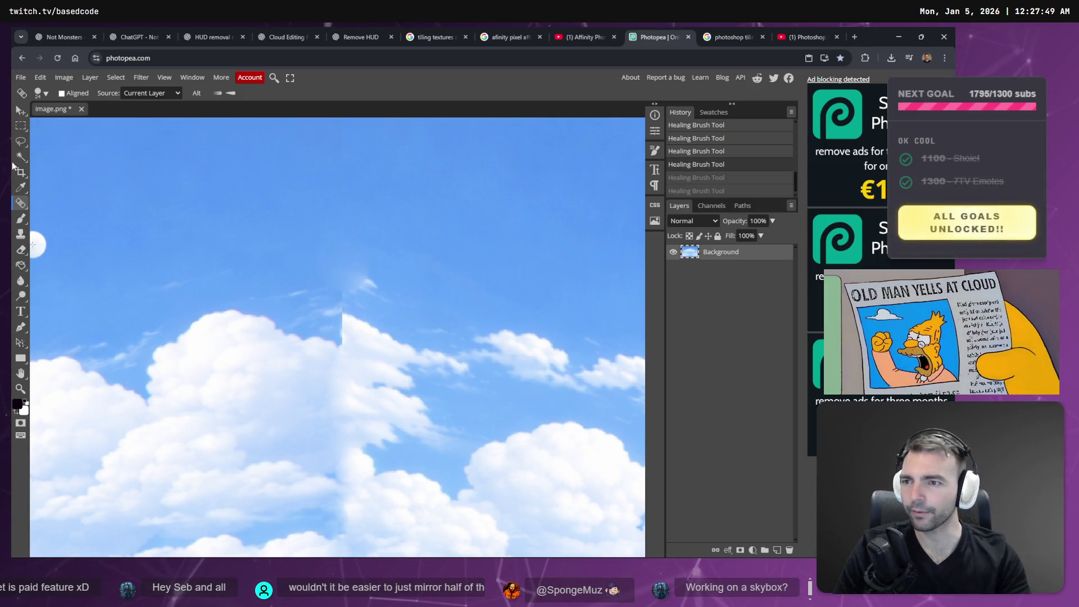
right_click(21, 203)
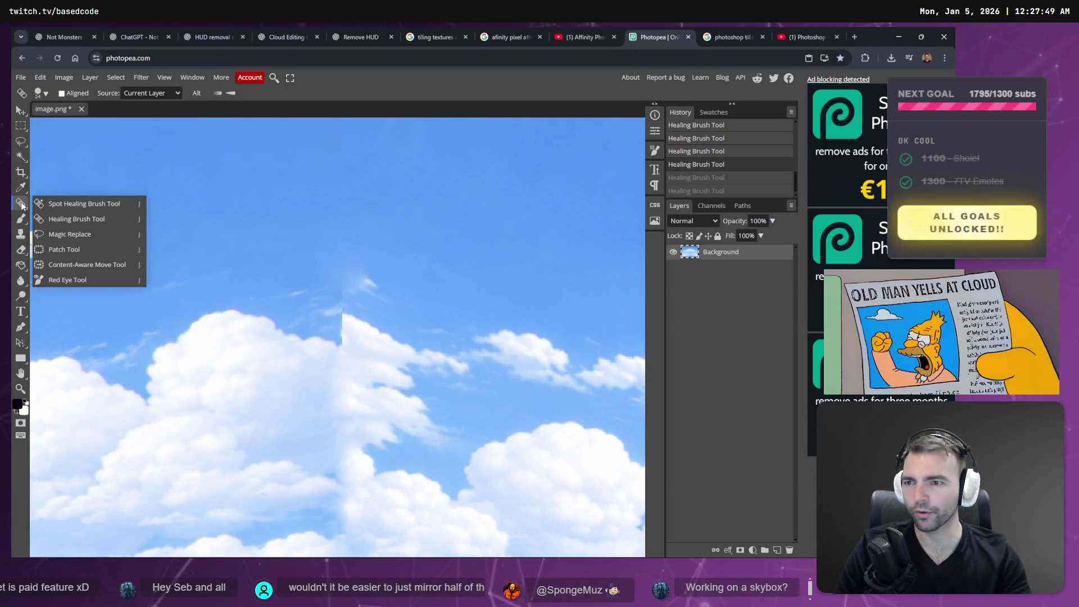
Use the Patch Tool to fix the seam sliver at the cloud top.
click(64, 249)
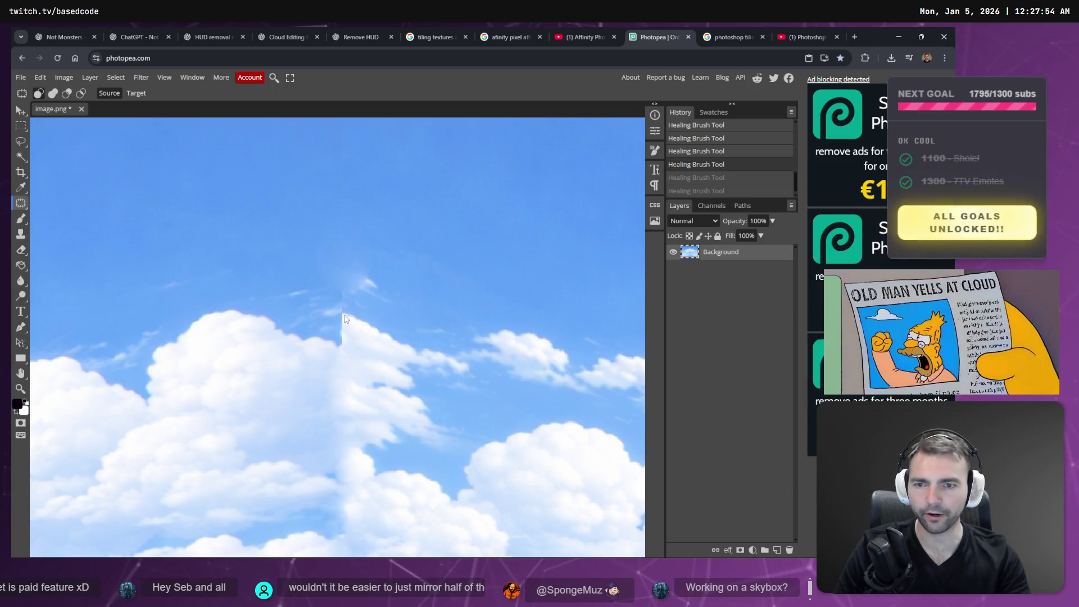
mouse_move(344, 313)
mouse_down()
mouse_move(319, 308)
mouse_move(315, 332)
mouse_move(342, 347)
mouse_move(344, 313)
mouse_move(366, 343)
mouse_up()
key(ctrl+z)
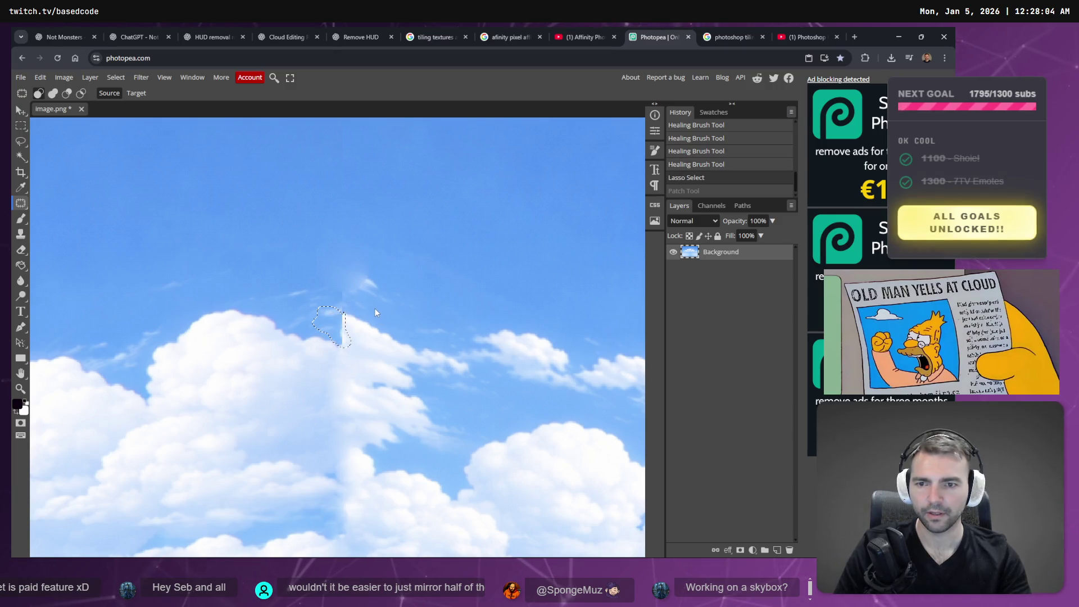
key(ctrl+d)
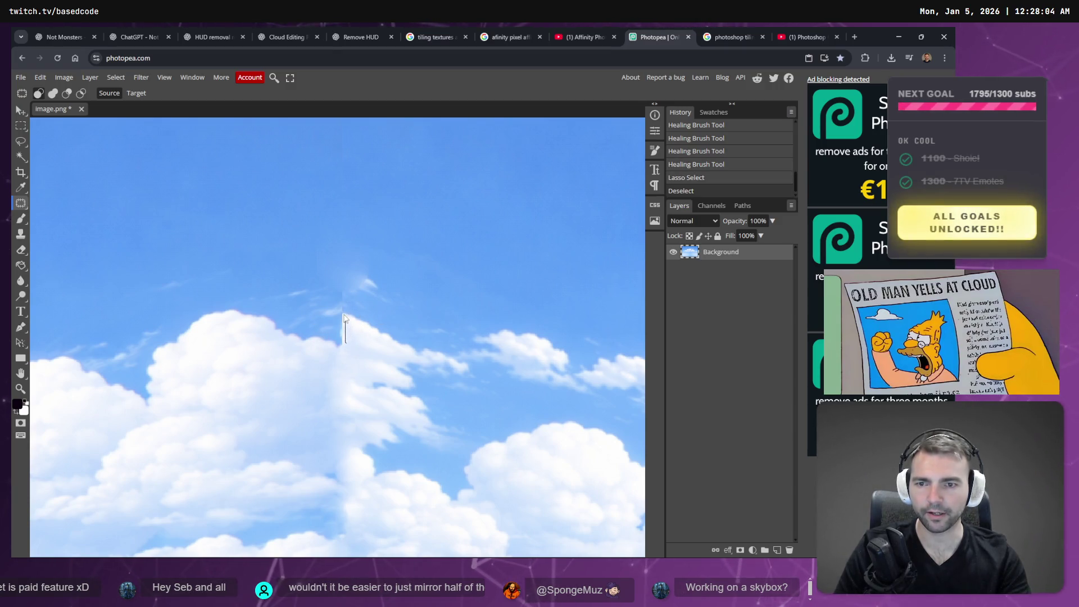
mouse_move(346, 353)
mouse_down()
mouse_move(338, 315)
mouse_move(370, 344)
mouse_up()
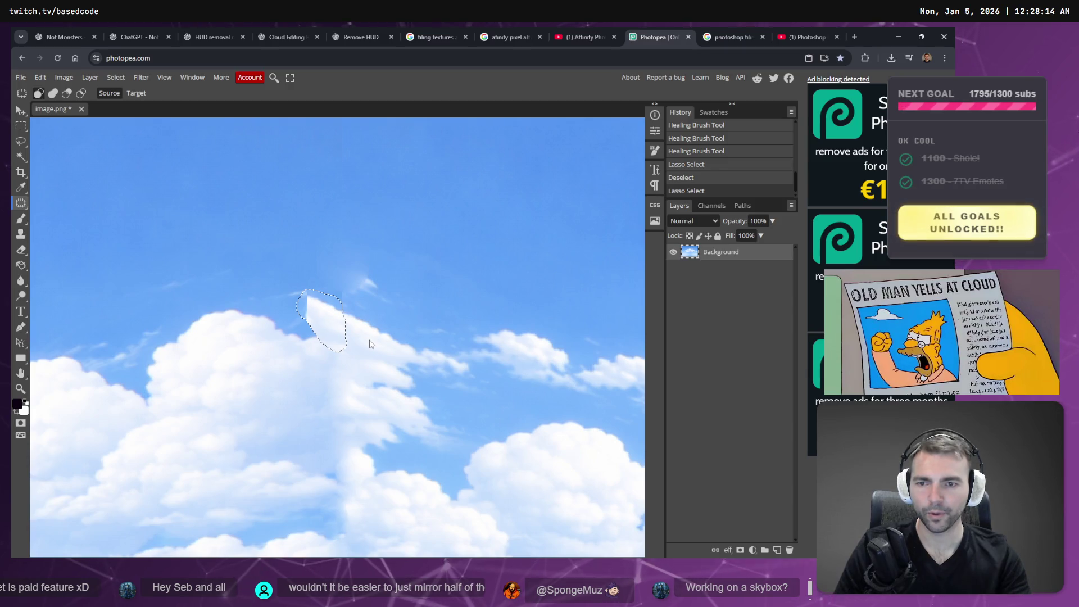
key(ctrl+d)
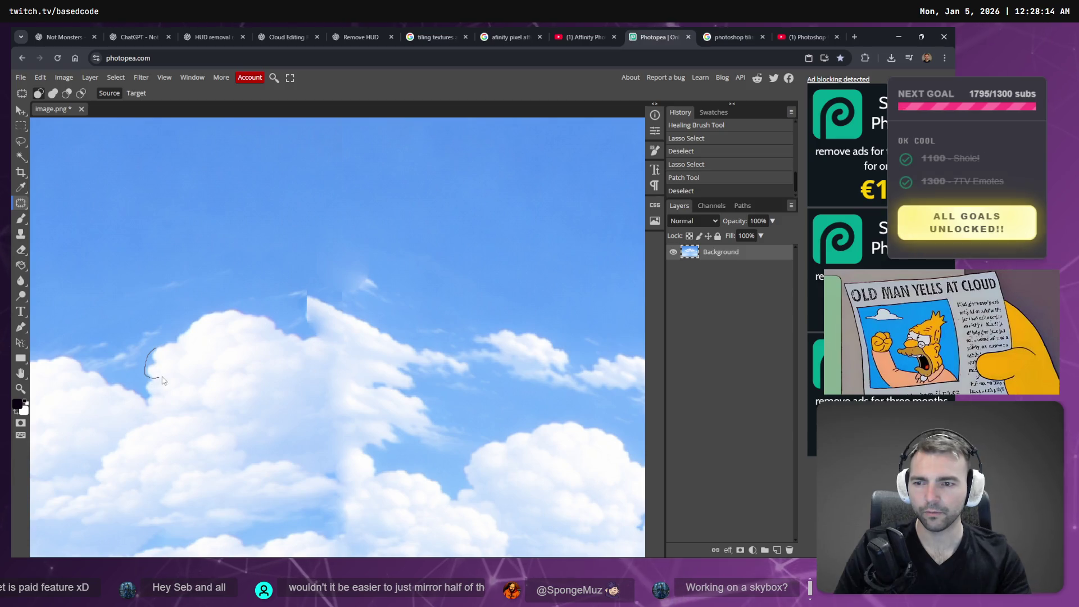
Patch the seam notch and another seam region in the cloud band with cloud texture.
drag(157, 352, 157, 352)
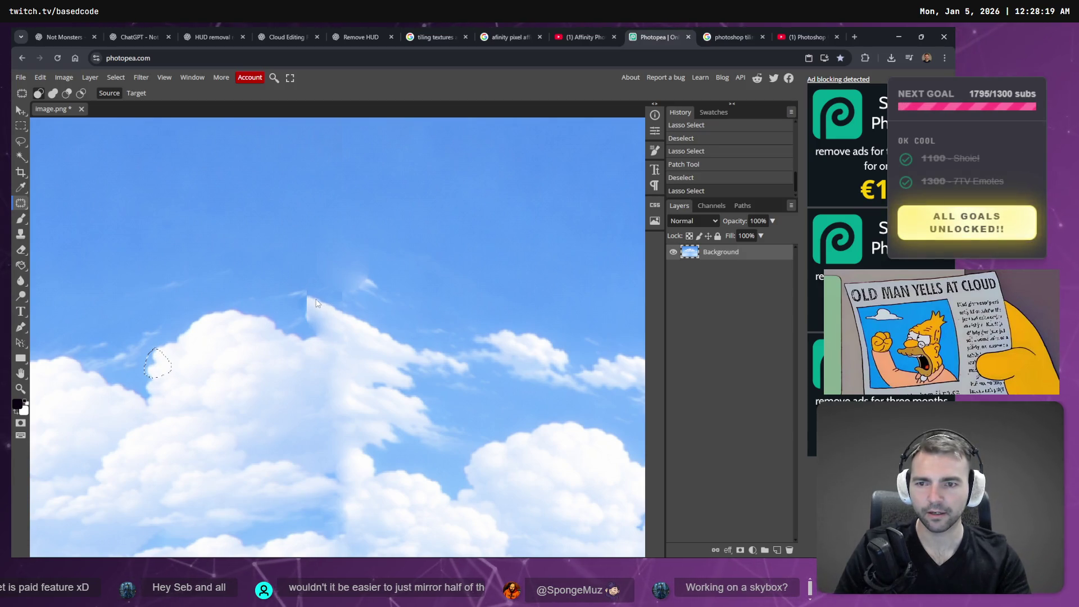
drag(317, 314, 304, 300)
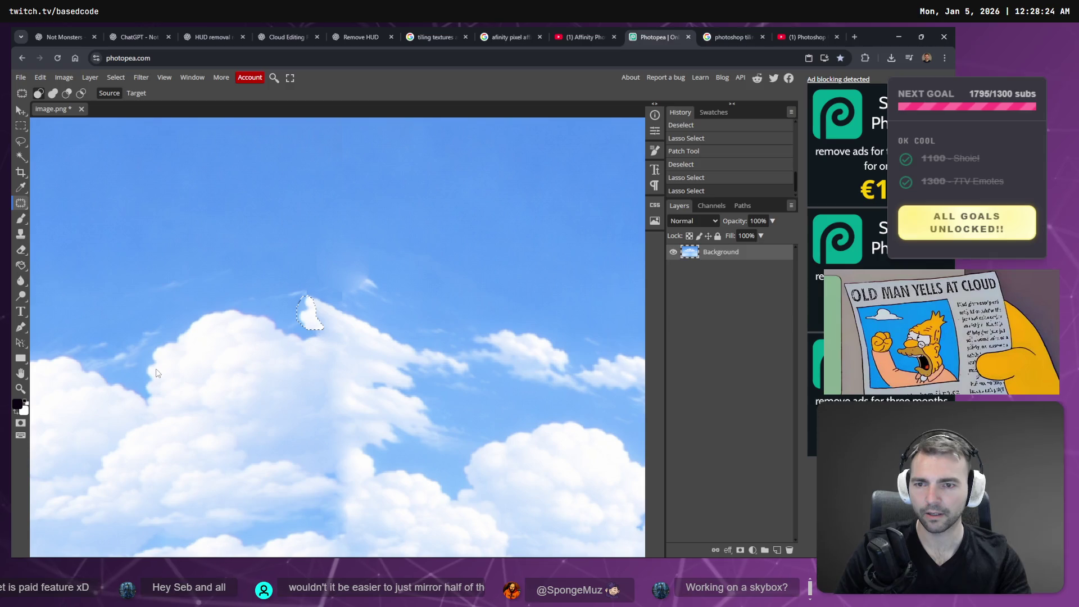
drag(309, 315, 364, 338)
key(ctrl+d)
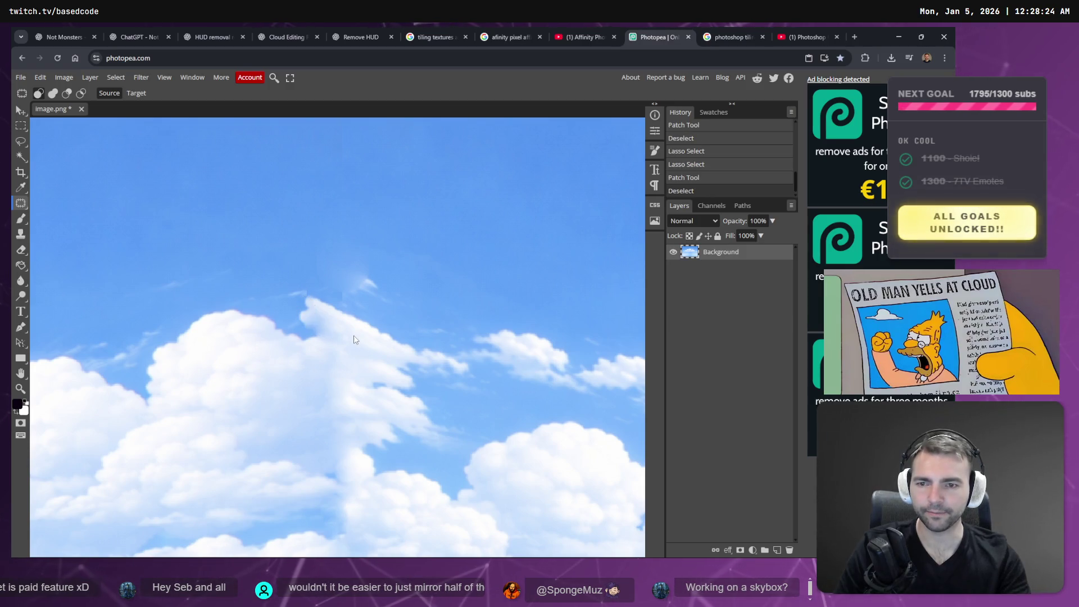
scroll(399, 326, down, 4)
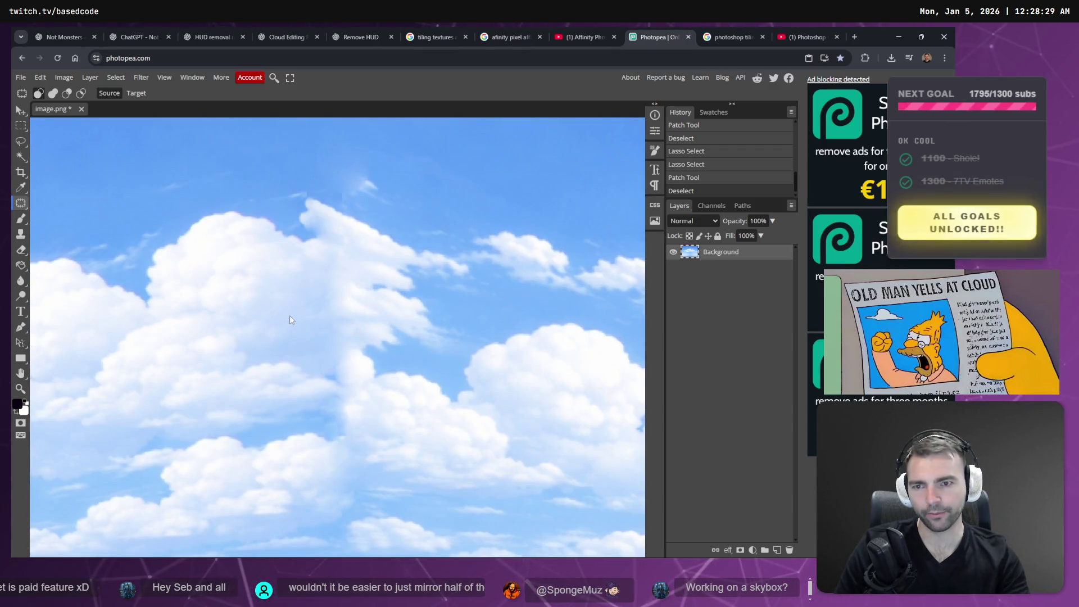
mouse_move(318, 296)
mouse_down()
mouse_move(354, 280)
mouse_move(366, 301)
mouse_move(317, 323)
mouse_move(319, 296)
mouse_move(317, 322)
mouse_up()
key(ctrl+d)
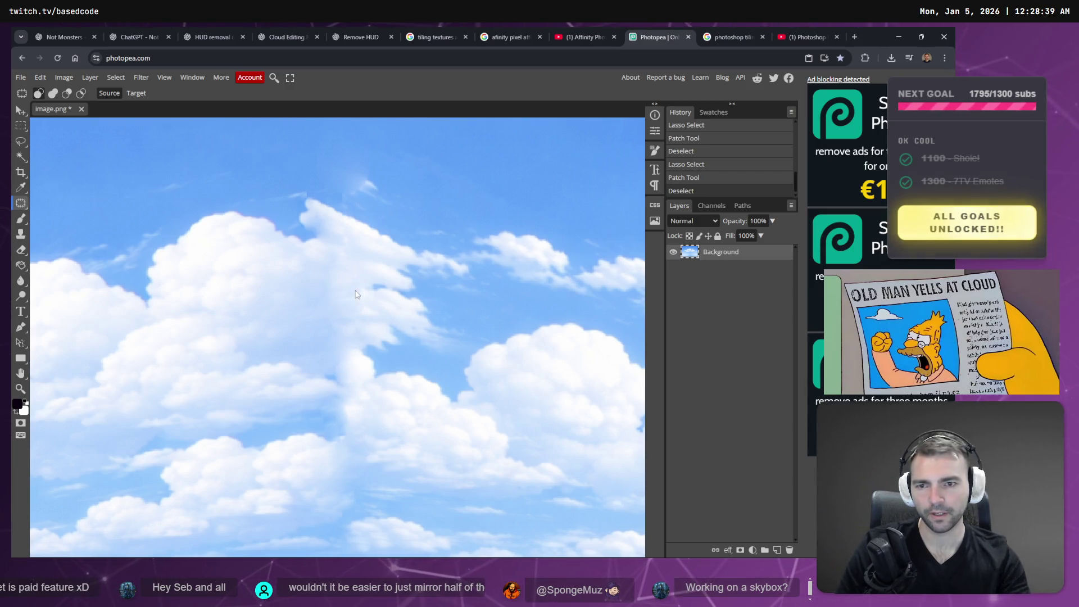
scroll(356, 381, down, 10)
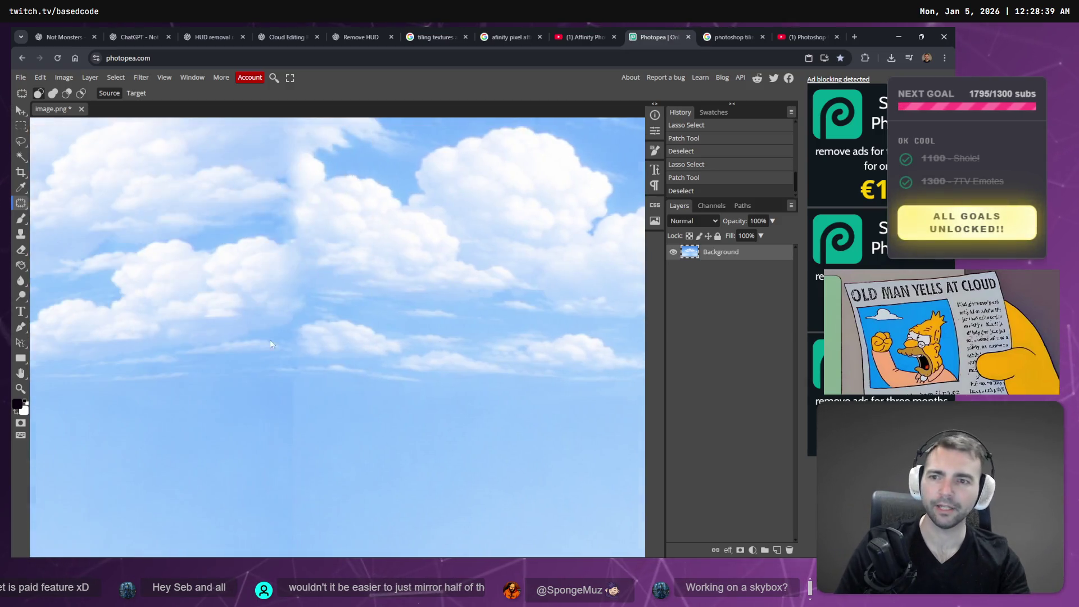
scroll(286, 315, down, 3)
scroll(326, 298, up, 4)
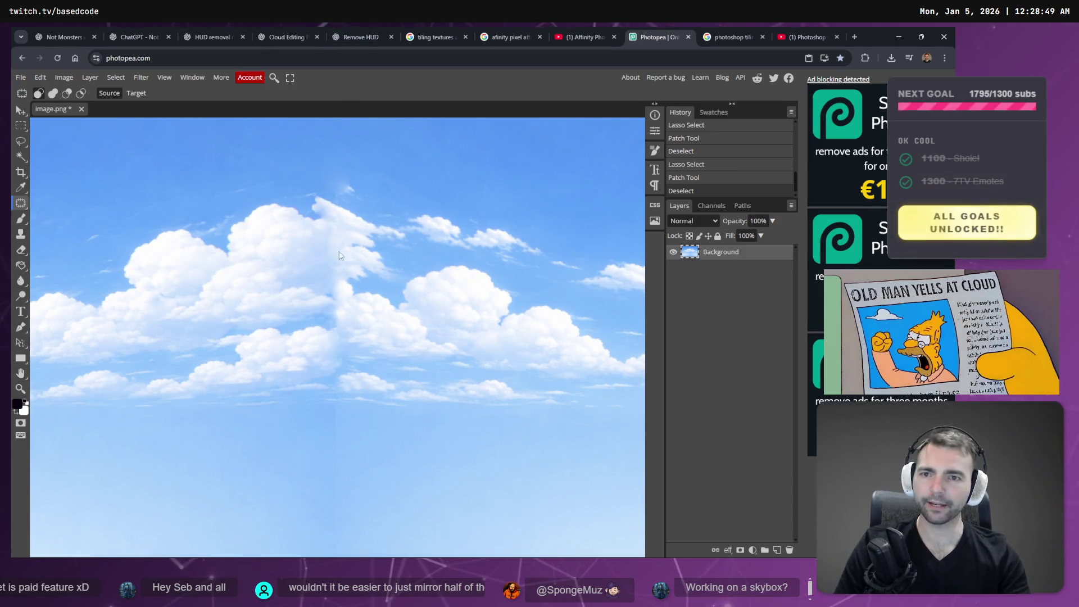
With the Healing Brush, heal several spots along the seam in the upper sky.
click(21, 219)
right_click(21, 203)
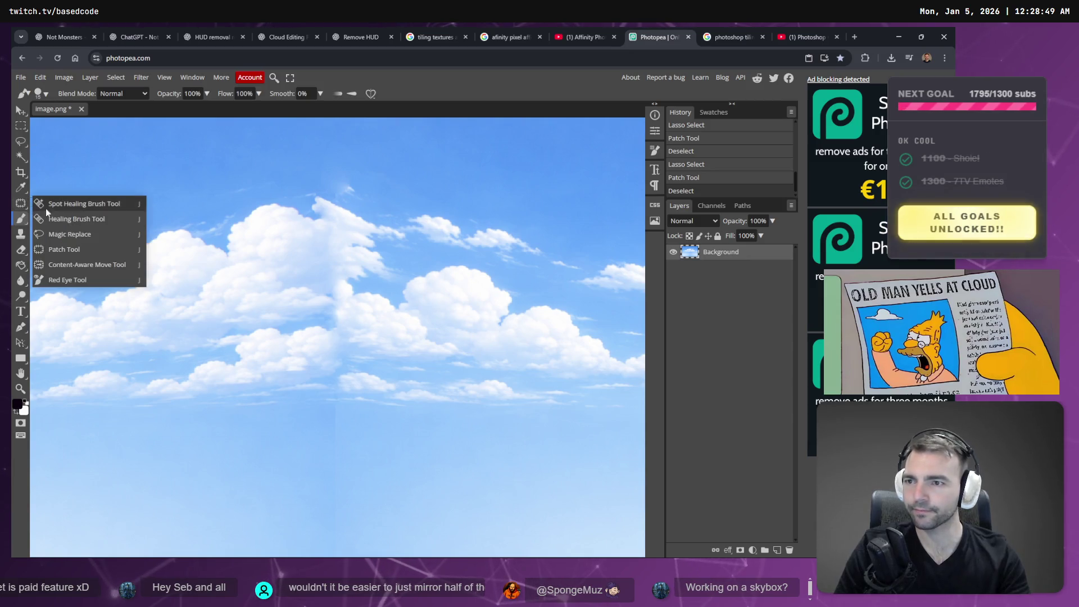
click(86, 219)
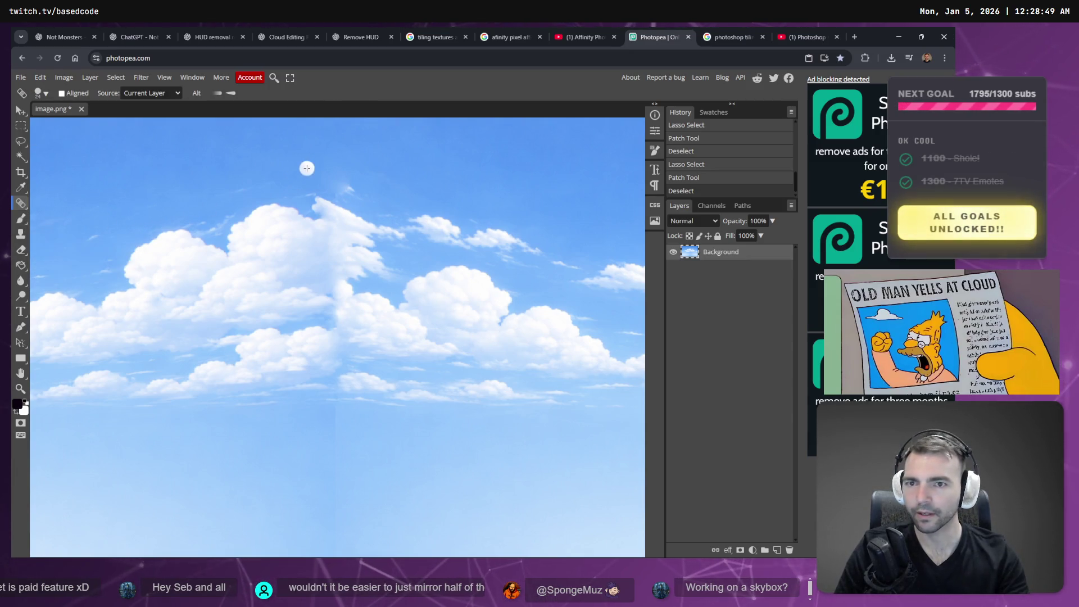
click(346, 188)
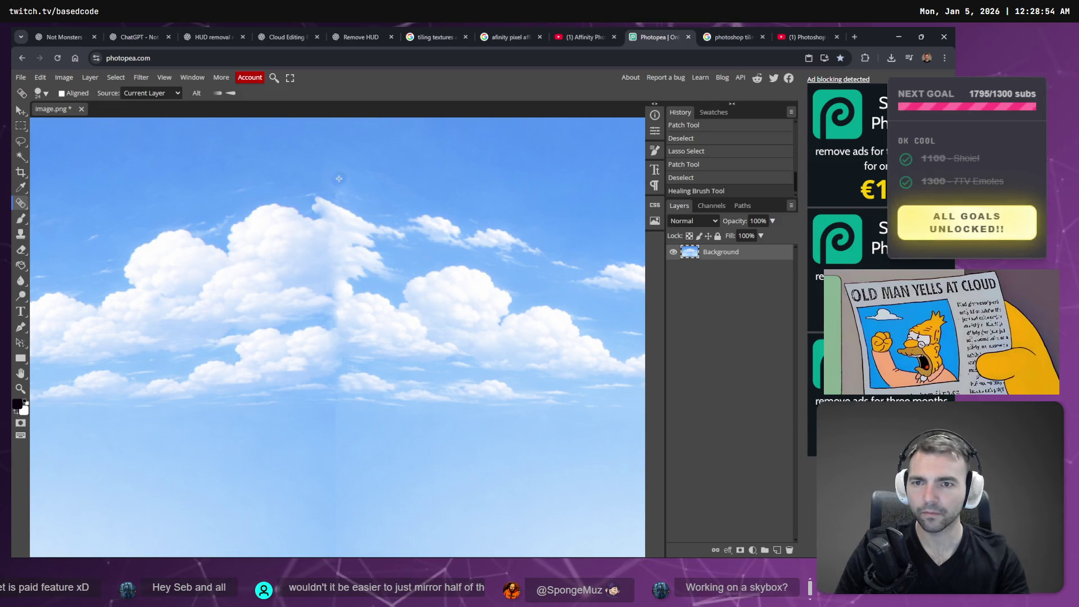
click(381, 178)
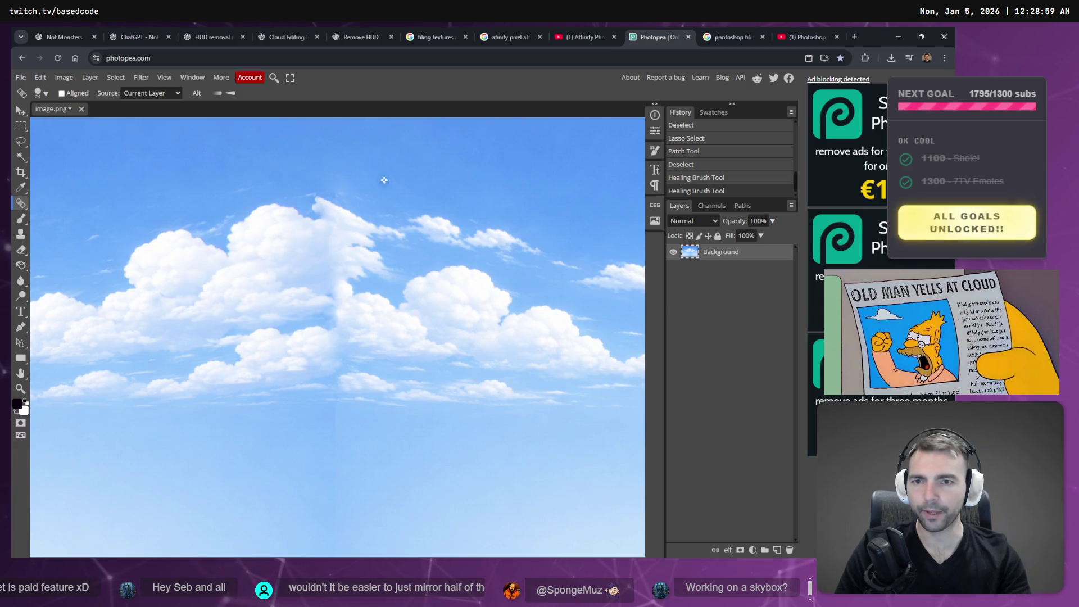
click(359, 195)
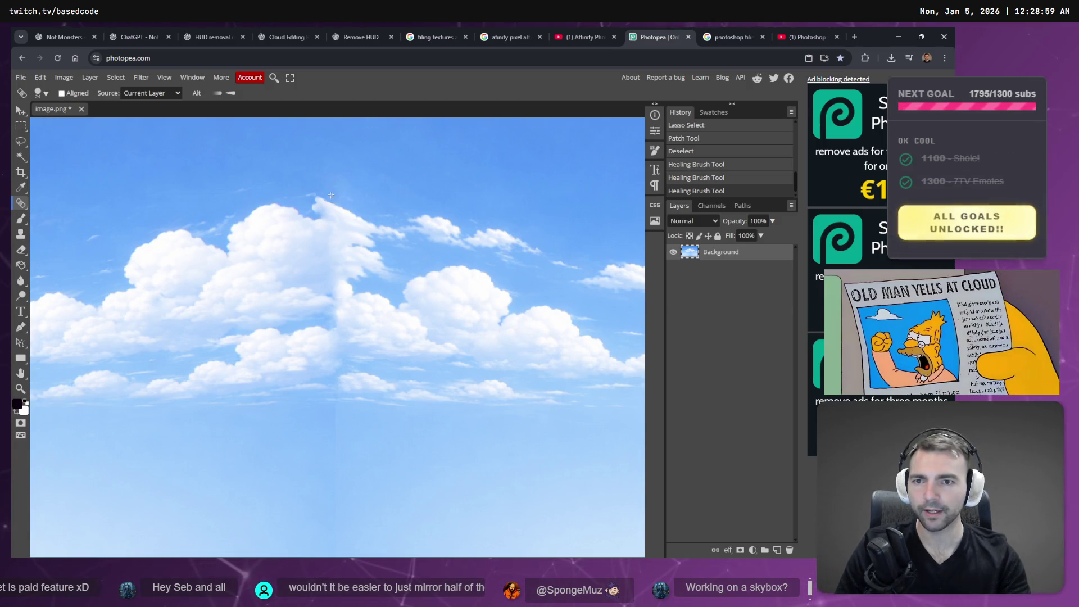
key(ctrl+z)
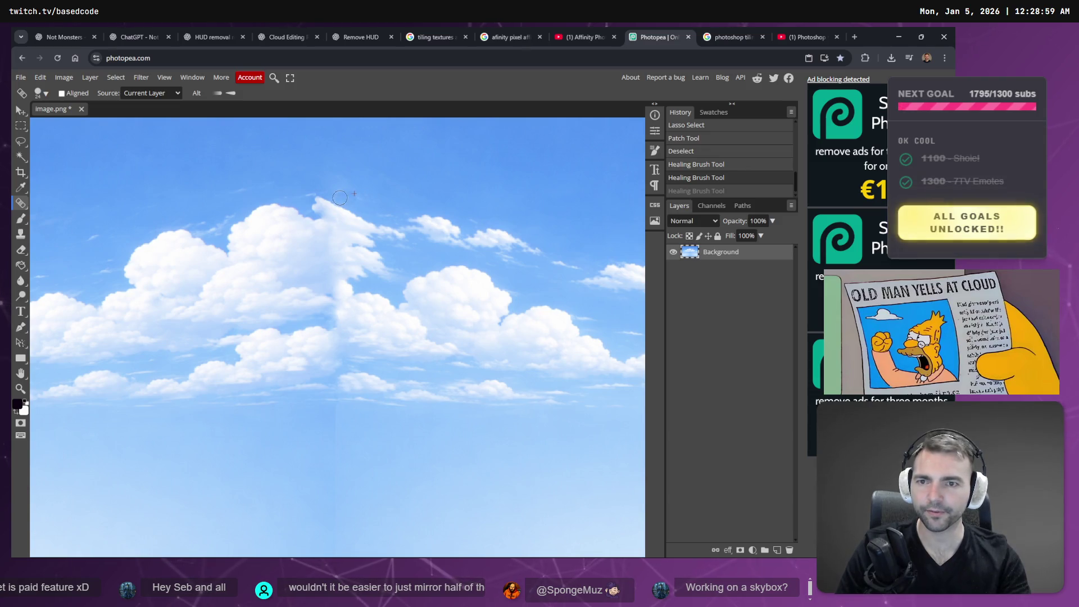
key(ctrl+shift+z)
Heal the vertical seam in the lower sky, then go back to the Patch Tool.
scroll(374, 253, down, 3)
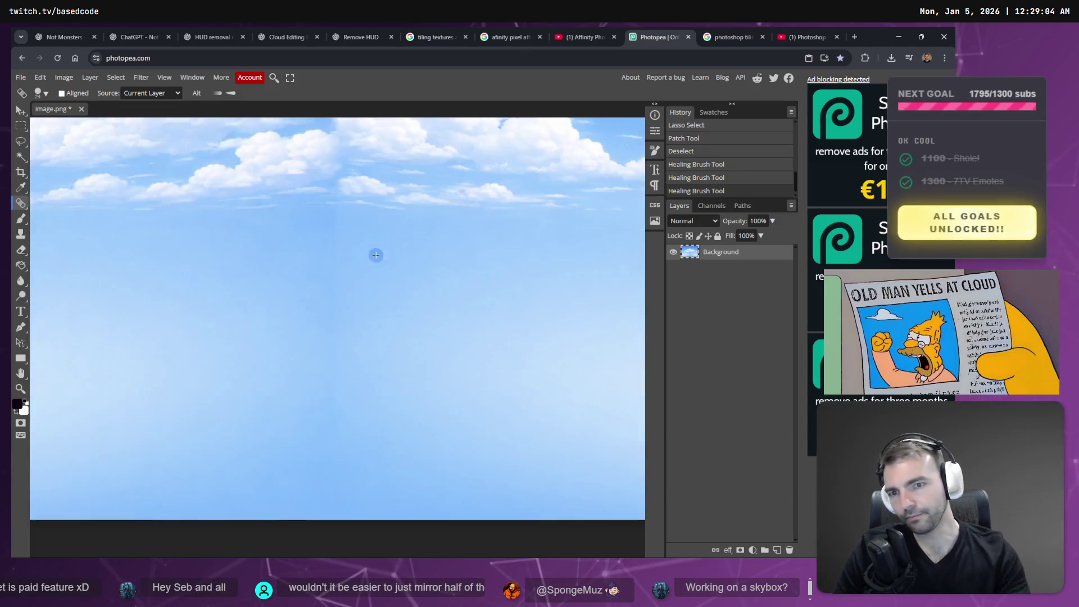
drag(333, 318, 328, 383)
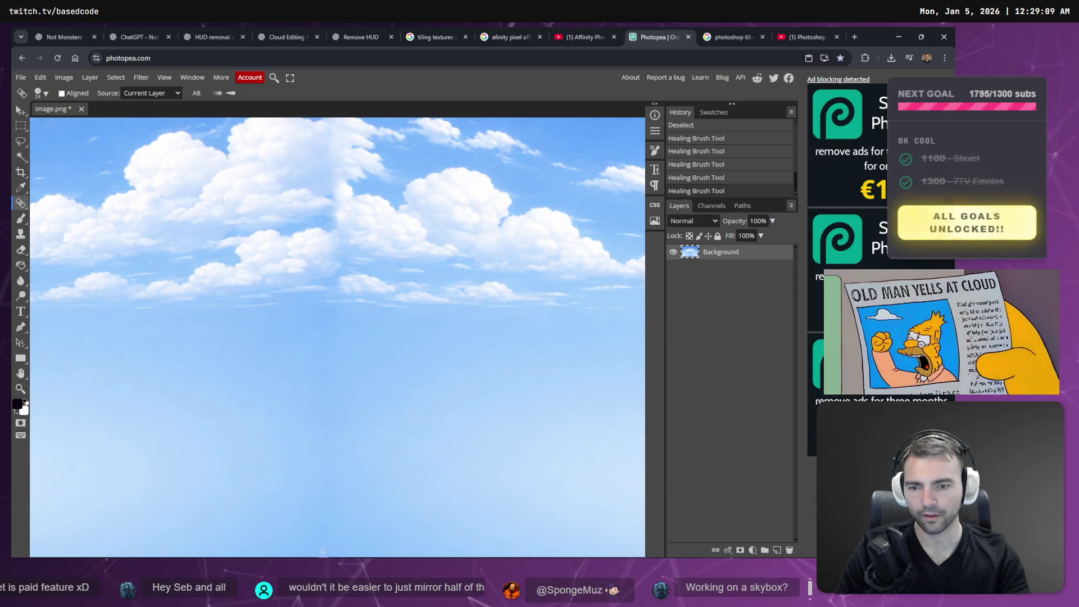
click(327, 308)
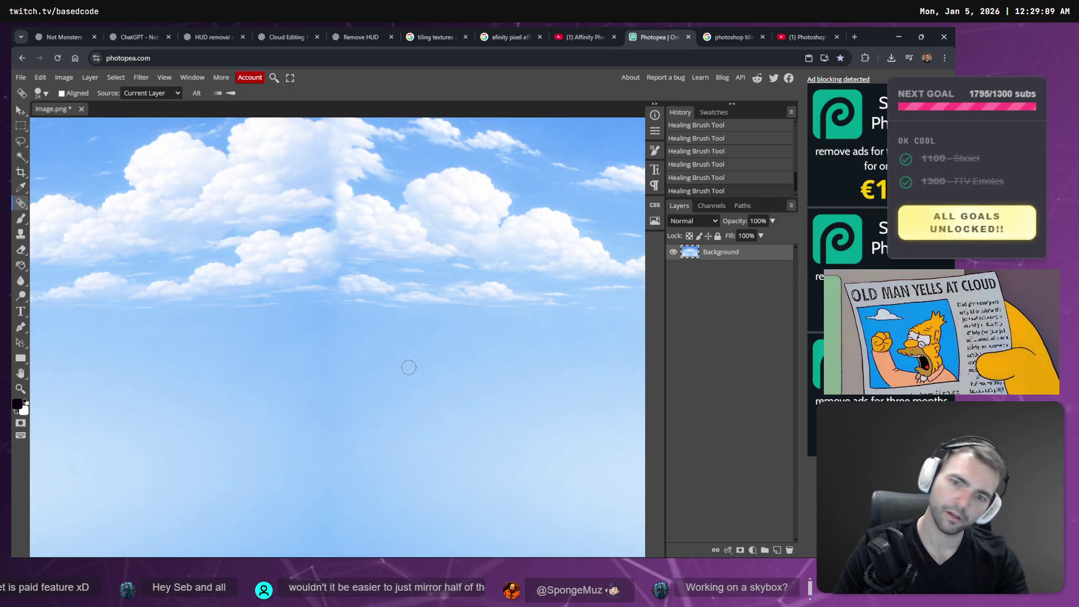
scroll(394, 349, up, 1)
scroll(388, 360, down, 2)
scroll(427, 368, up, 1)
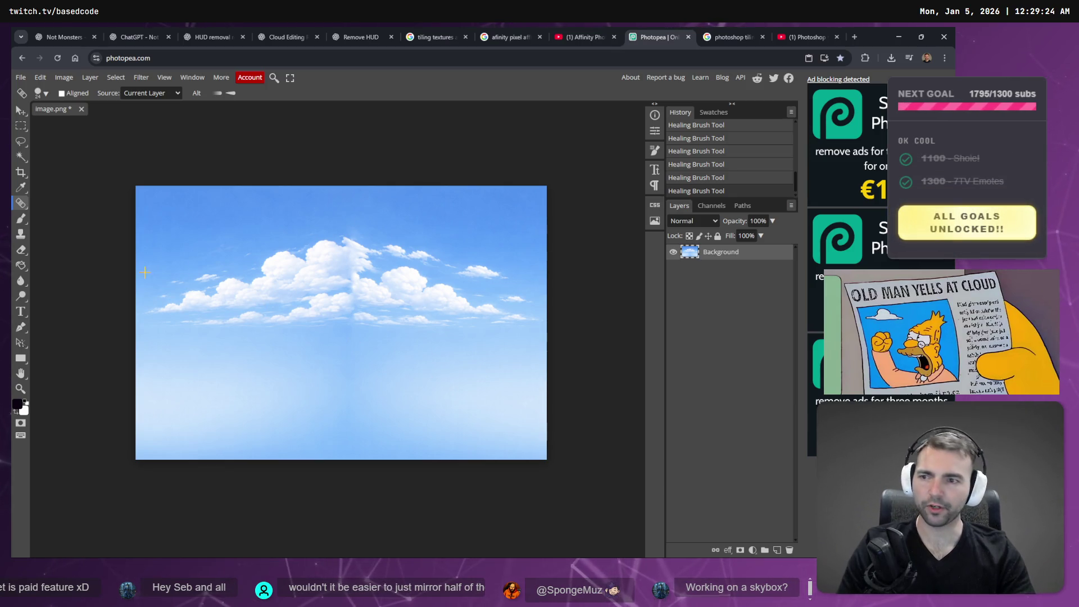
right_click(26, 201)
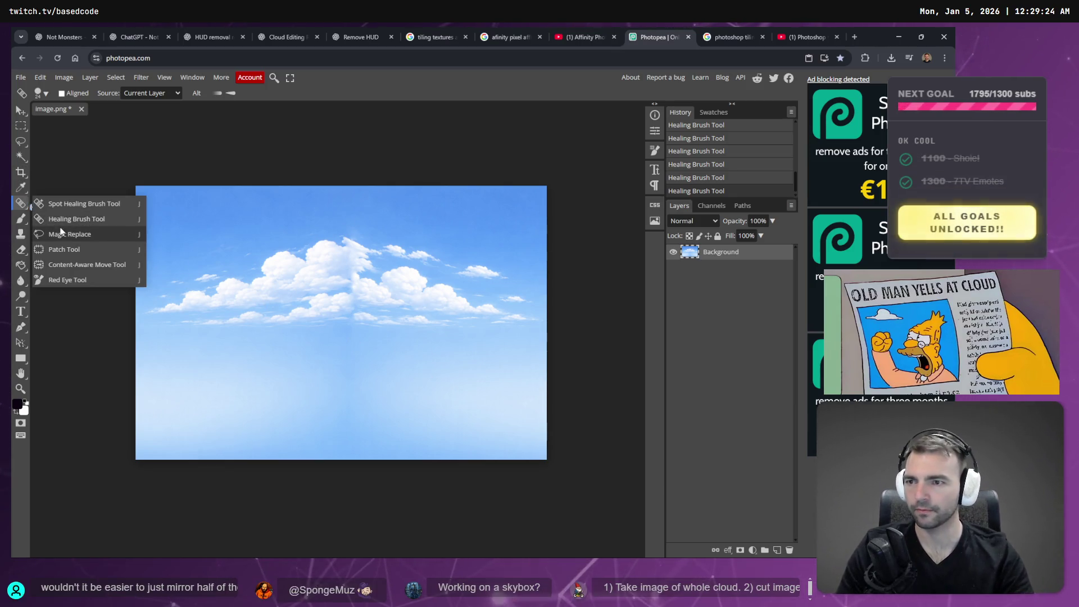
click(64, 250)
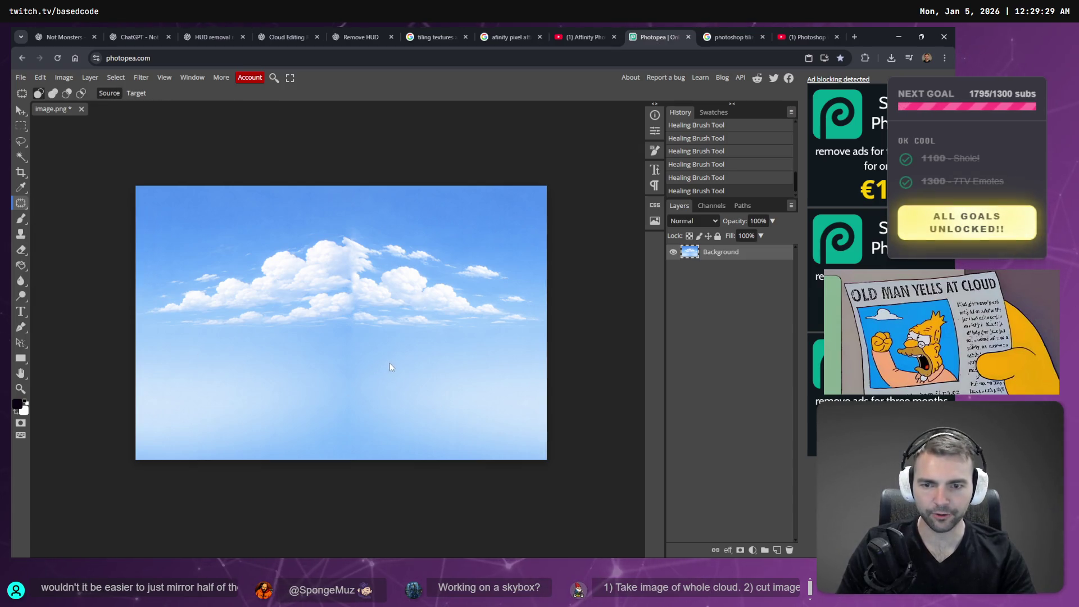
key(z)
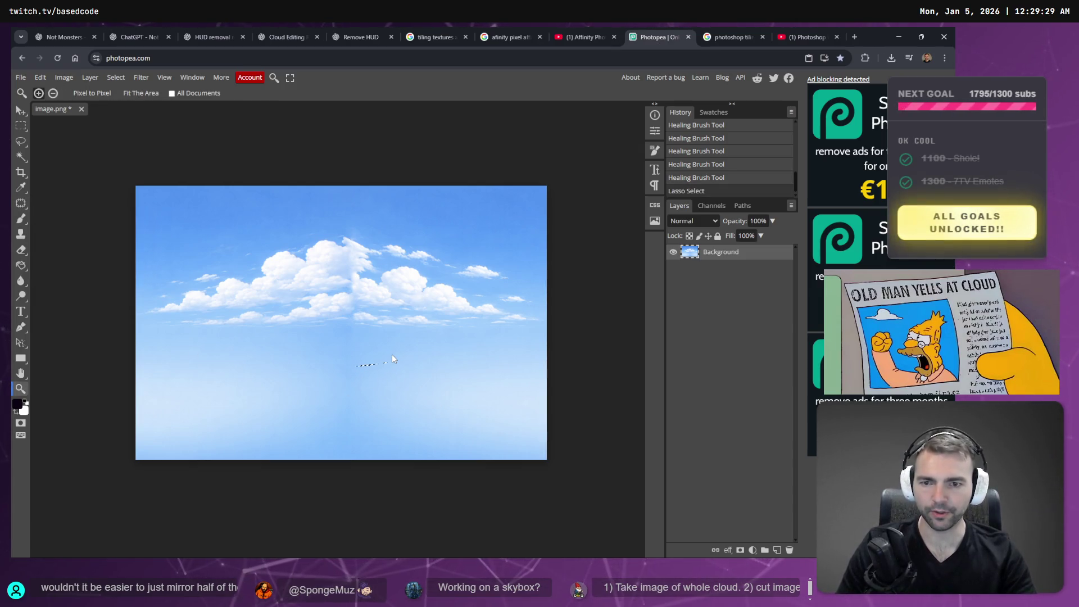
Patch three seam areas in the lower sky using clean nearby sky.
key(j)
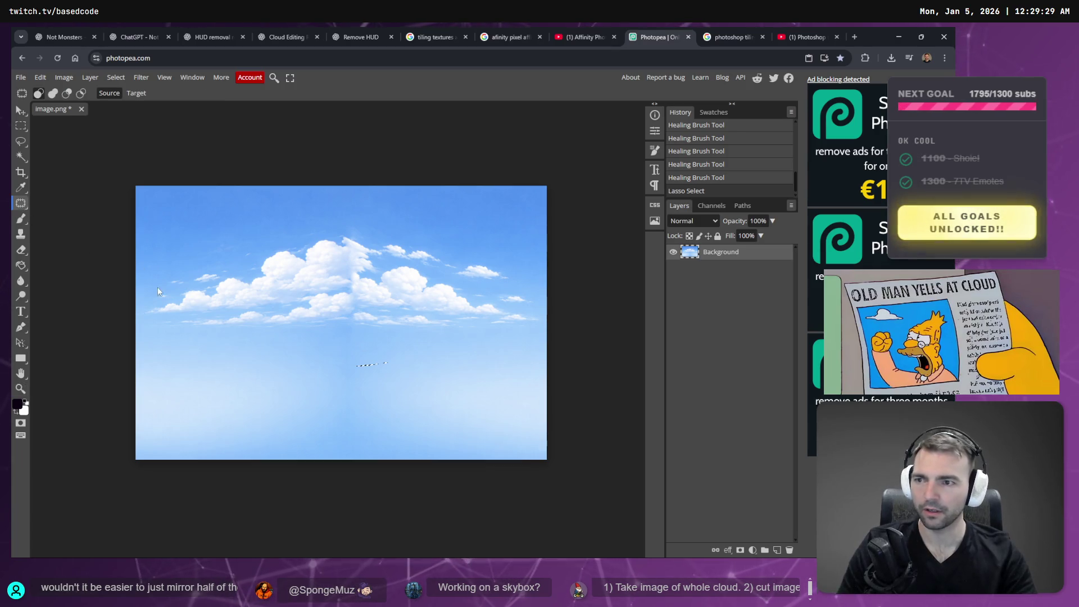
drag(385, 352, 349, 352)
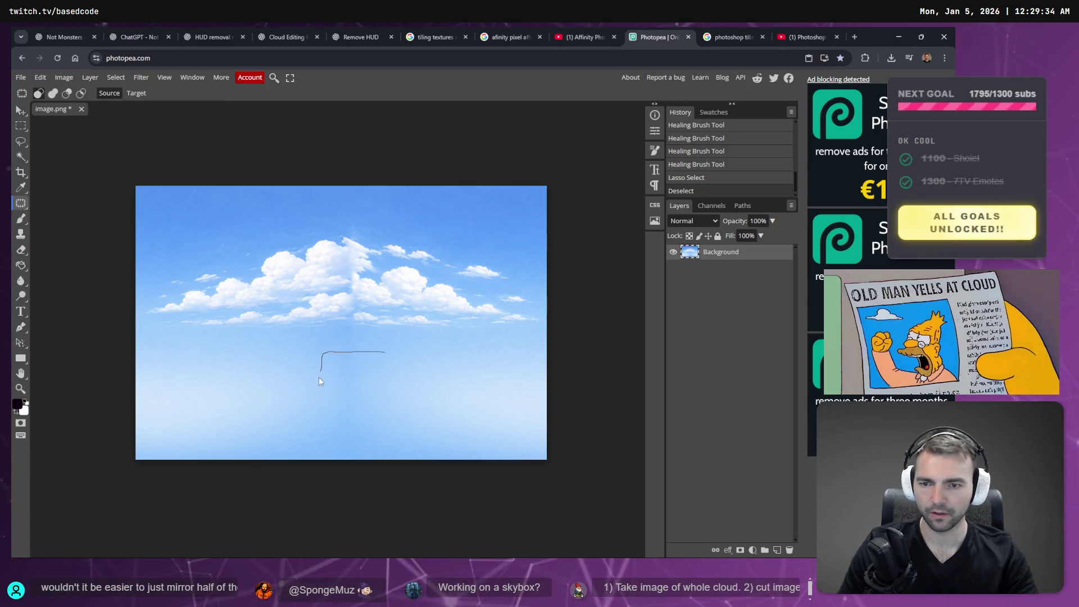
mouse_move(315, 429)
mouse_down()
mouse_move(397, 444)
mouse_move(386, 352)
mouse_up()
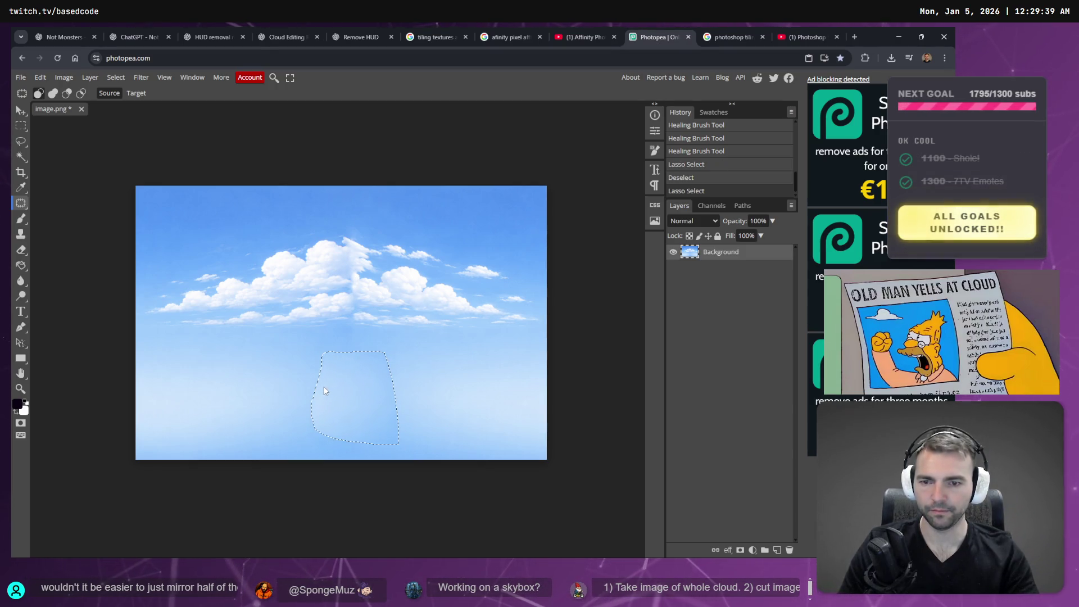
drag(318, 386, 259, 386)
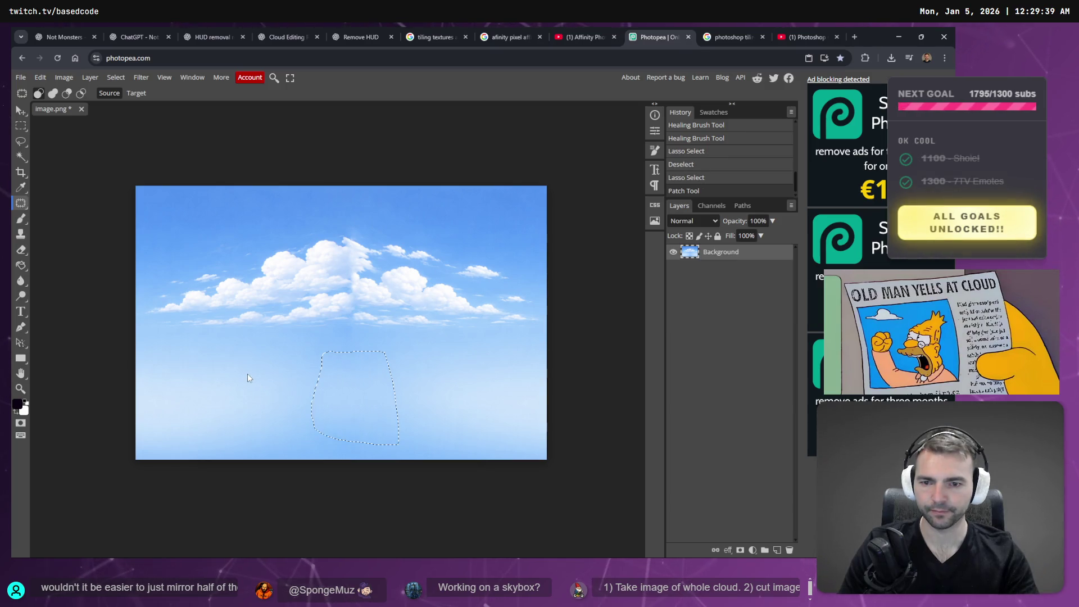
key(ctrl+d)
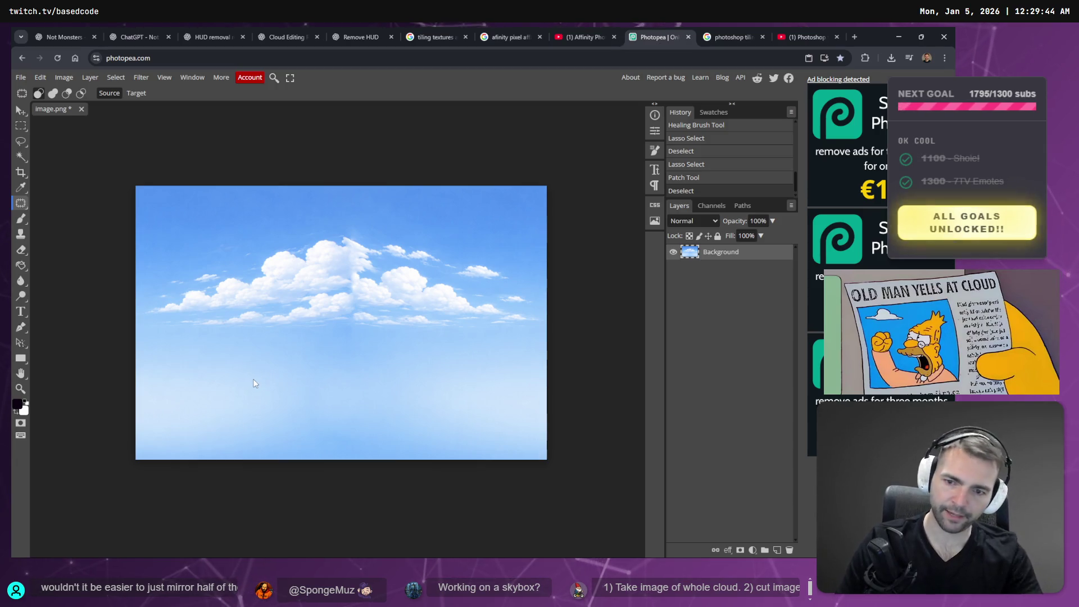
mouse_move(321, 430)
mouse_down()
mouse_move(285, 394)
mouse_move(293, 381)
mouse_move(260, 397)
mouse_move(257, 344)
mouse_up()
key(ctrl+d)
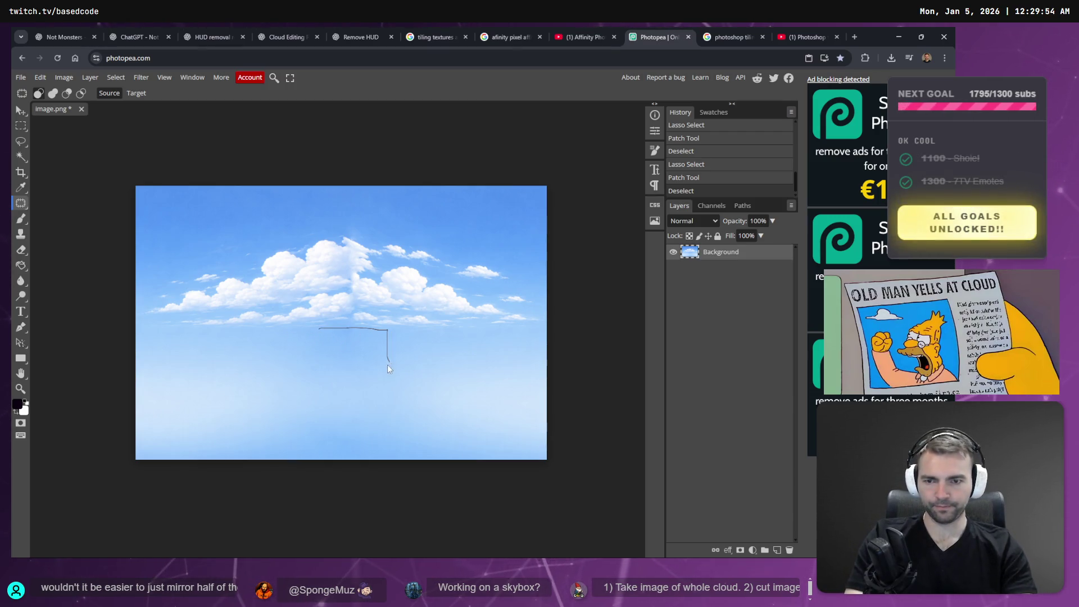
drag(318, 330, 318, 332)
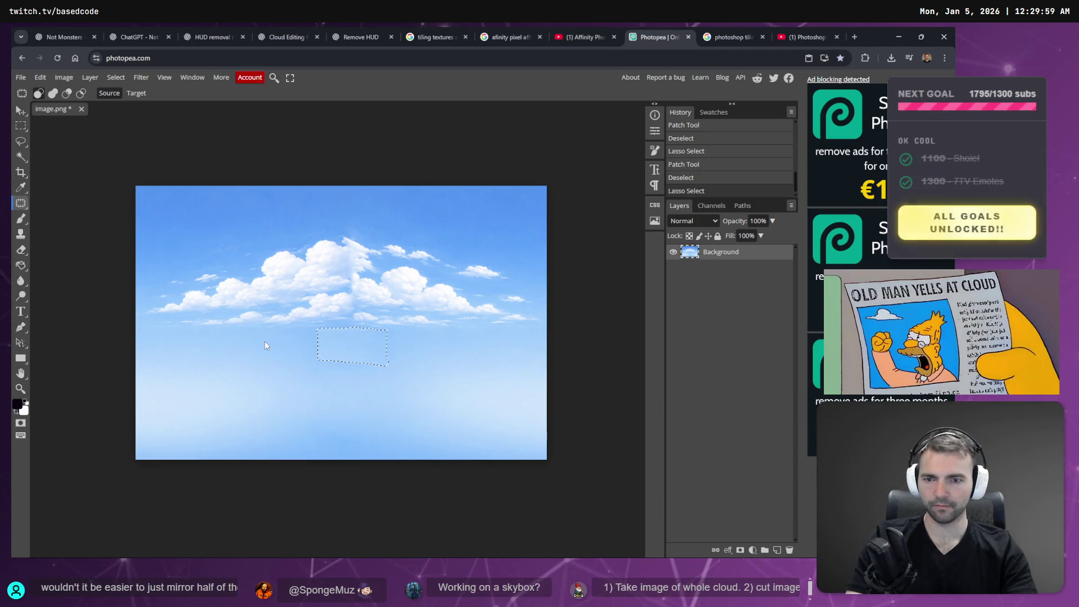
drag(351, 345, 474, 349)
key(ctrl+d)
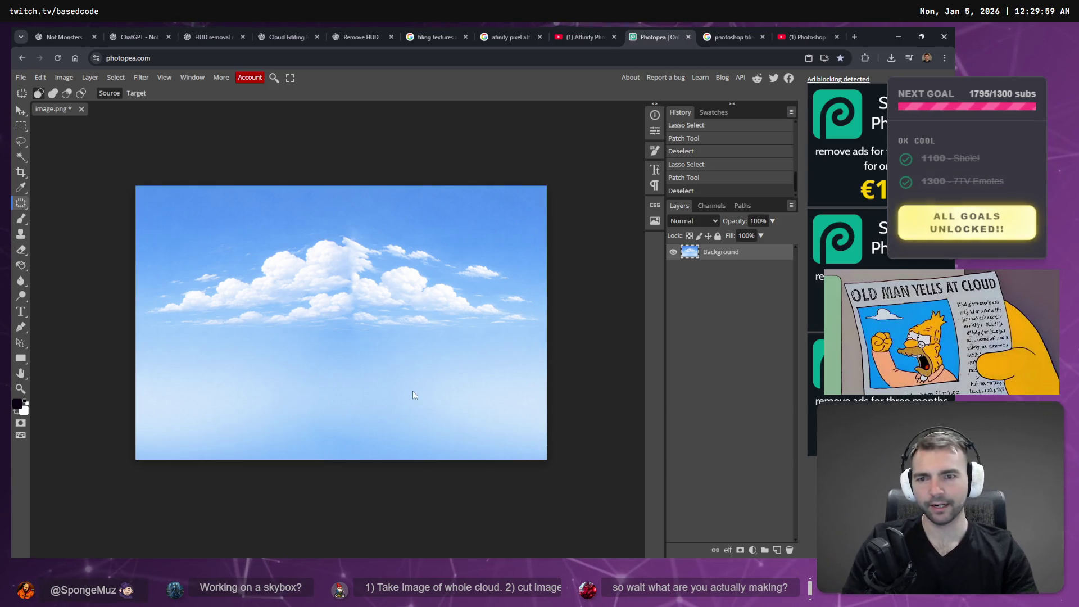
scroll(393, 297, up, 3)
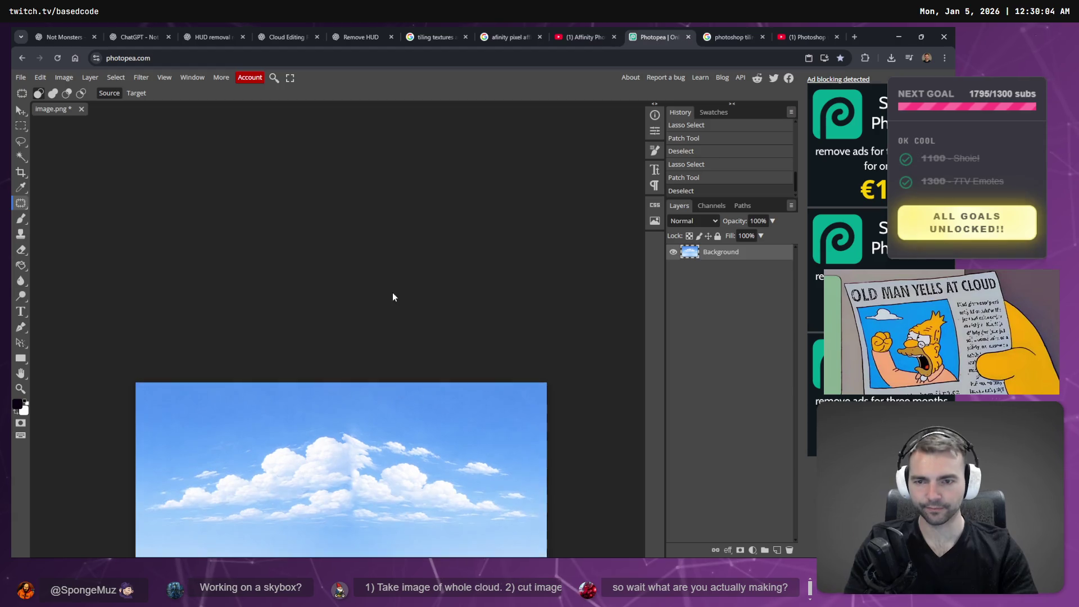
Patch a seam area within the clouds using cloud texture from the left.
scroll(392, 297, down, 2)
scroll(384, 348, left, 4)
scroll(384, 349, right, 4)
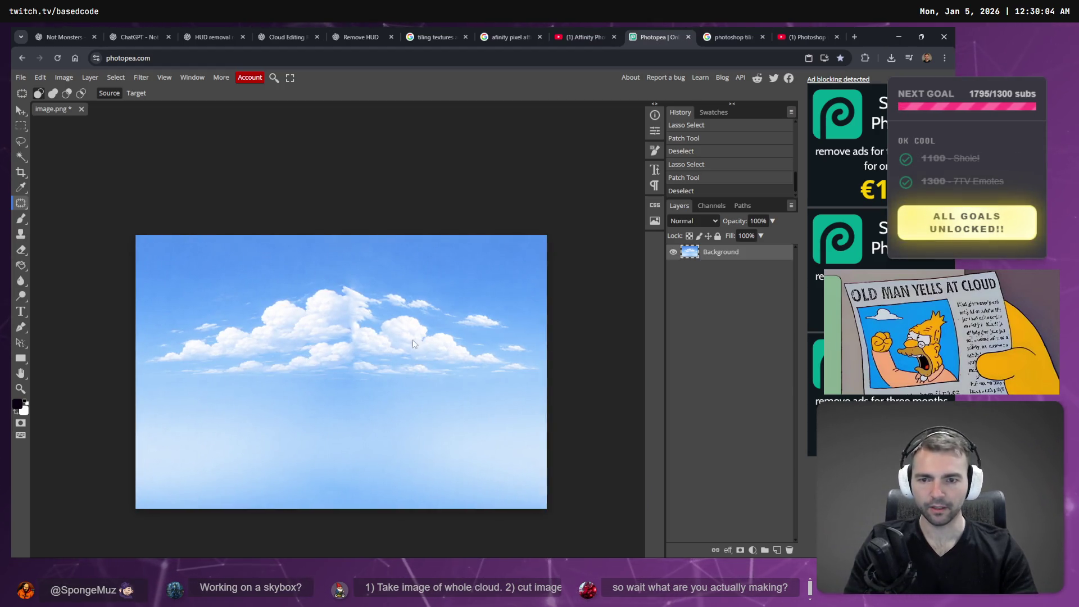
scroll(371, 333, up, 3)
mouse_move(351, 321)
mouse_down()
mouse_move(335, 315)
mouse_move(351, 352)
mouse_move(376, 352)
mouse_move(348, 326)
mouse_move(331, 339)
mouse_move(292, 326)
mouse_move(304, 314)
mouse_move(339, 320)
mouse_up()
key(ctrl+z)
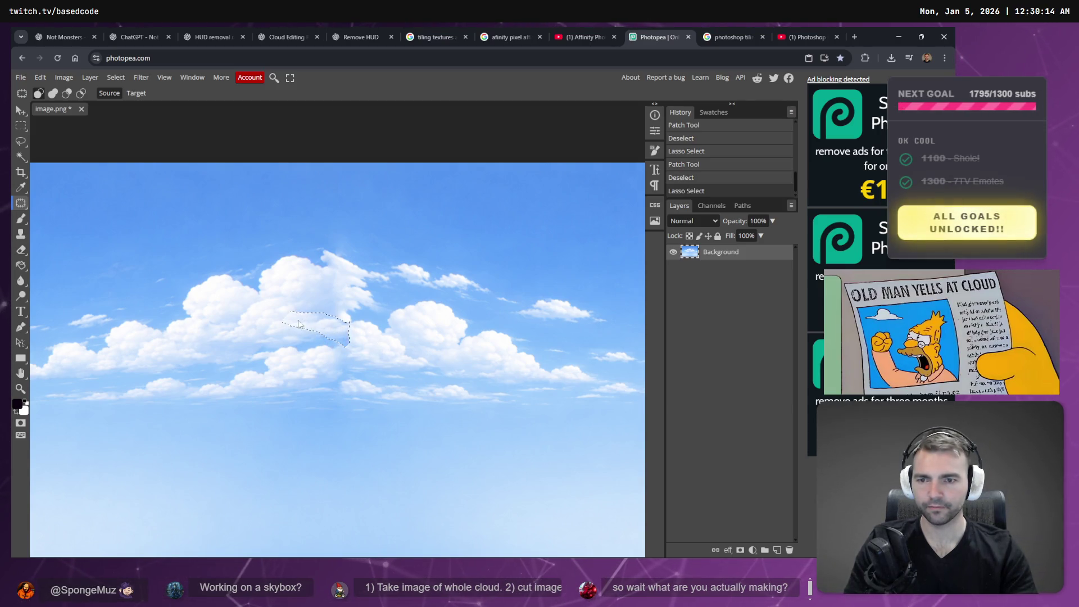
mouse_move(227, 283)
mouse_down()
mouse_move(243, 334)
mouse_move(234, 338)
mouse_move(250, 345)
mouse_up()
key(ctrl+d)
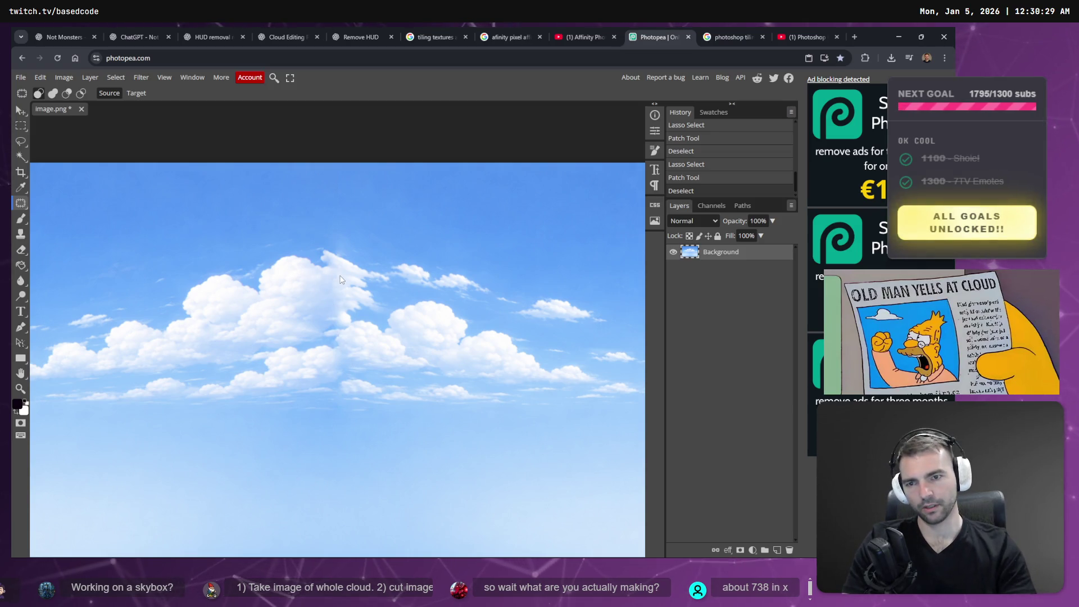
Patch a seam spot on the upper cloud, then switch to the project whiteboard.
mouse_move(343, 275)
mouse_down()
mouse_move(312, 298)
mouse_move(344, 311)
mouse_move(343, 277)
mouse_up()
drag(329, 289, 297, 291)
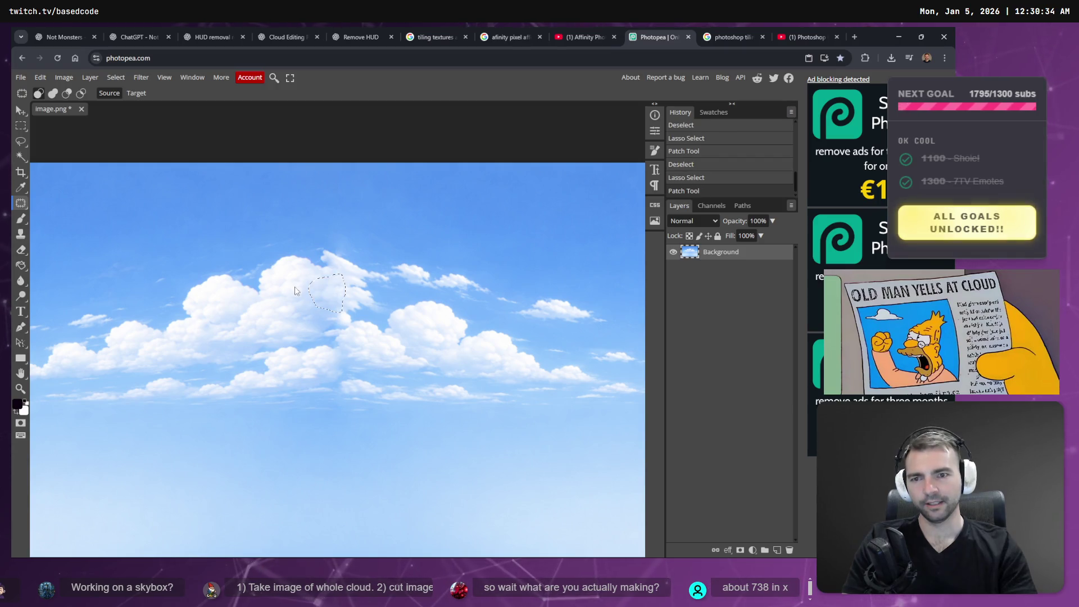
key(ctrl+d)
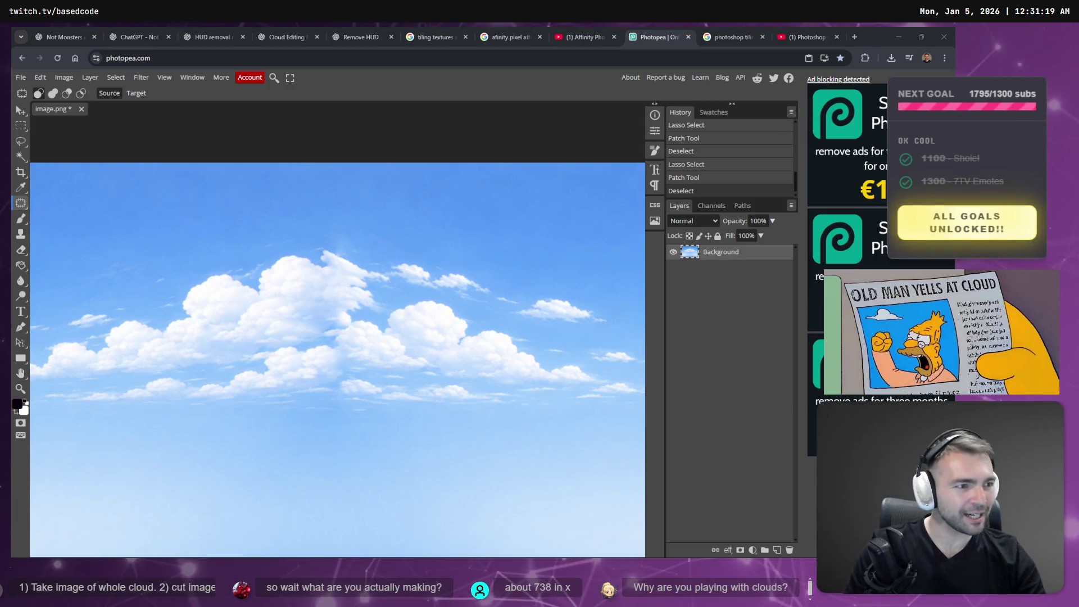
key(alt+Tab)
Zoom in on the Not Monsters logo image for a closer look, then deselect it.
scroll(277, 274, down, 5)
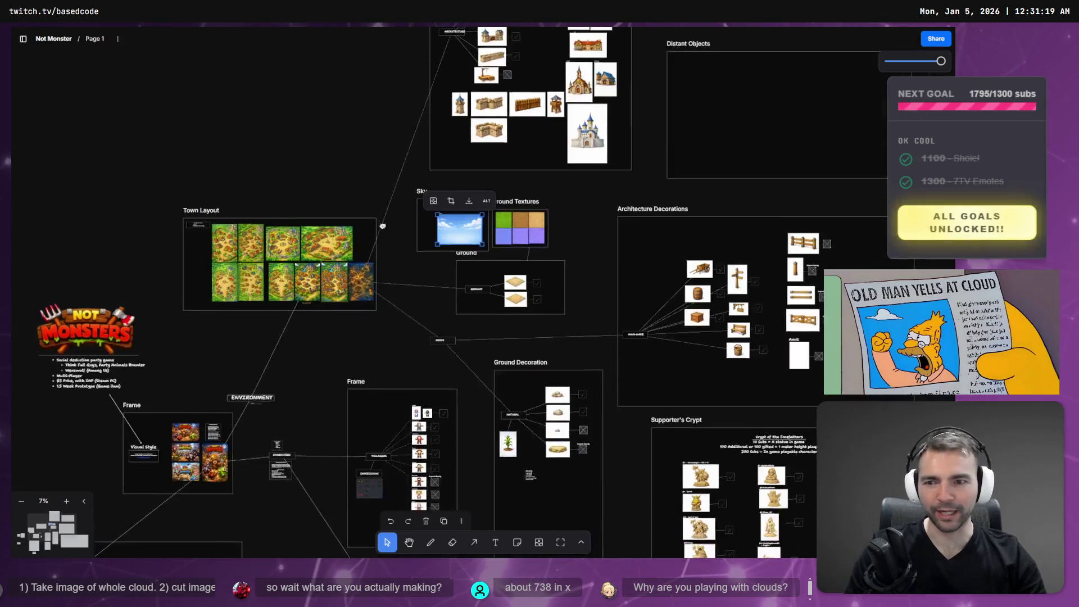
click(278, 274)
key(shift+2)
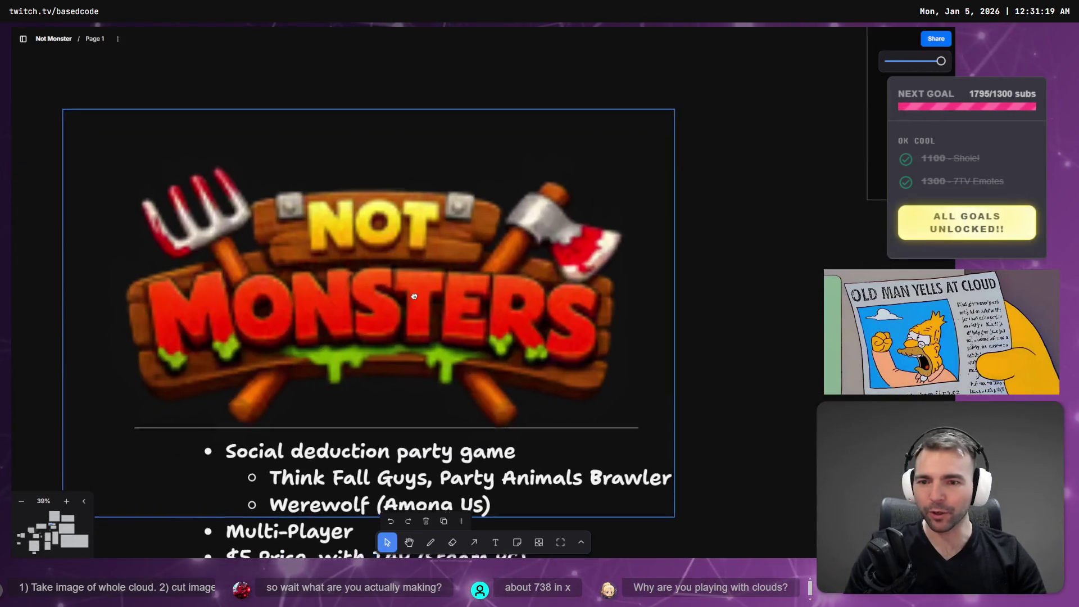
key(Escape)
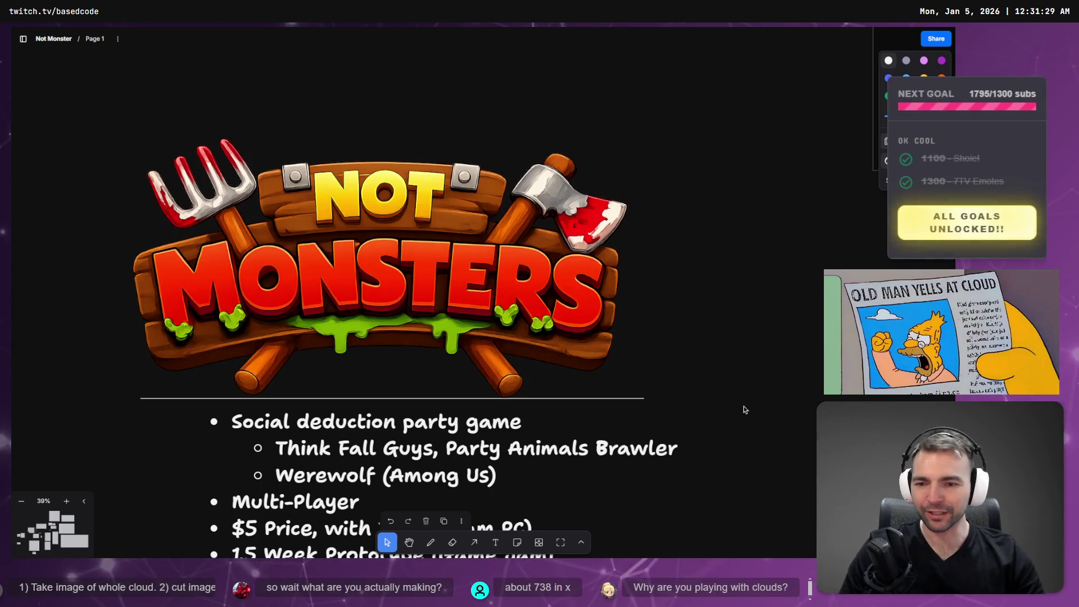
Scroll the canvas down to the Visual Style frame's key-art images.
scroll(745, 407, down, 3)
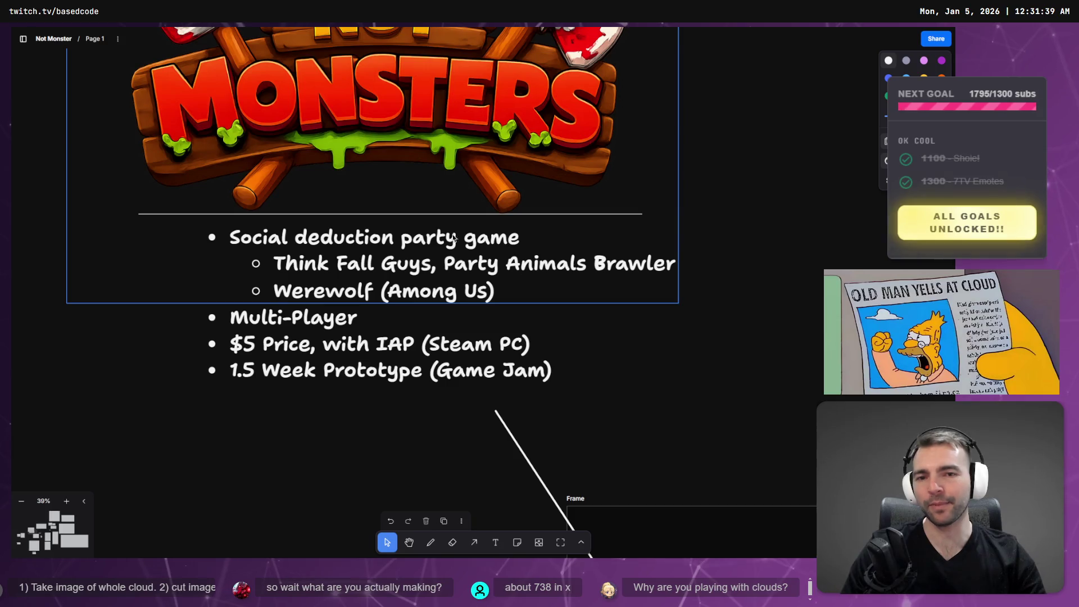
scroll(731, 245, down, 5)
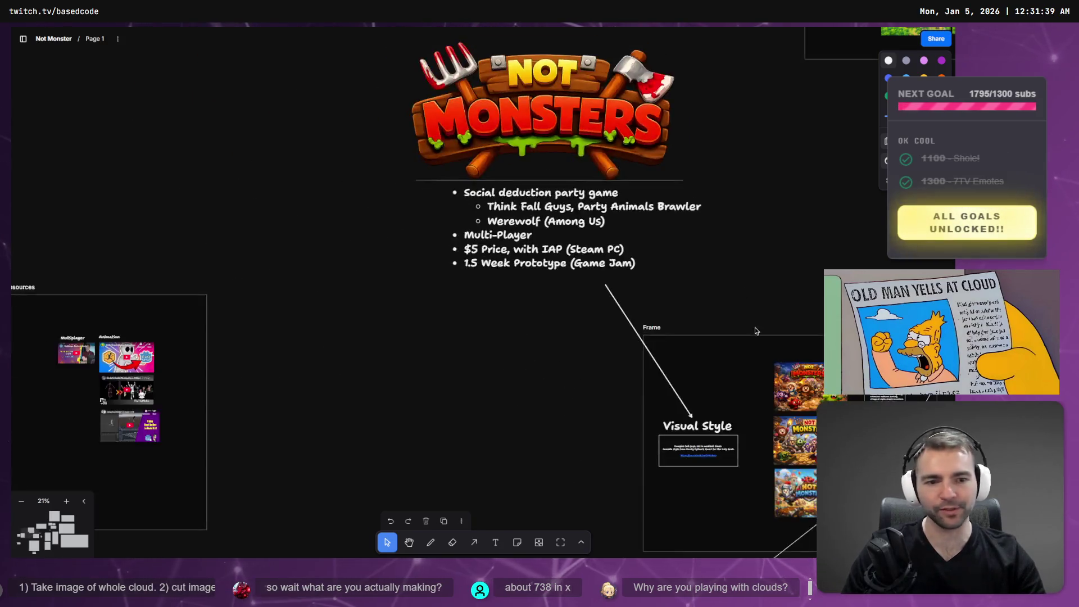
scroll(514, 309, up, 5)
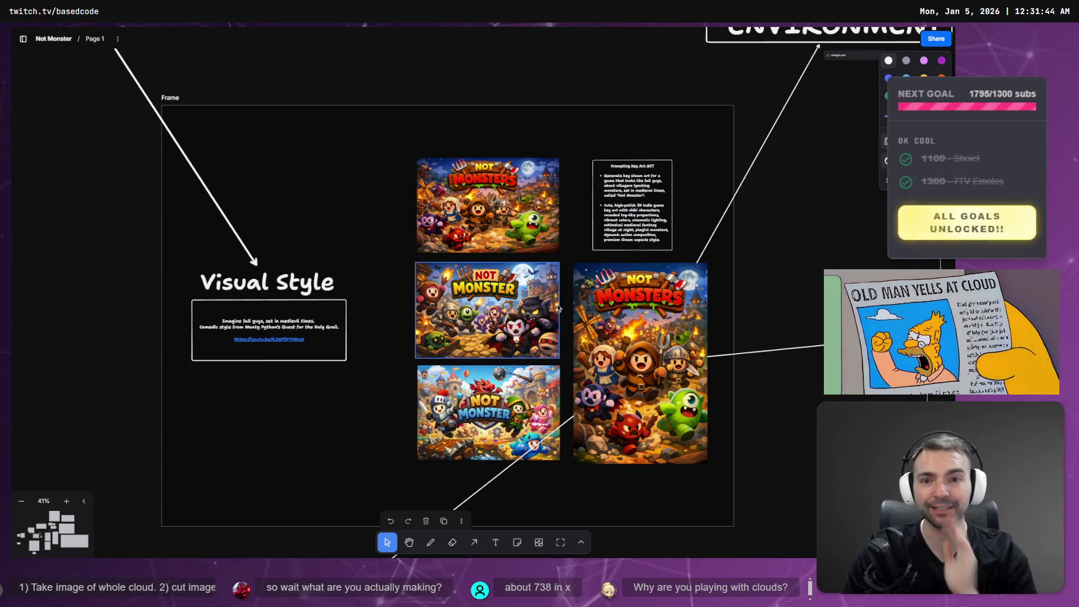
scroll(625, 336, up, 5)
scroll(598, 332, down, 3)
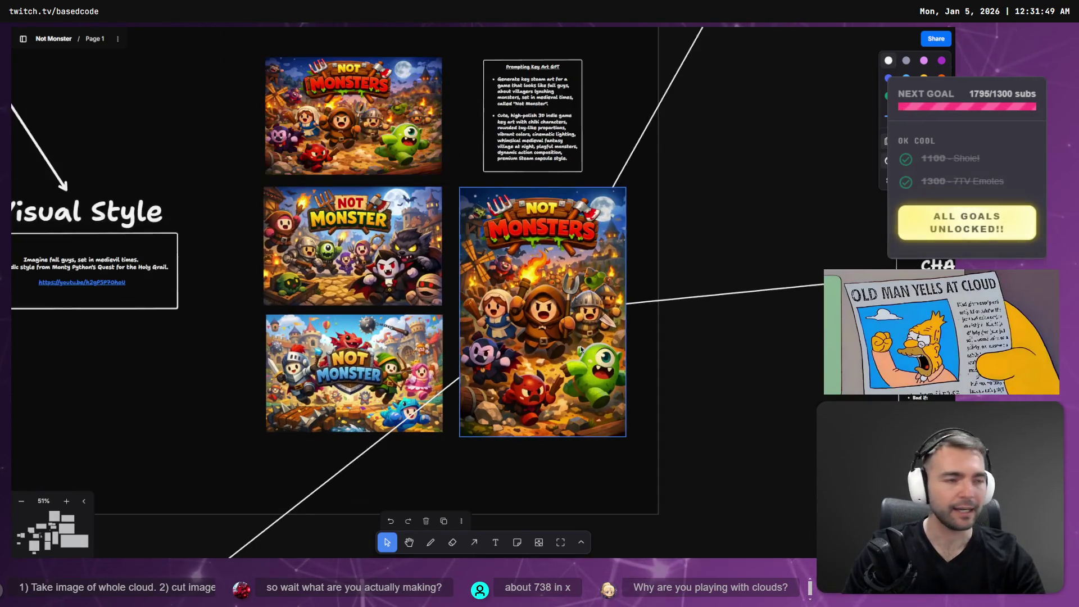
key(alt+Tab)
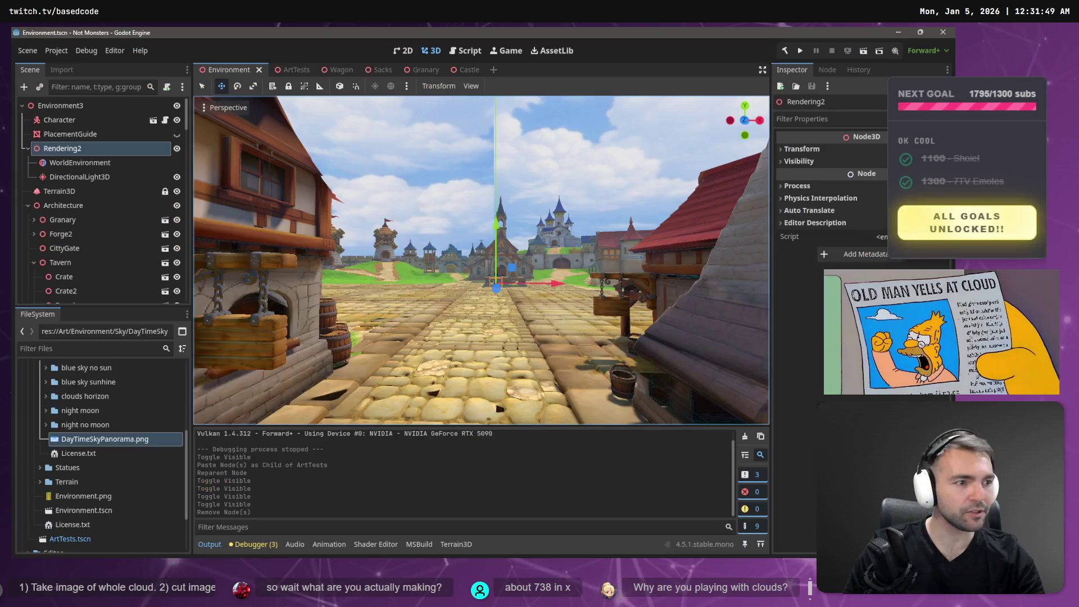
Aim the editor camera at the town, run the game, and walk the mummy toward the castle.
drag(643, 218, 754, 327)
drag(578, 204, 578, 205)
key(F5)
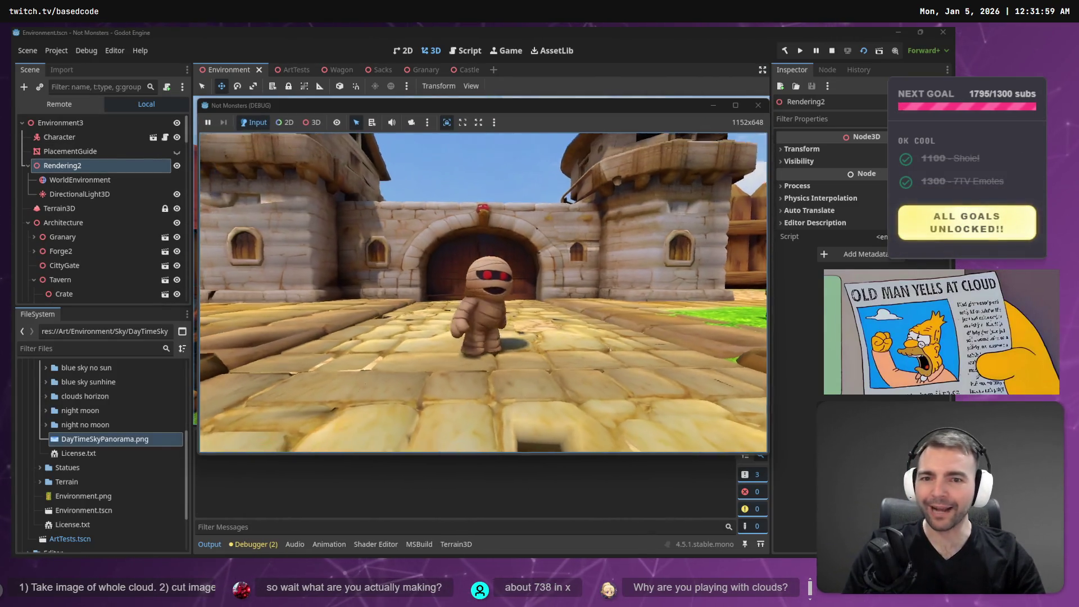
key(w)
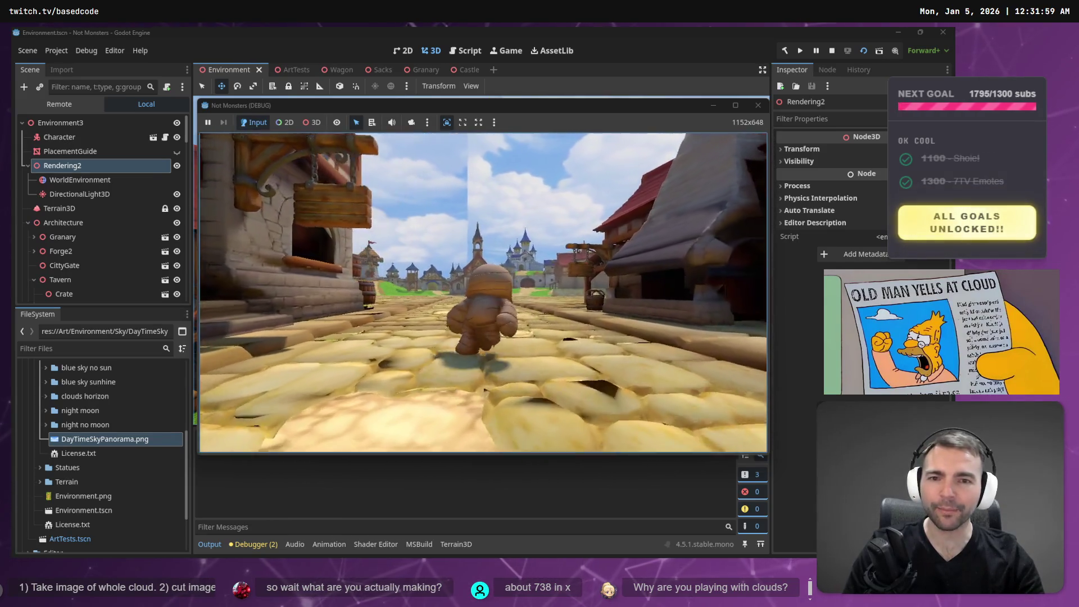
key(w)
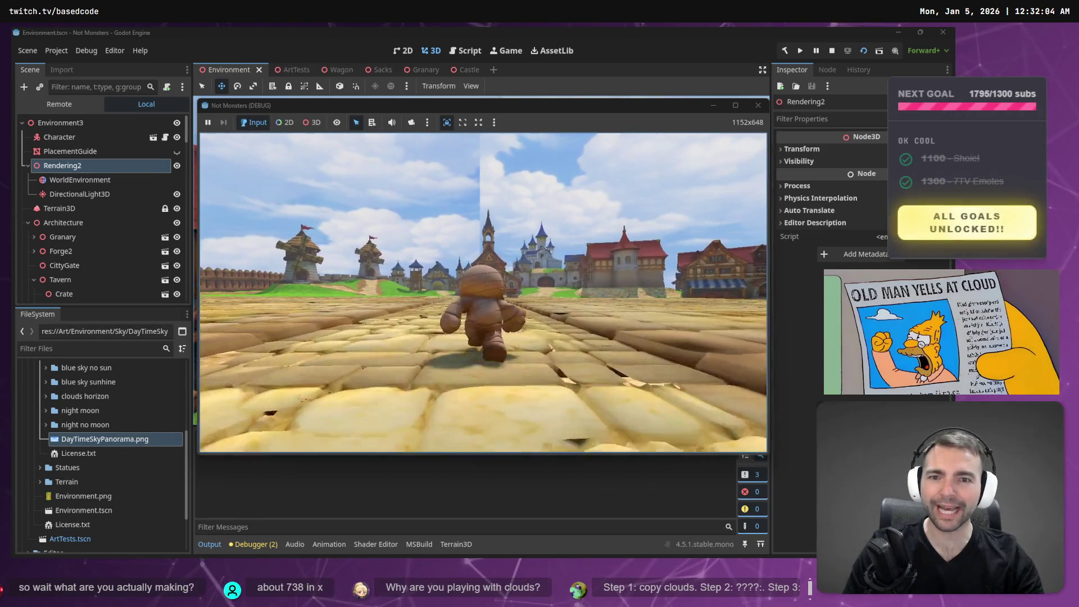
key(w)
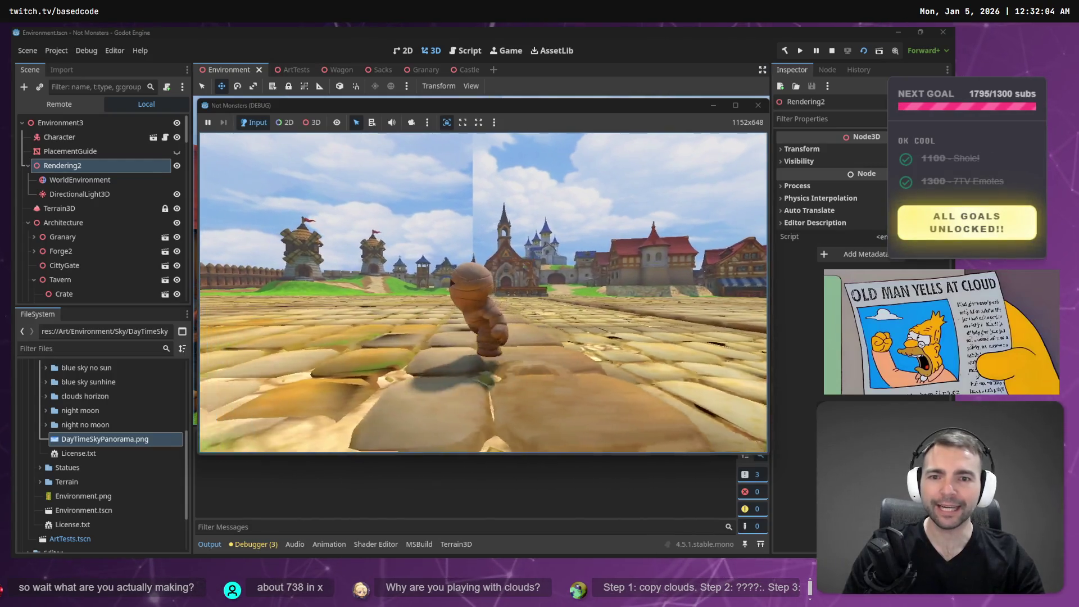
key(w)
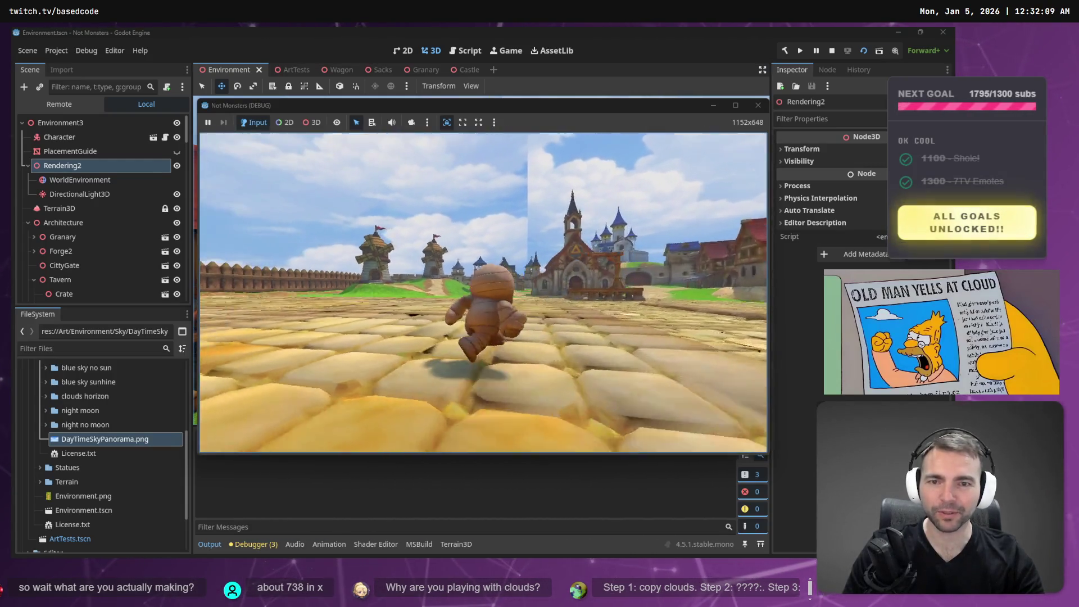
Run the mummy back toward the camera and up the street again, then stop the game.
key(s)
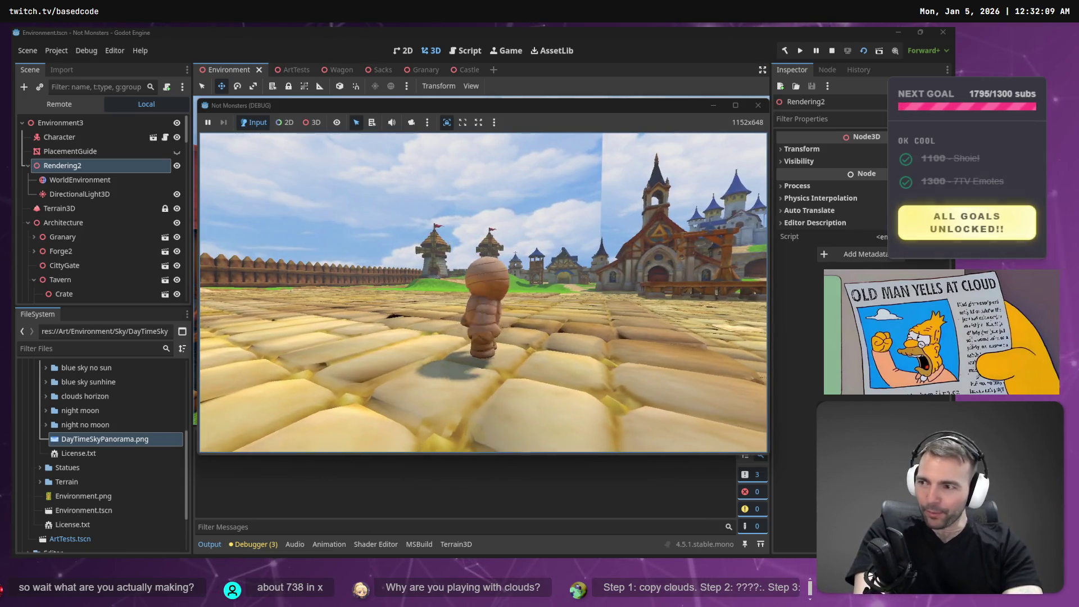
key(s)
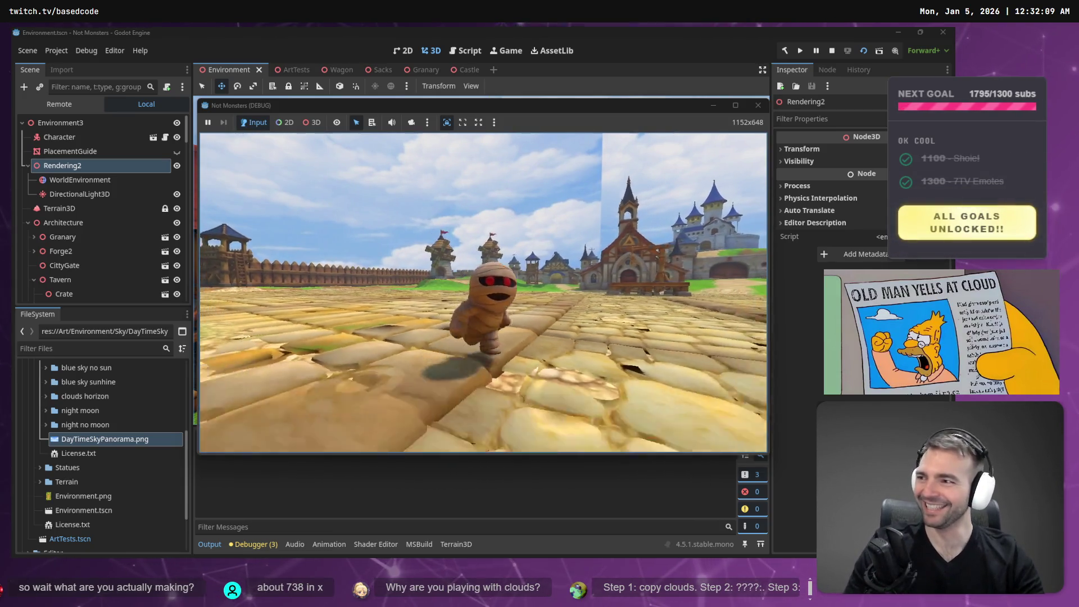
key(s)
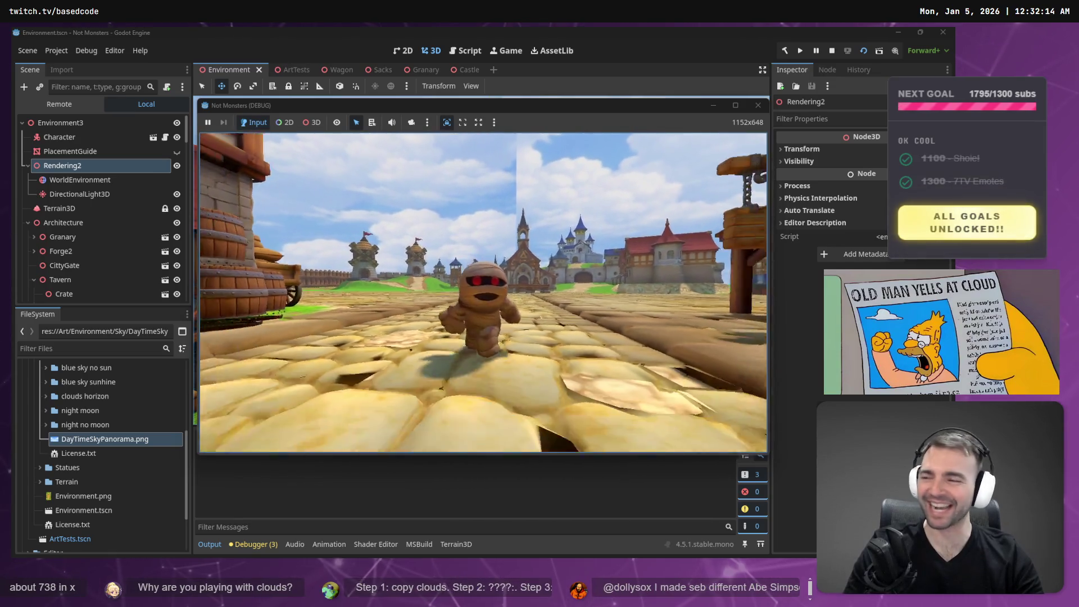
key(a)
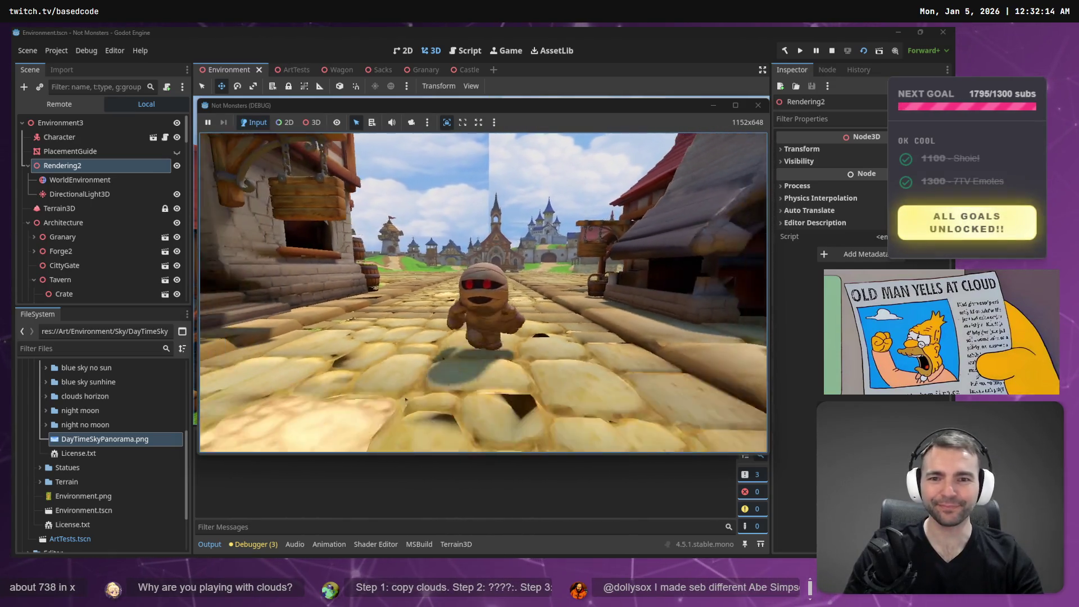
key(s)
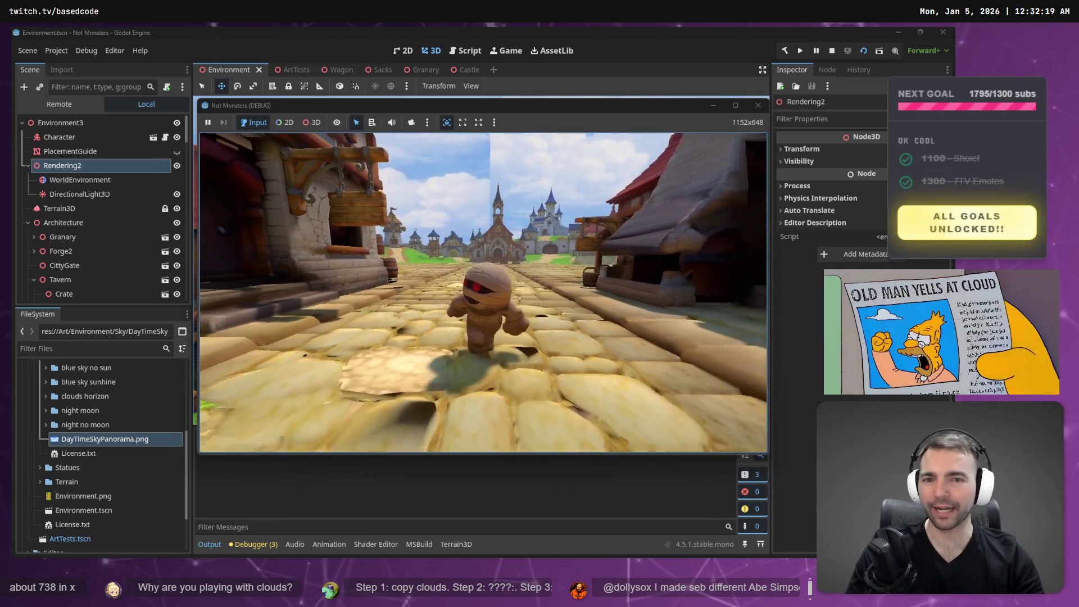
key(w)
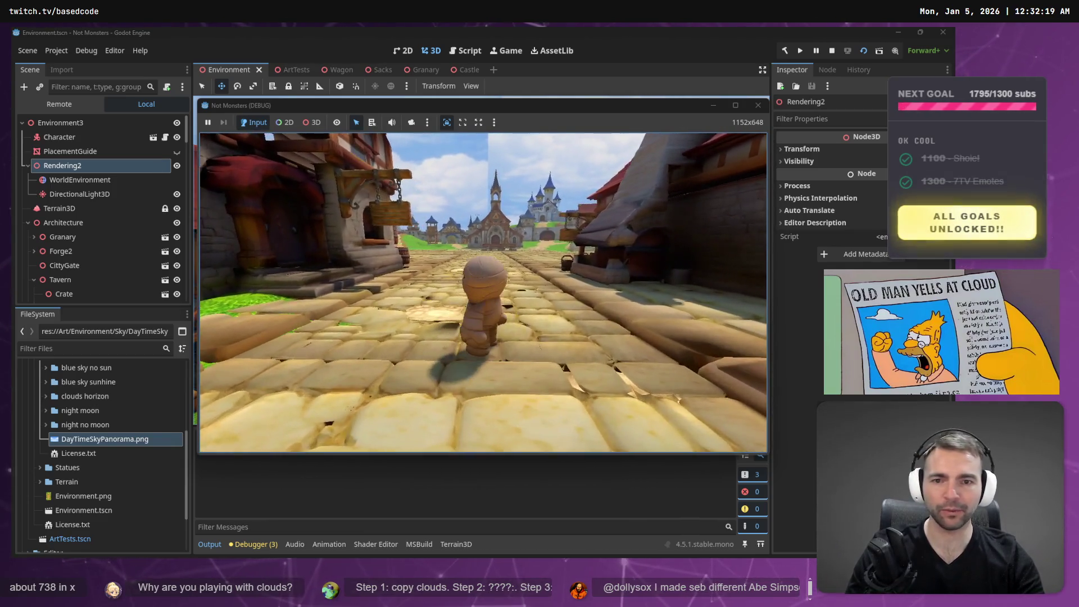
key(F8)
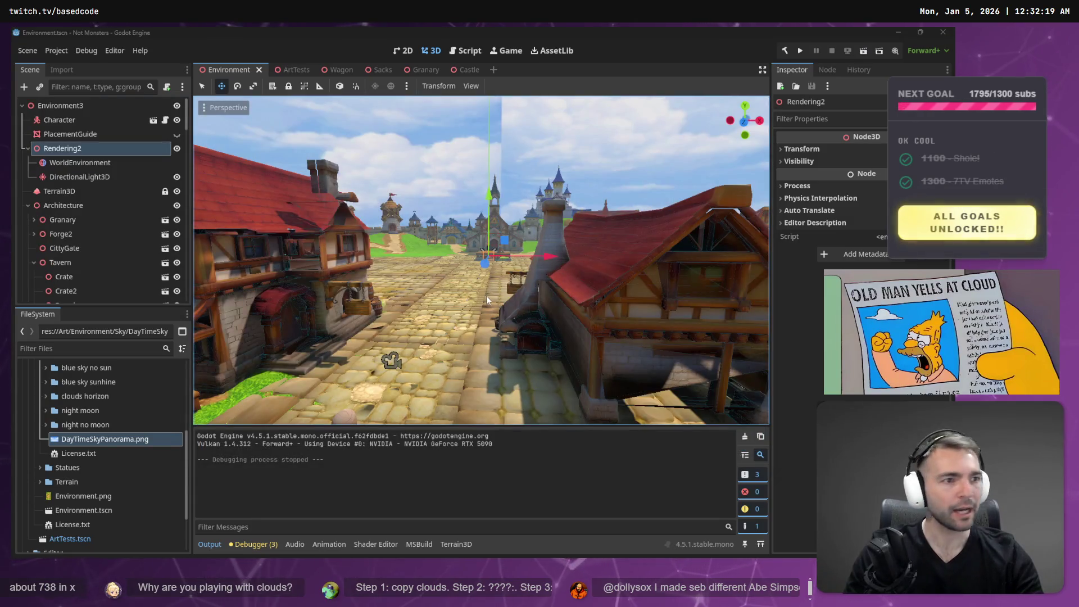
key(alt+Tab)
scroll(351, 230, down, 5)
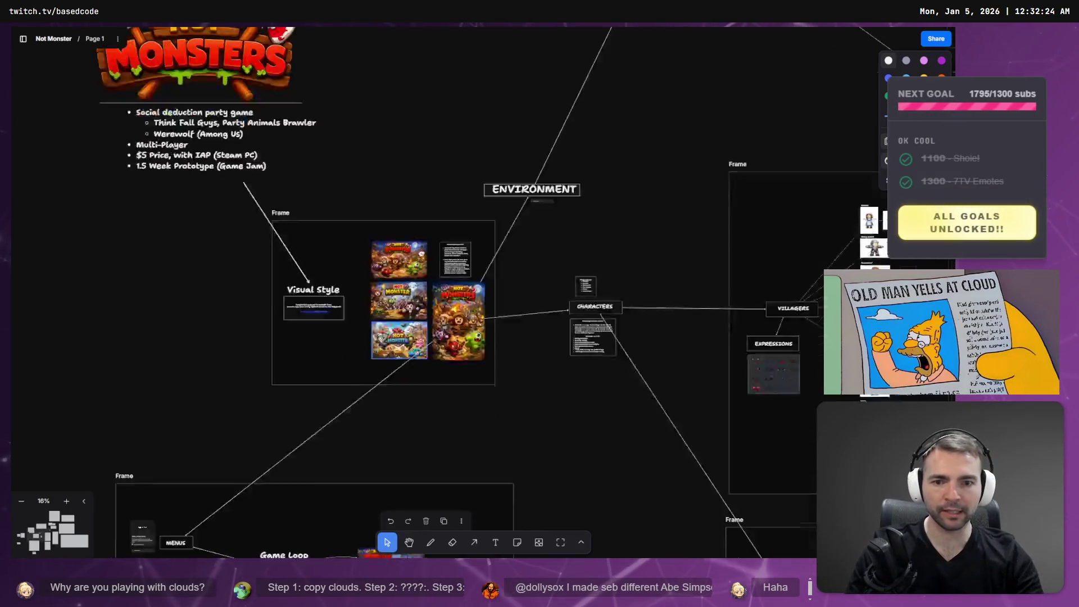
Zoom to 157% on the hooded torch-bearer village image and pan it into frame.
scroll(465, 272, down, 5)
scroll(494, 275, up, 10)
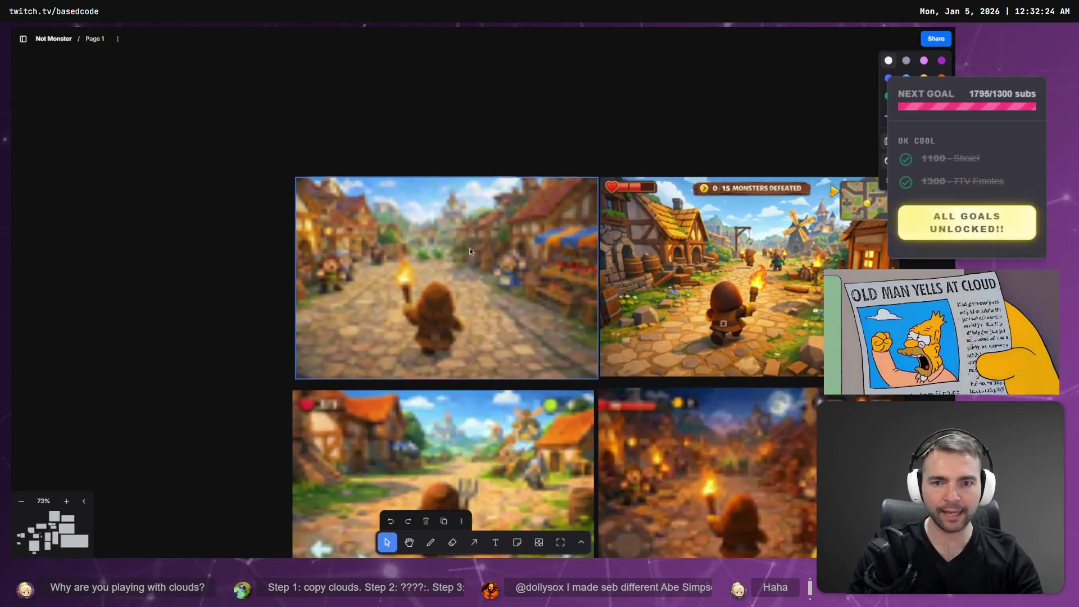
scroll(494, 272, up, 3)
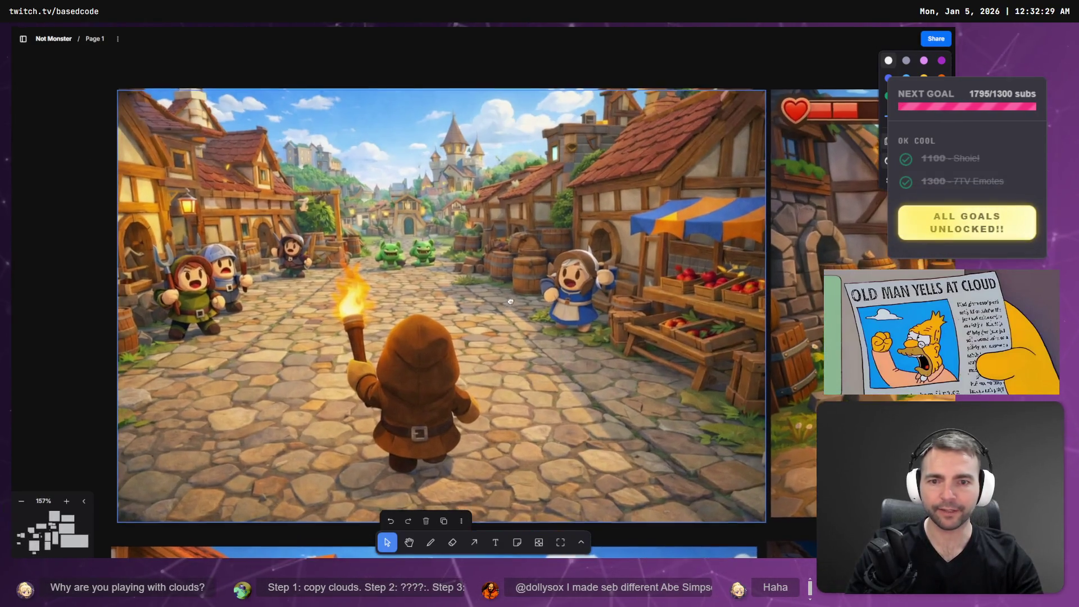
drag(511, 301, 525, 314)
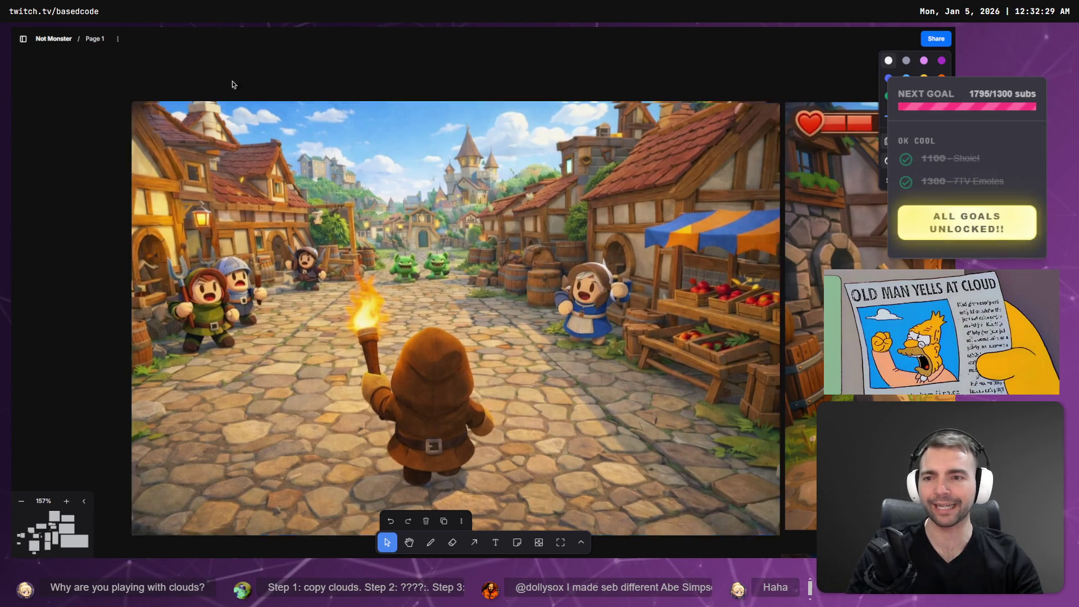
scroll(588, 343, down, 2)
drag(588, 342, 594, 364)
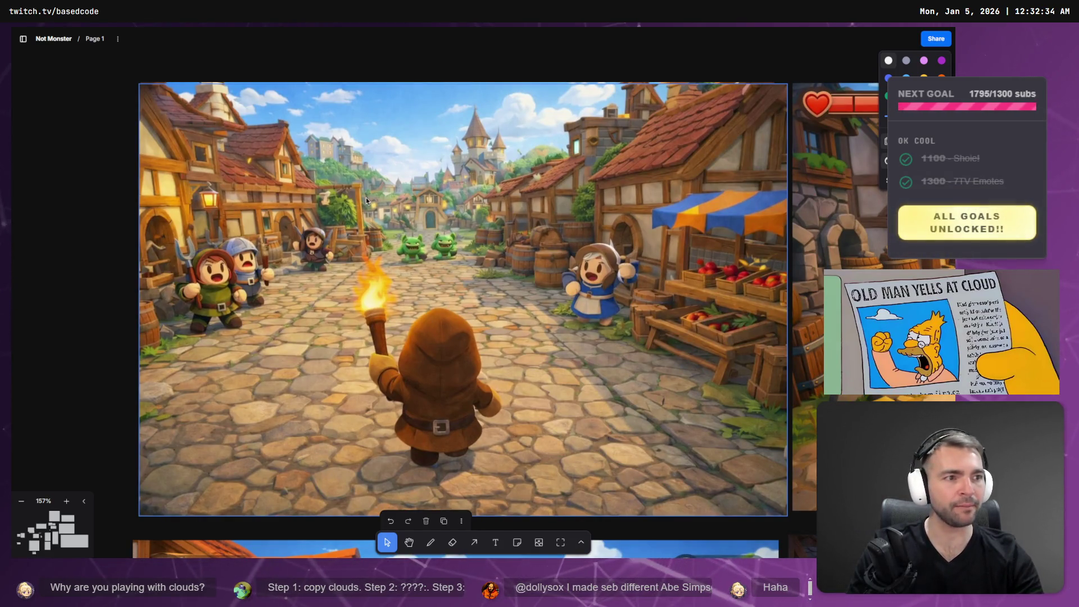
key(alt+Tab)
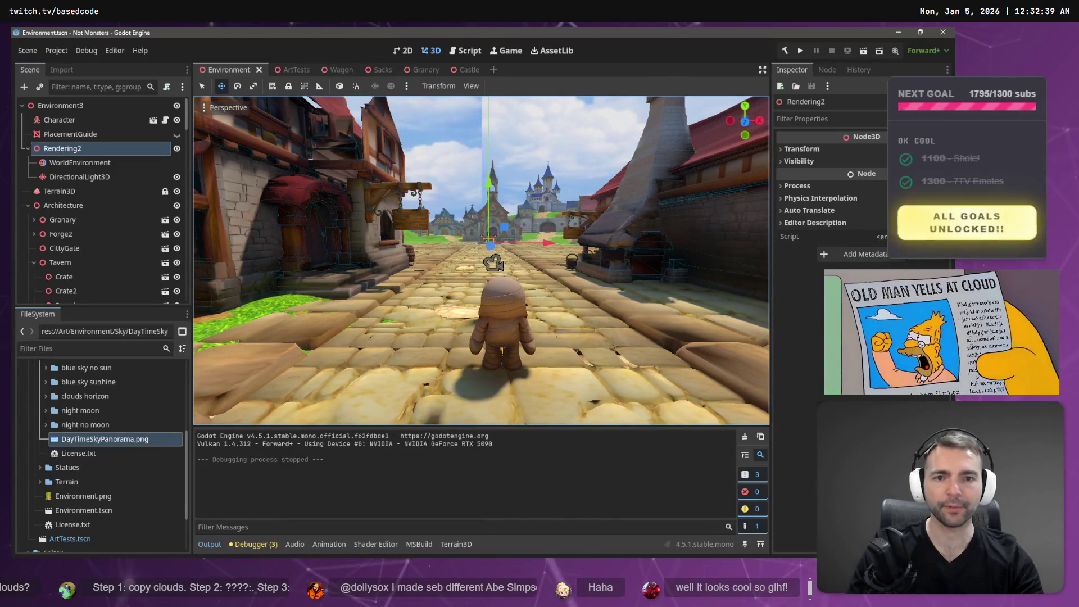
Glance at the village concept art, then return to the Godot street view with the mummy.
key(alt+Tab)
key(alt+Tab)
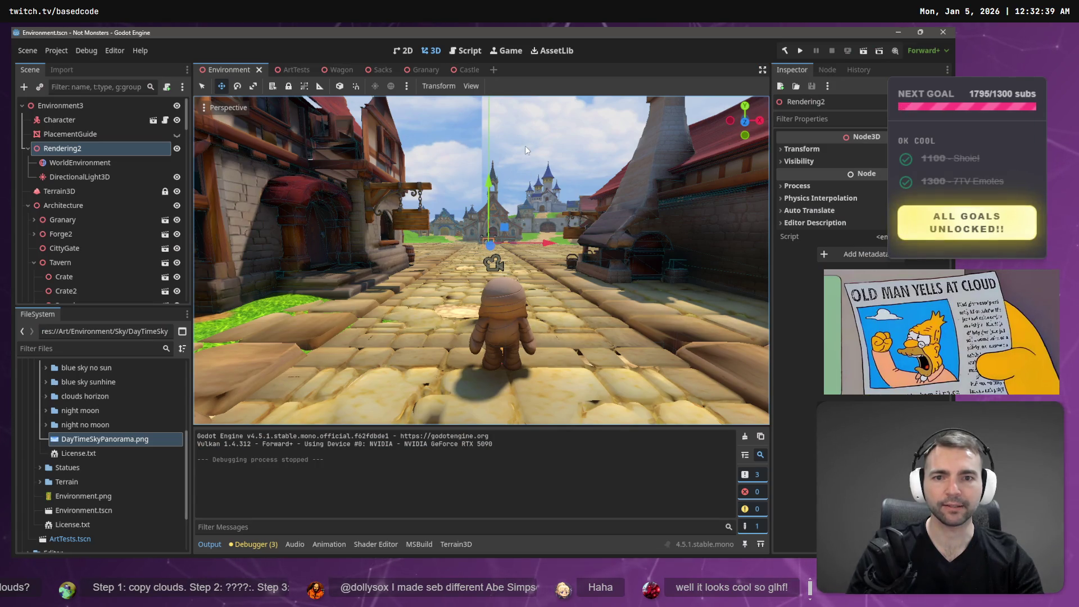
key(End)
key(alt+Tab)
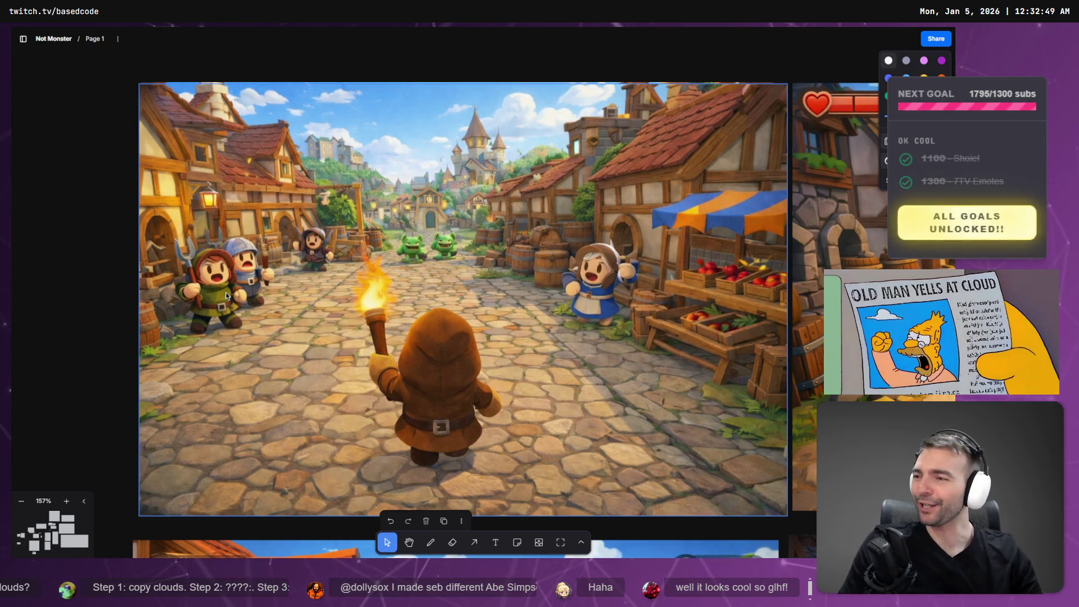
Deselect and reselect the hooded torch-bearer concept image, then return to the Godot town scene.
key(Escape)
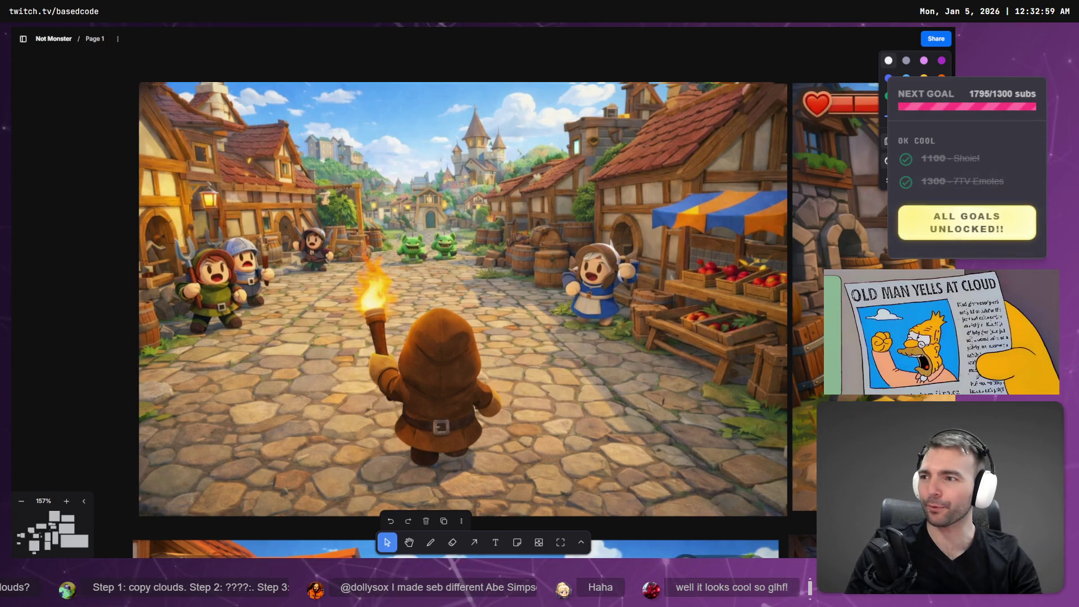
click(538, 108)
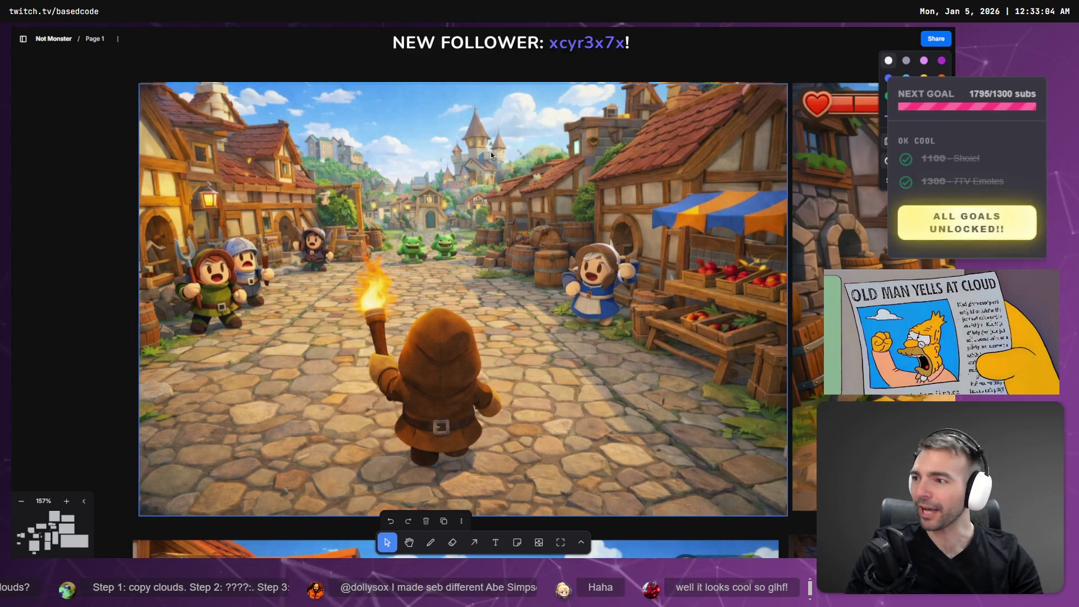
key(alt+Tab)
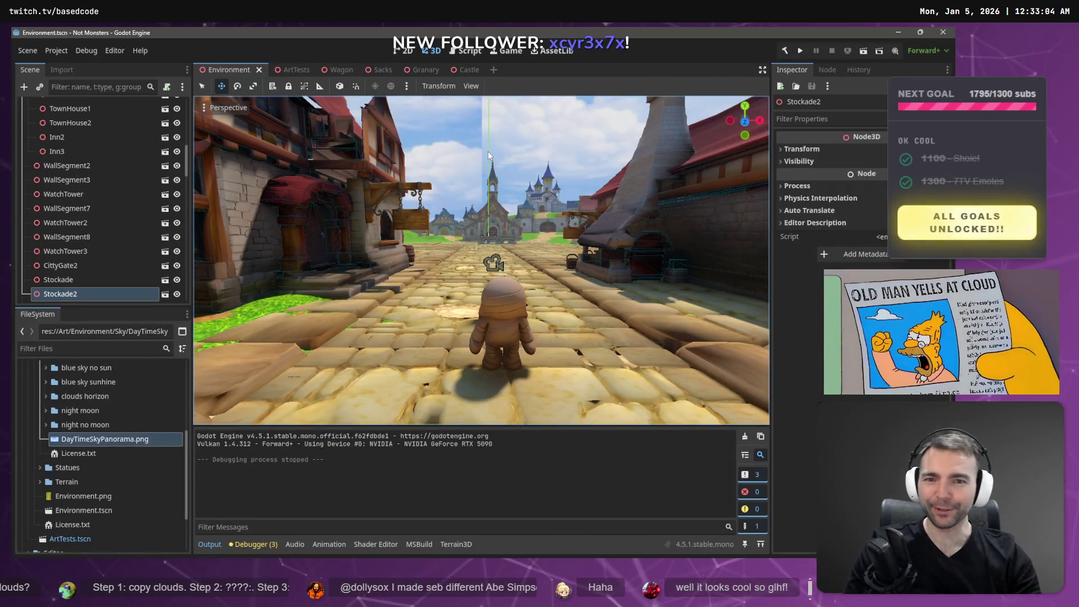